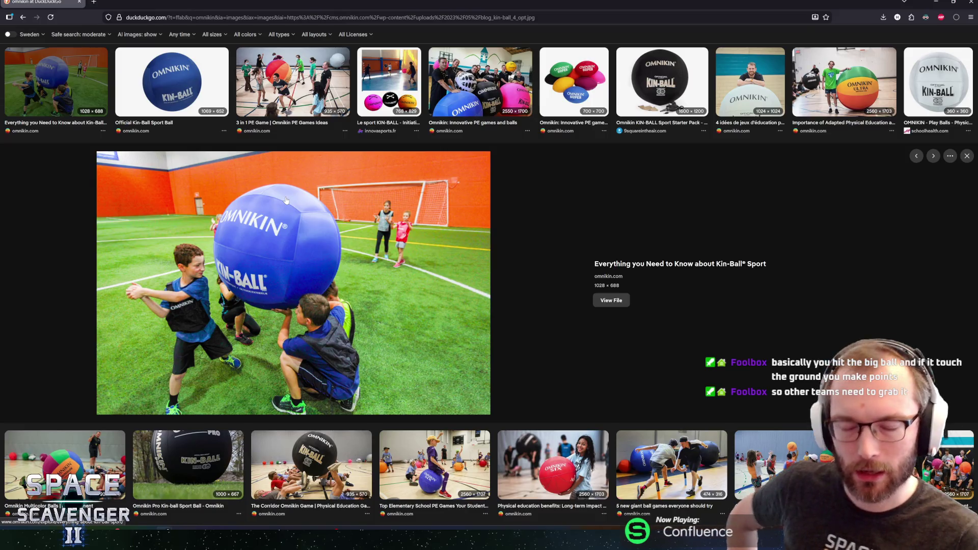
- Switch from the DuckDuckGo Kin-Ball image search to the GitHub Desktop window
key("alt+Tab")
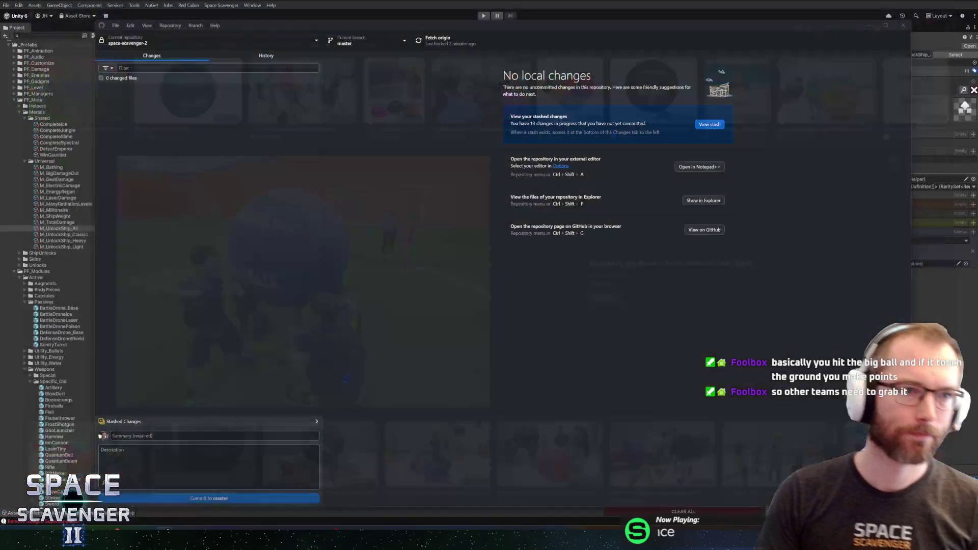
- Bring the Unity editor, showing the M_UnlockShip_All medal definition, in front of GitHub Desktop
key("alt+Tab")
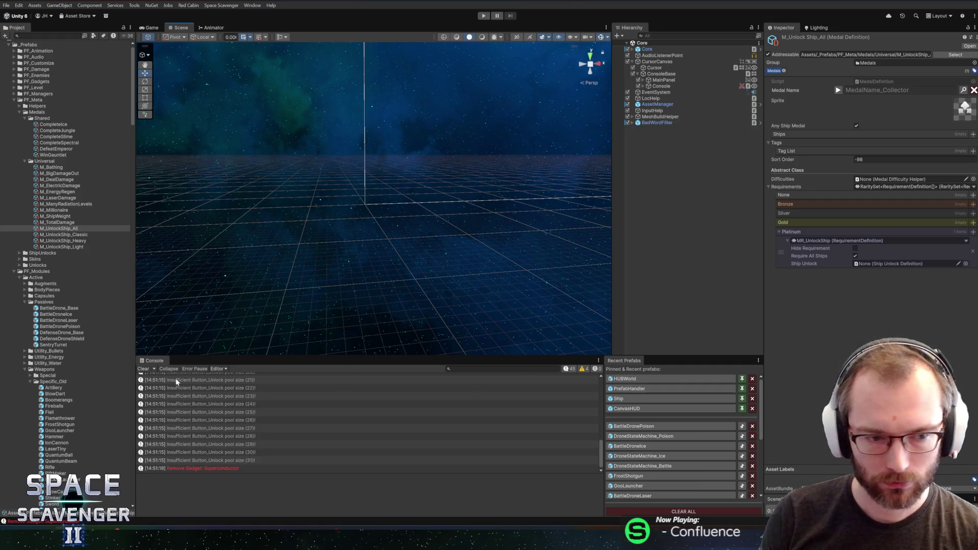
- Clear the console, filter project assets by 'settings', and open the Screen_Settings prefab
left_click(145, 371)
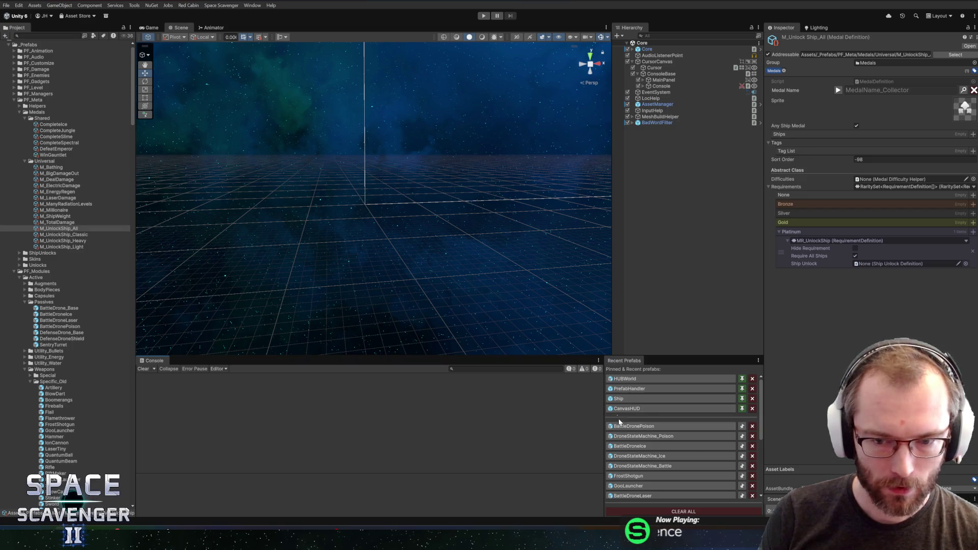
left_click(51, 36)
type("s")
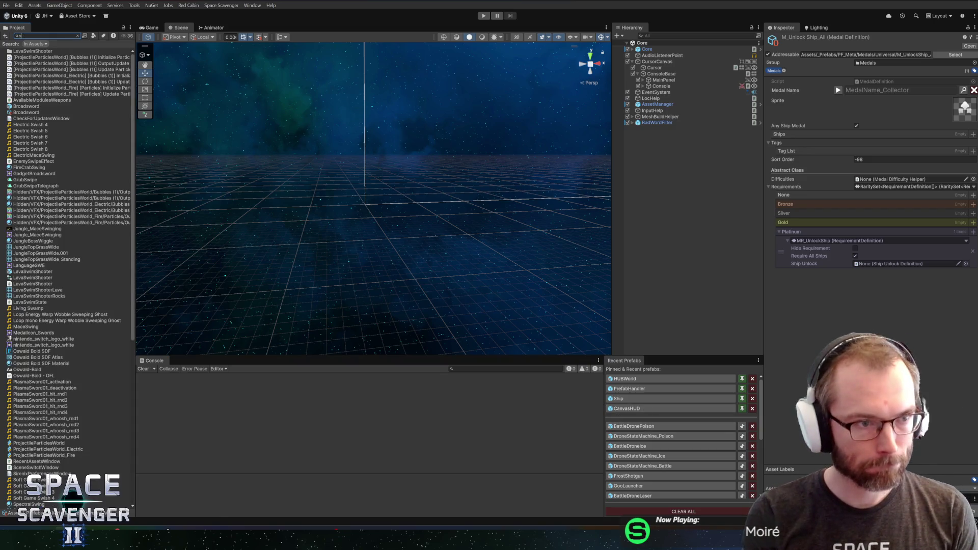
type("ettingss")
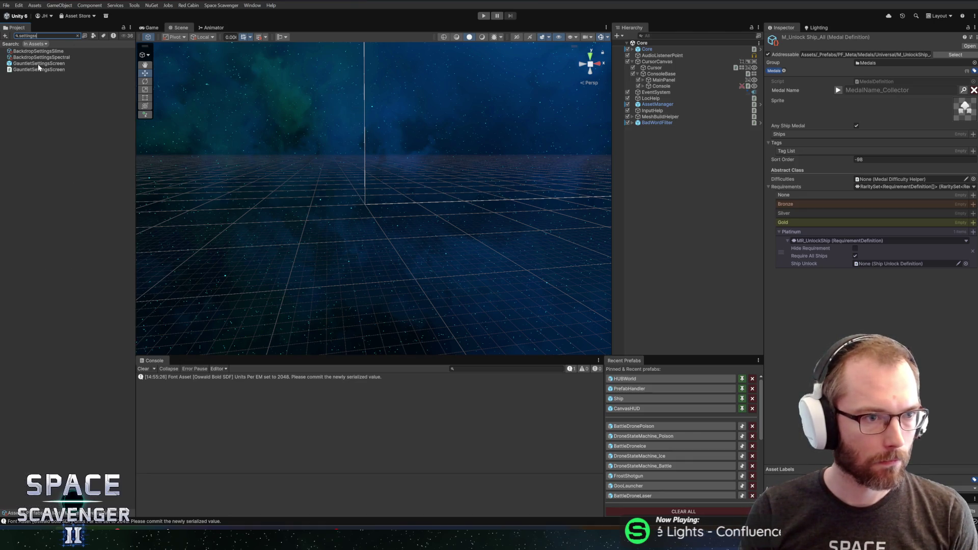
key("BackSpace")
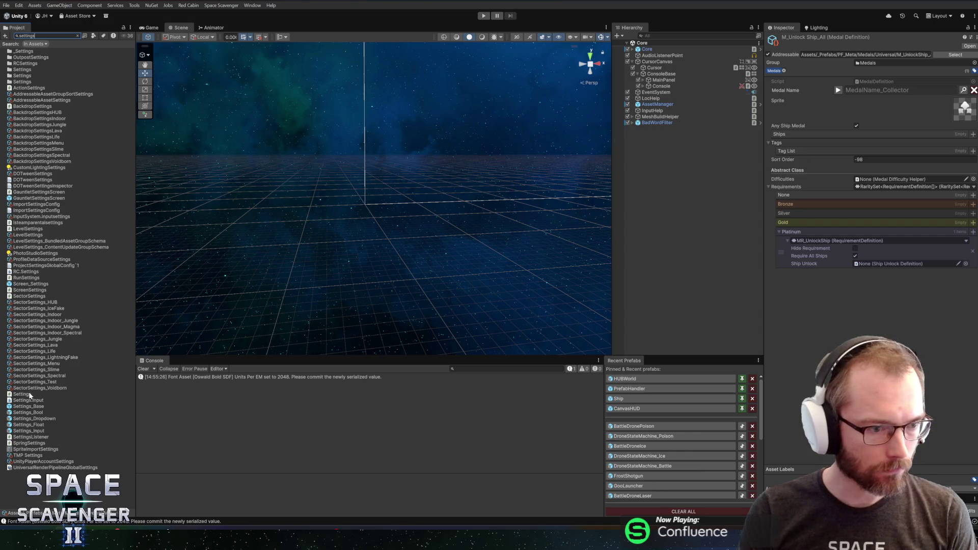
double_click(30, 284)
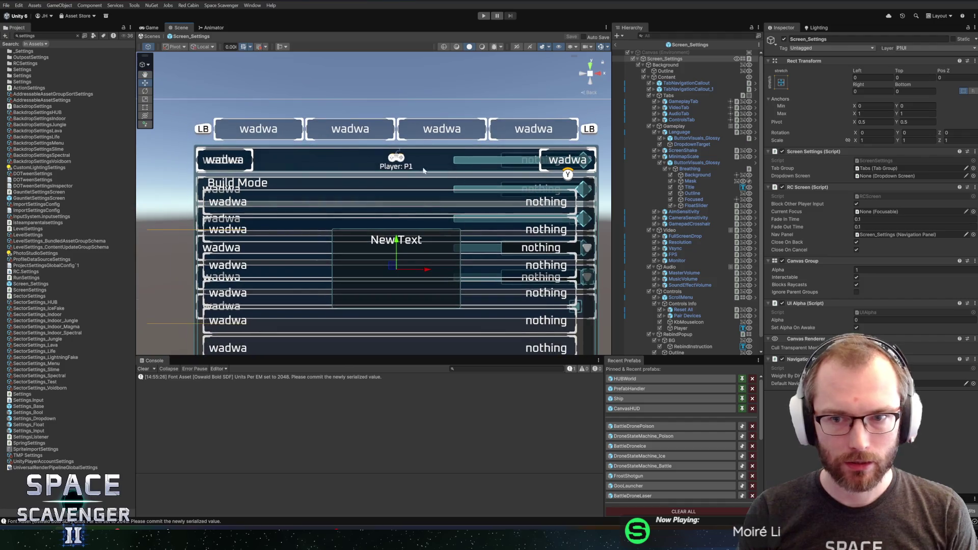
- Duplicate ControlsTab into a fifth tab renamed SystemsTab
left_click(683, 119)
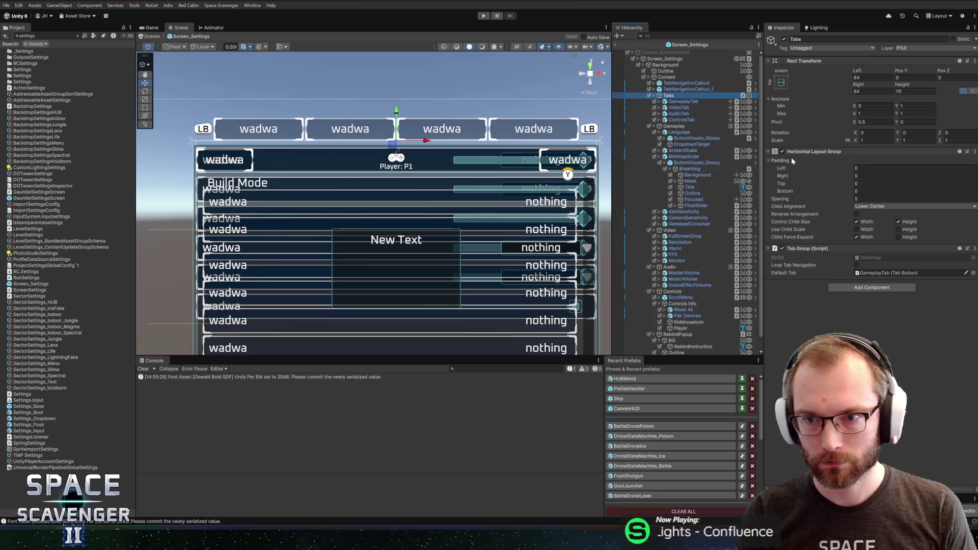
key("ctrl+d")
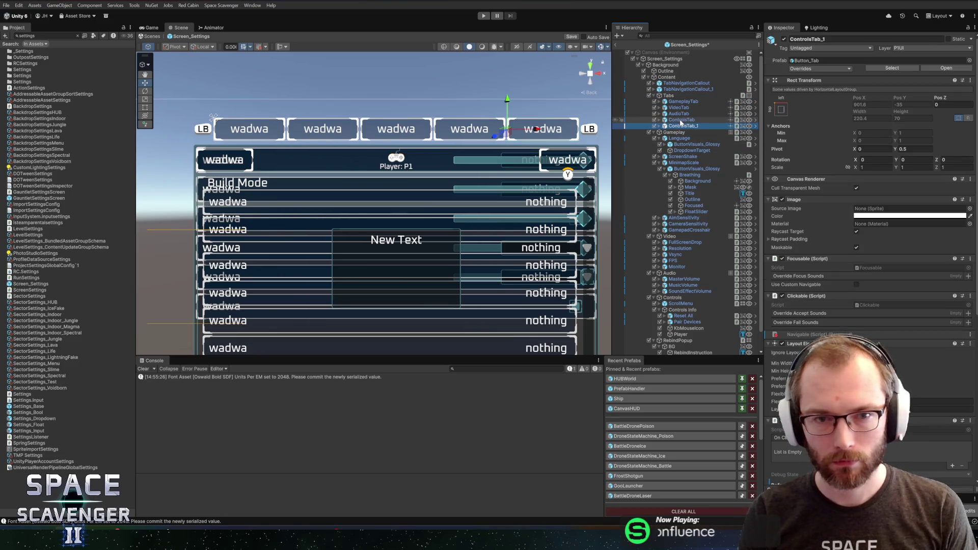
key("F2")
type("Syst")
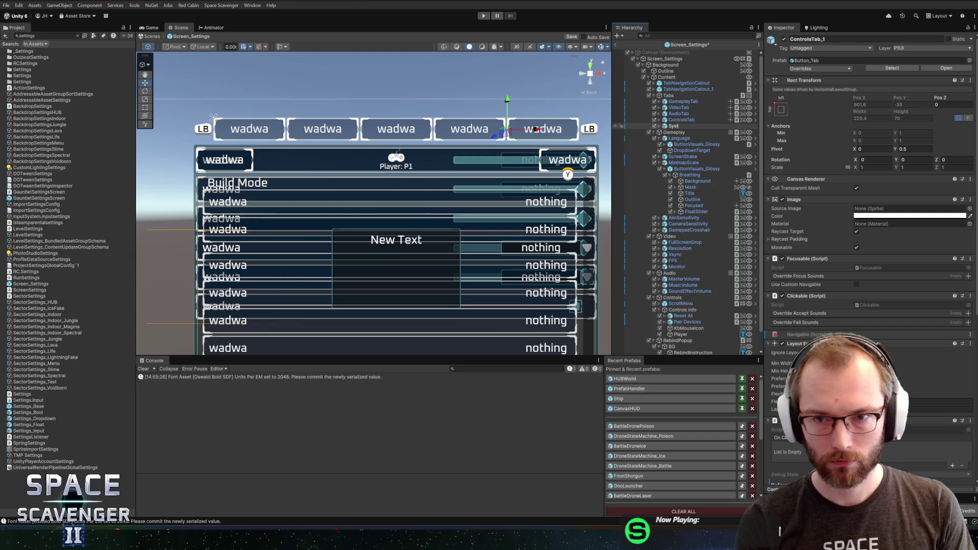
type("emsTab")
key("Return")
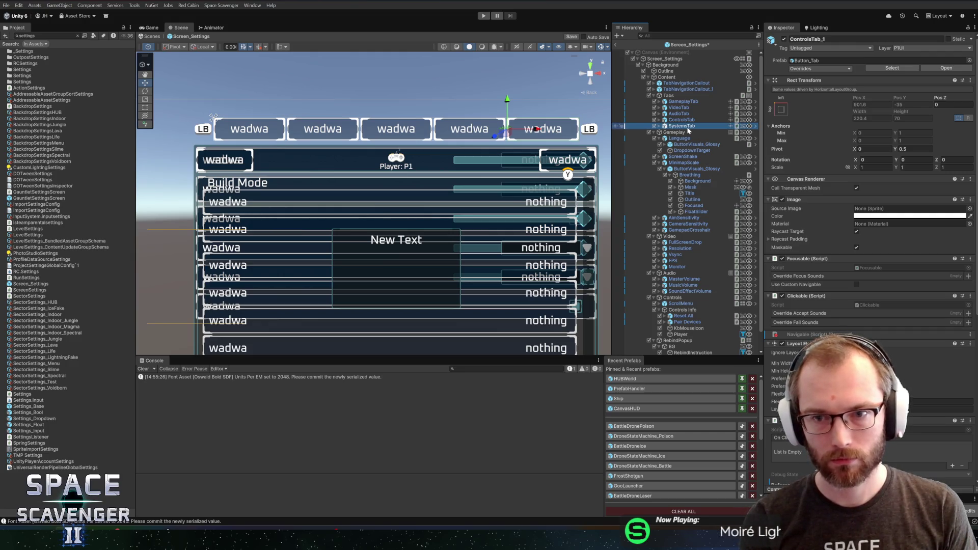
- Expand SystemsTab's children and bring up the Localization Editor with Ctrl+Shift+L
left_click(659, 127)
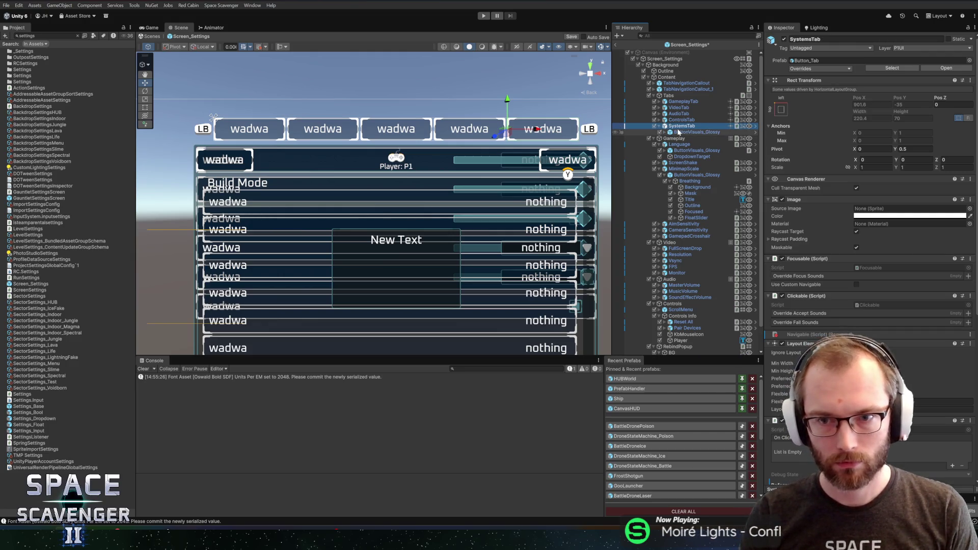
scroll(843, 254, "down", 10)
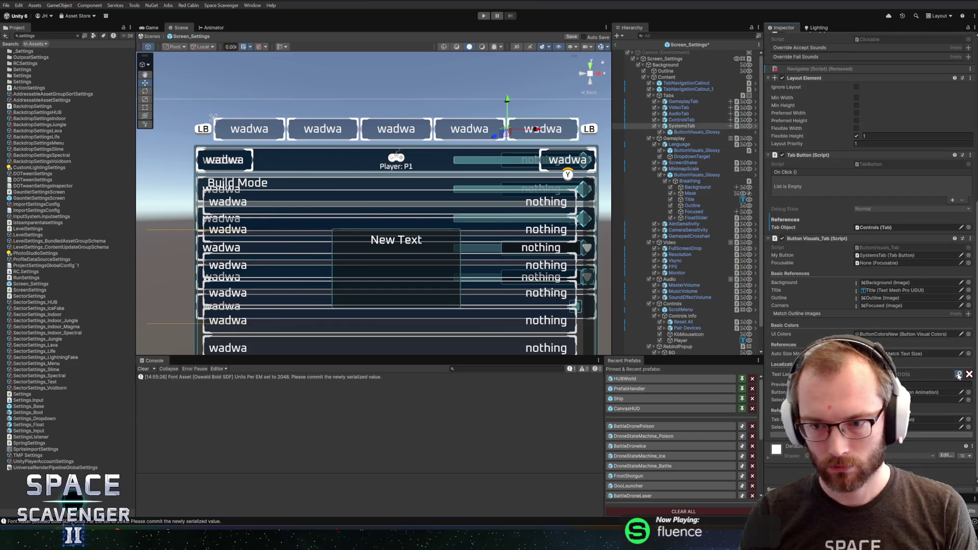
key("ctrl+shift+l")
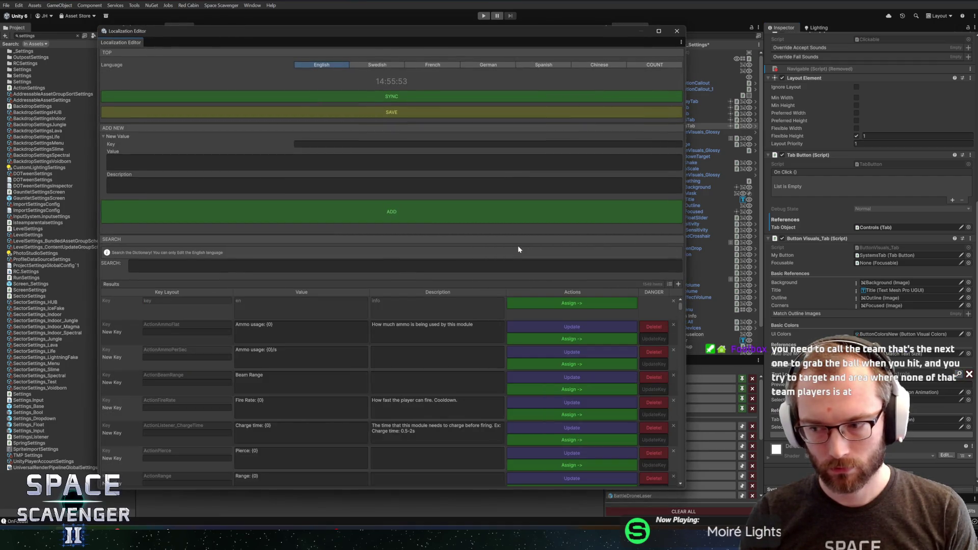
- Find 'variable', assign the VariableOnly key to the tab label, and close the Localization Editor
left_click(282, 264)
type("va")
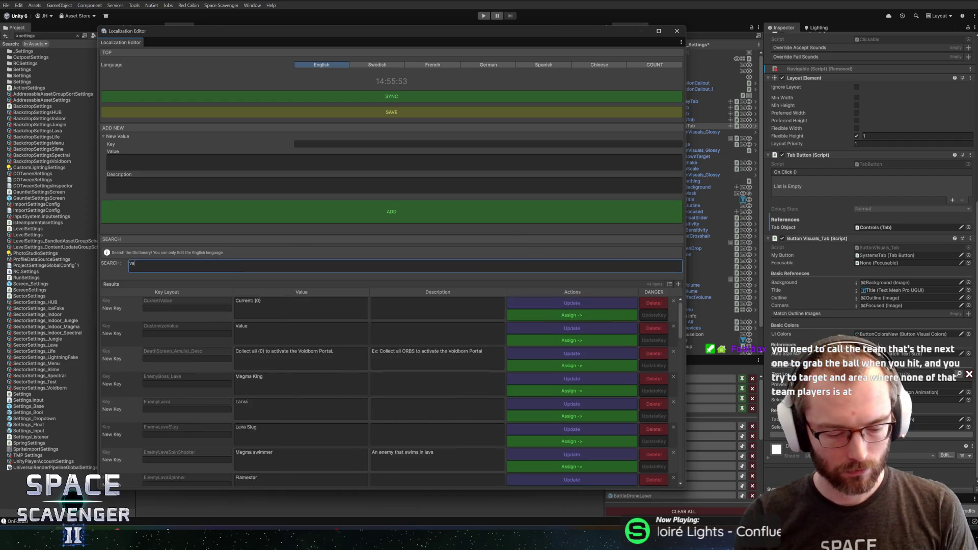
type("riable")
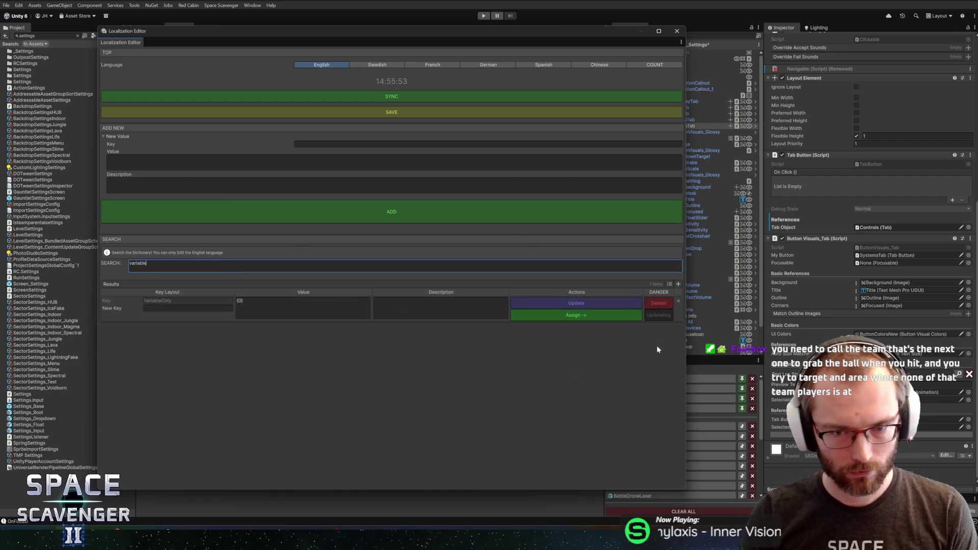
left_click(589, 312)
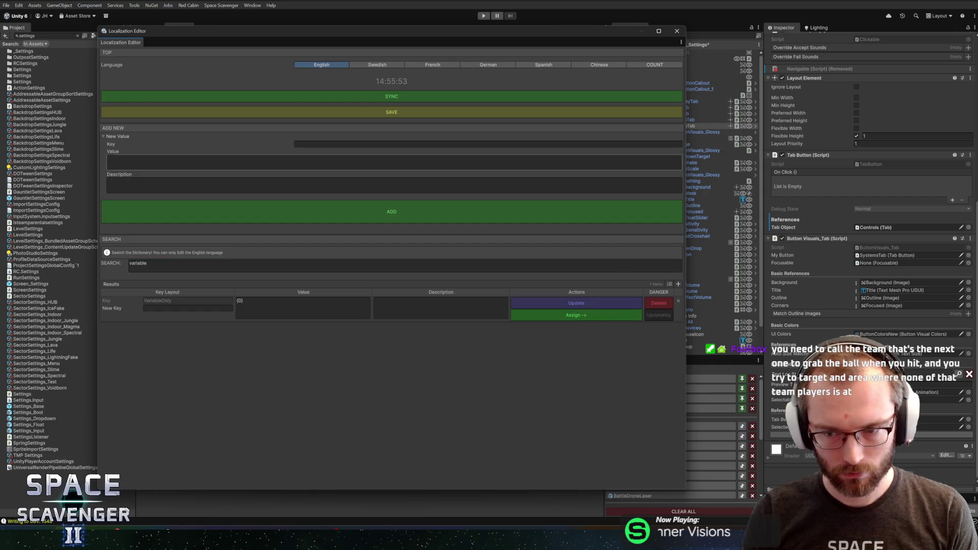
left_click(677, 31)
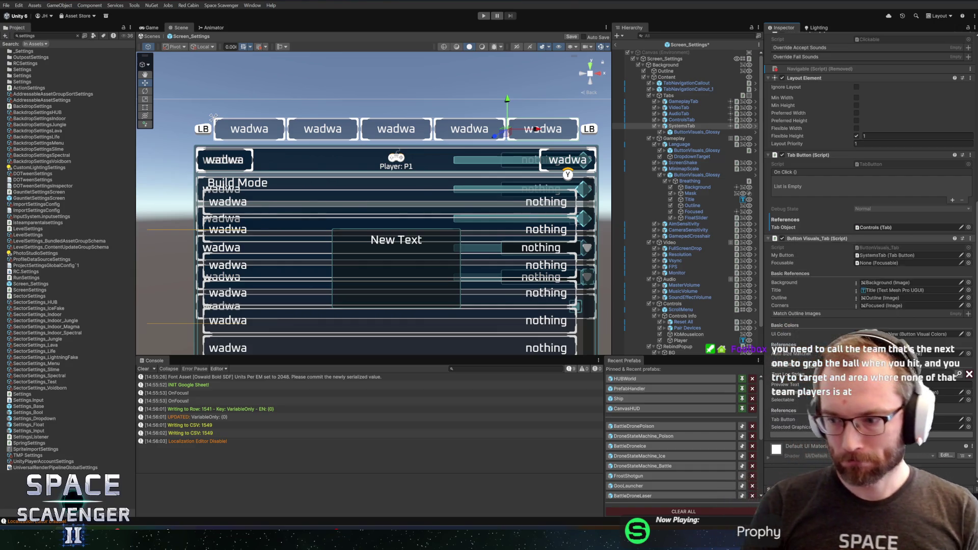
- Switch to Rider showing ButtonVisuals_Tab.cs with its Awake and OnEnable methods
key("alt+Tab")
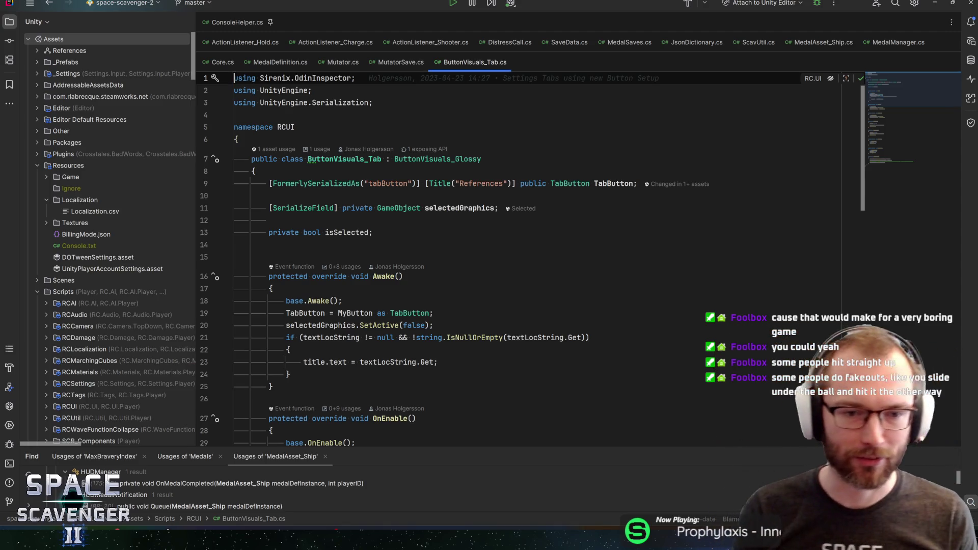
- Examine the isSelected field declaration in ButtonVisuals_Tab.cs
left_click(373, 232)
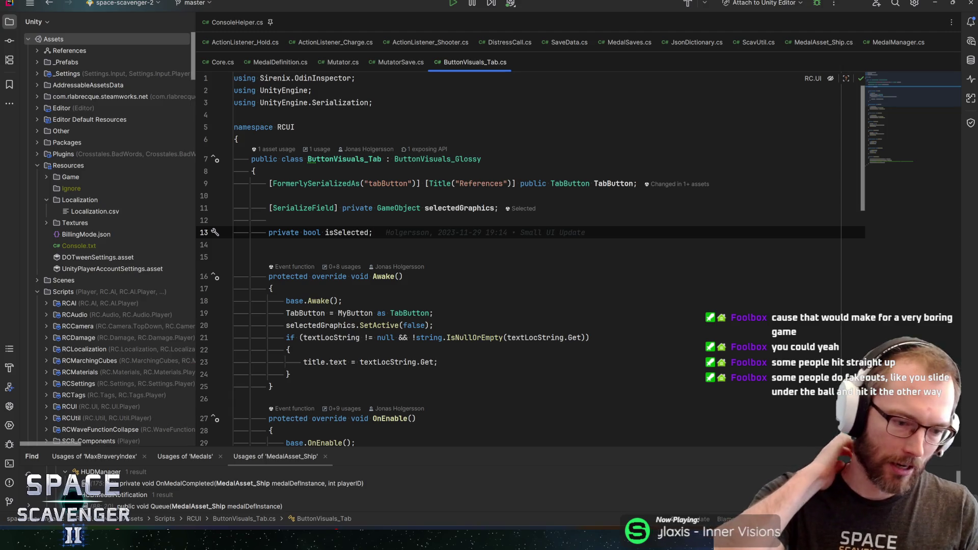
key("Up")
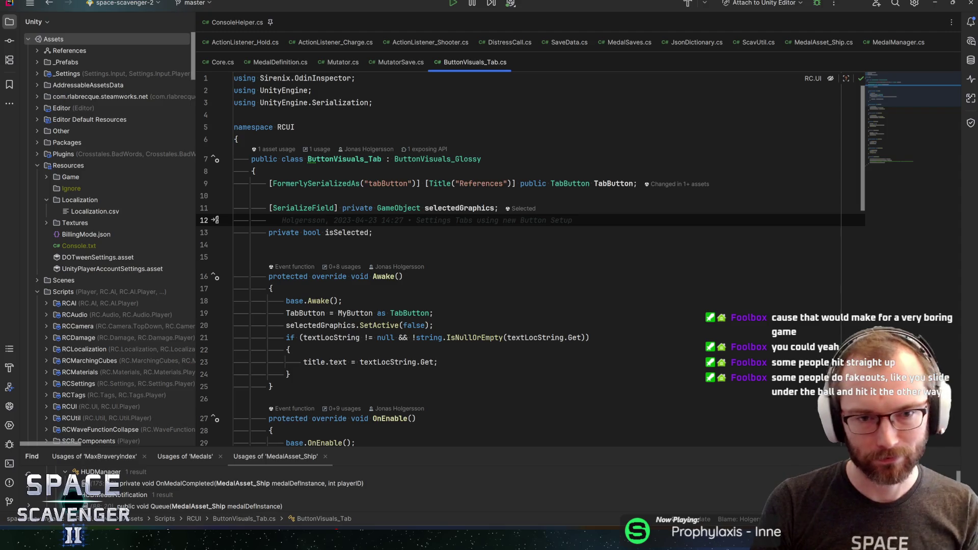
left_click(373, 232)
double_click(346, 232)
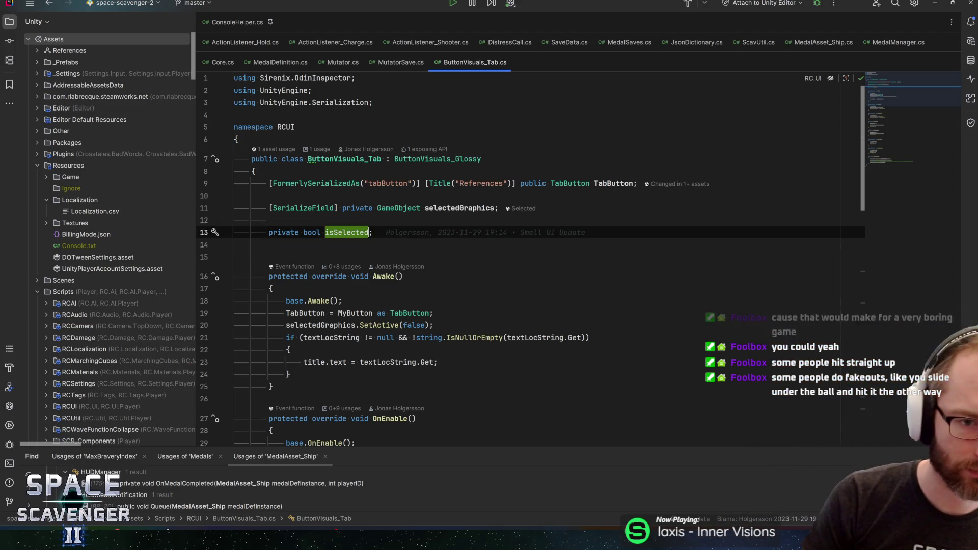
left_click(373, 232)
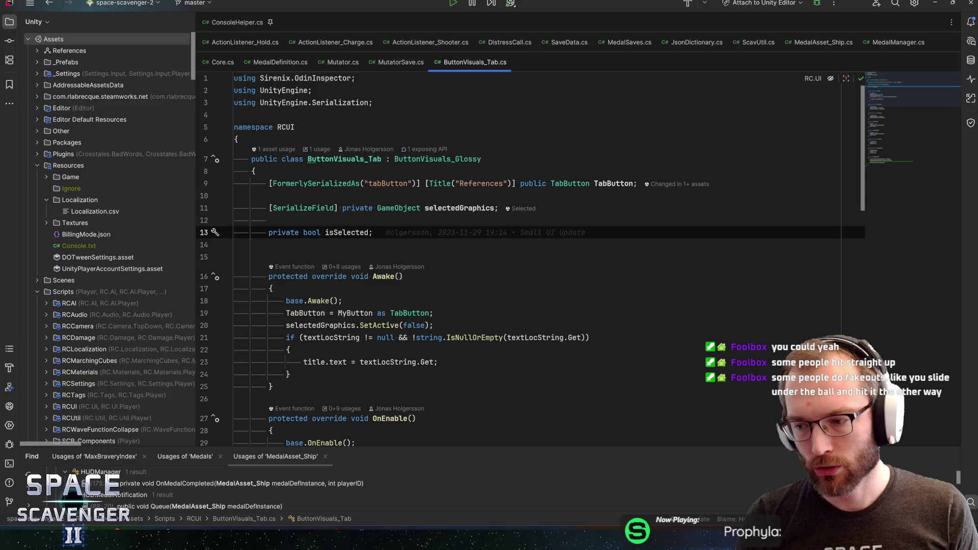
double_click(346, 233)
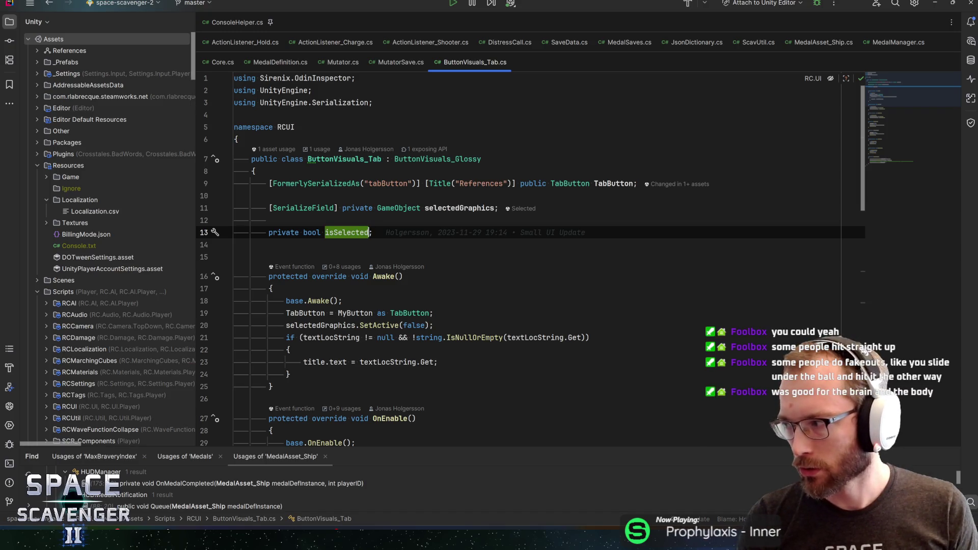
left_click(325, 232)
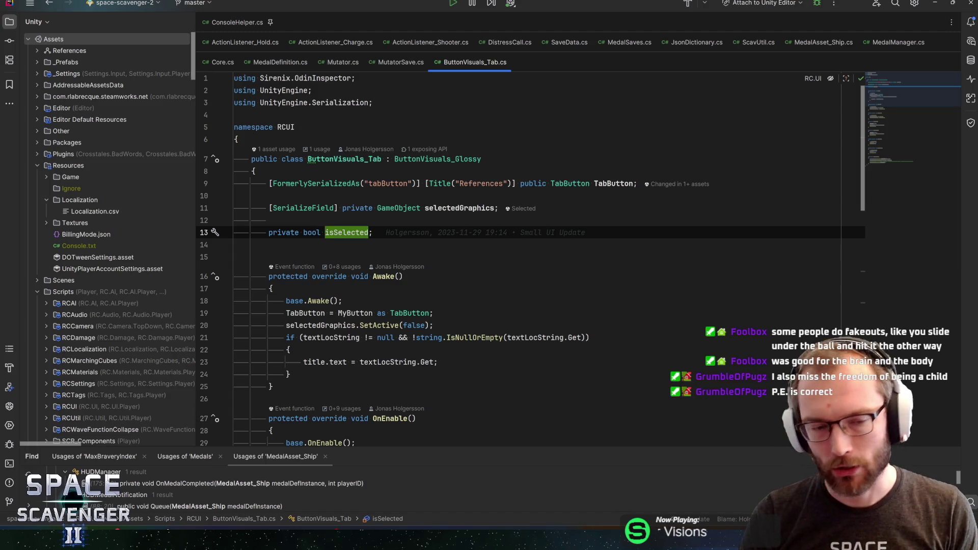
left_click(347, 233)
left_click(368, 232)
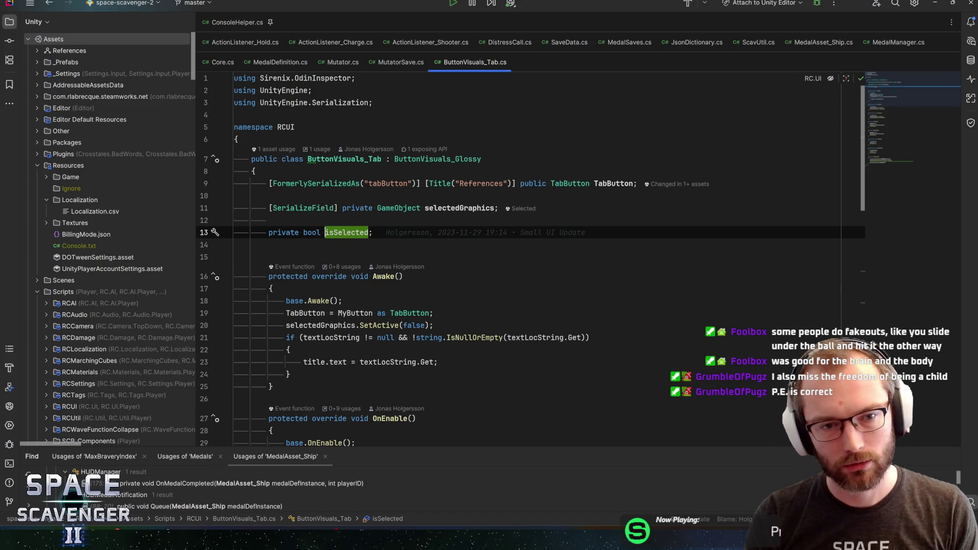
left_click(372, 233)
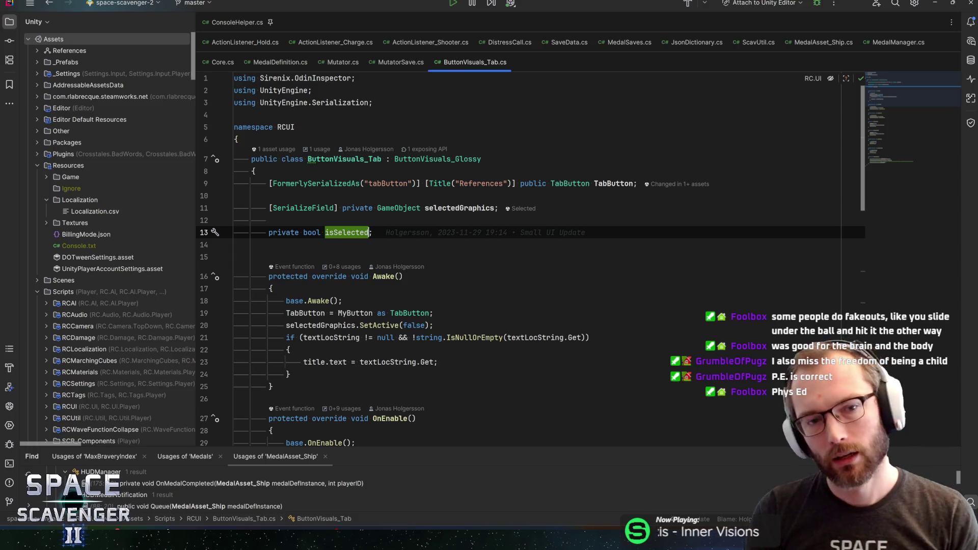
left_click(325, 232)
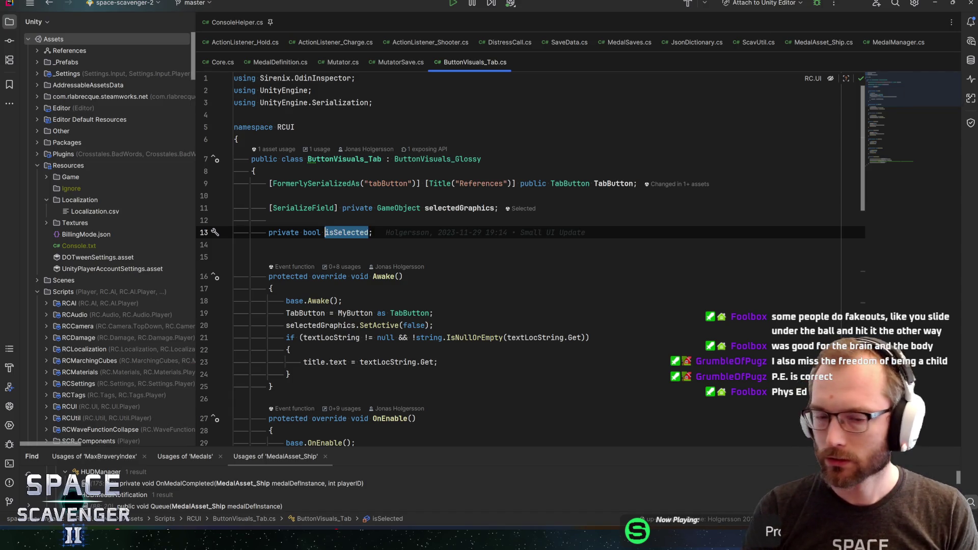
- Glance at the Screen_Settings scene in Unity and return to Rider
left_click(269, 220)
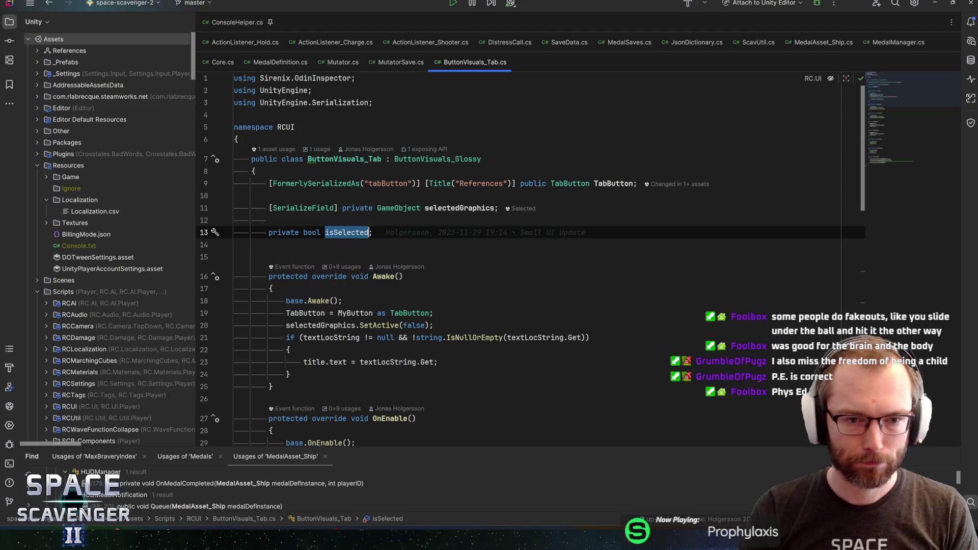
mouse_move(894, 89)
left_mouse_down()
mouse_move(888, 99)
mouse_move(891, 88)
left_mouse_up()
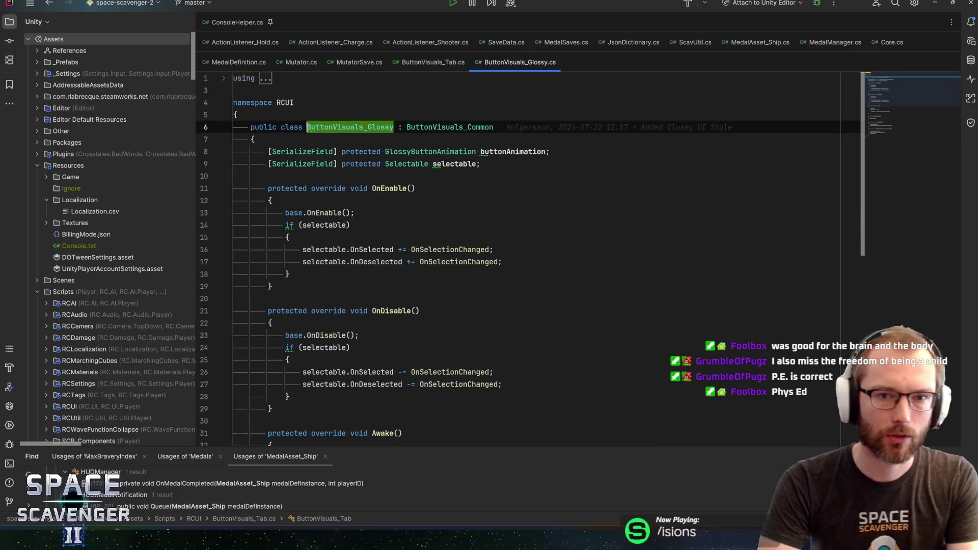
key("alt+Tab")
key("alt+Tab")
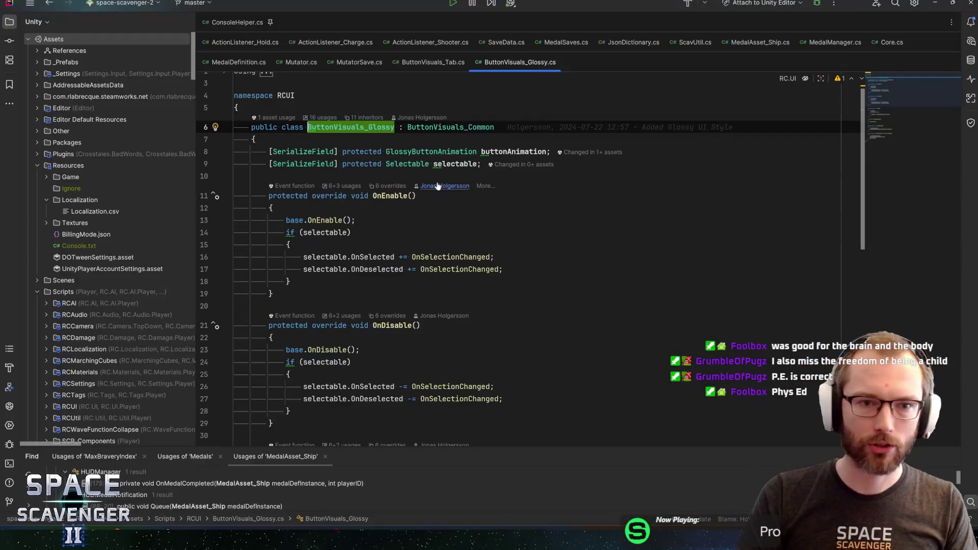
key("ctrl+Tab")
key("ctrl+Tab")
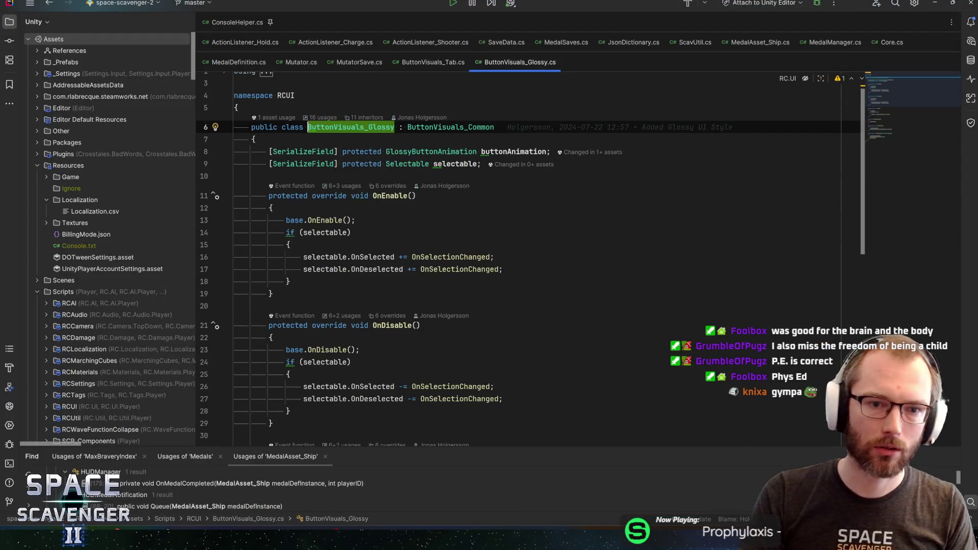
- Jump to base class ButtonVisuals_Common and step through the textLocString matches
key("ctrl+b")
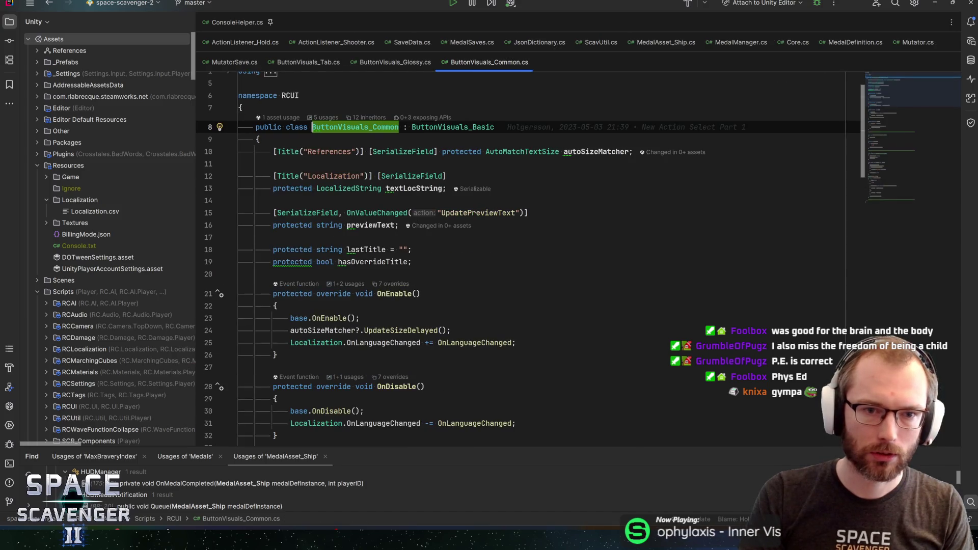
left_click(382, 188)
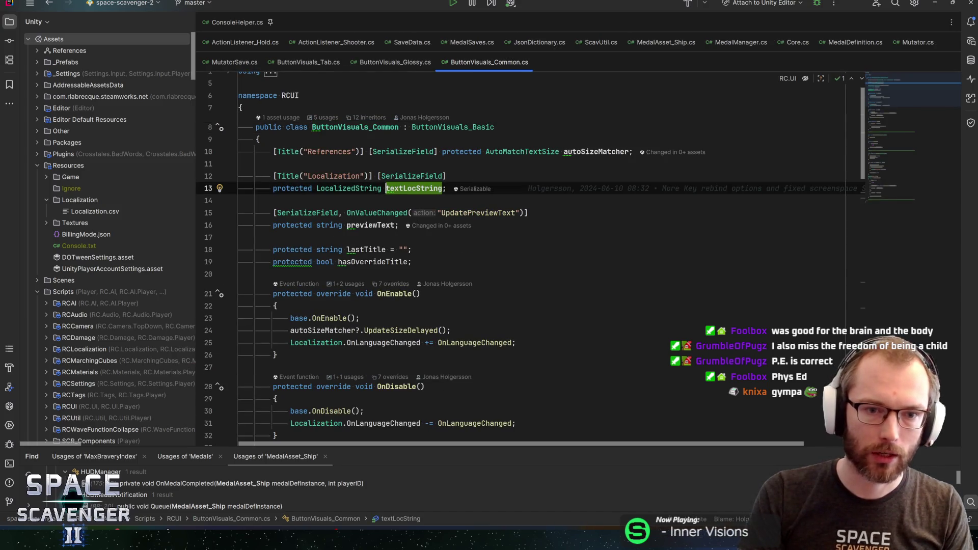
left_click(387, 188)
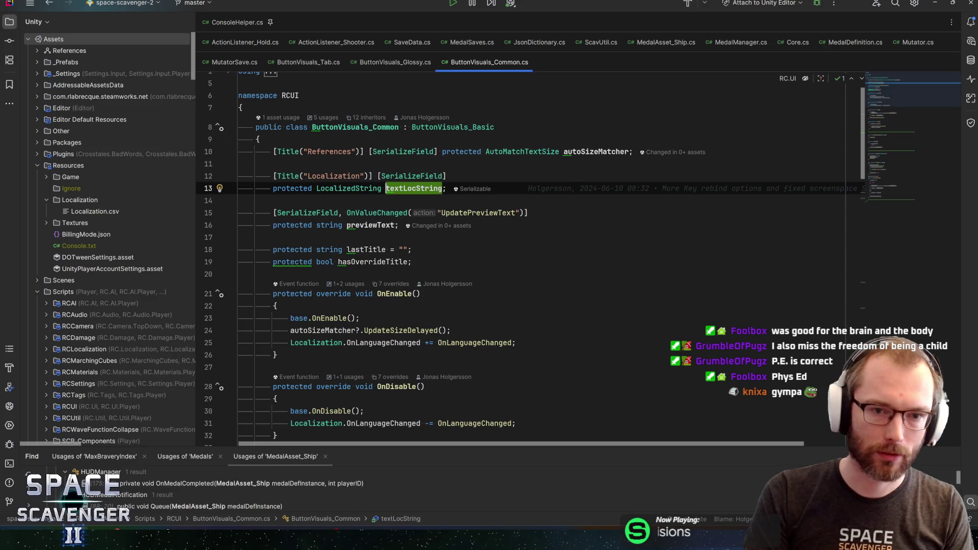
key("ctrl+F3")
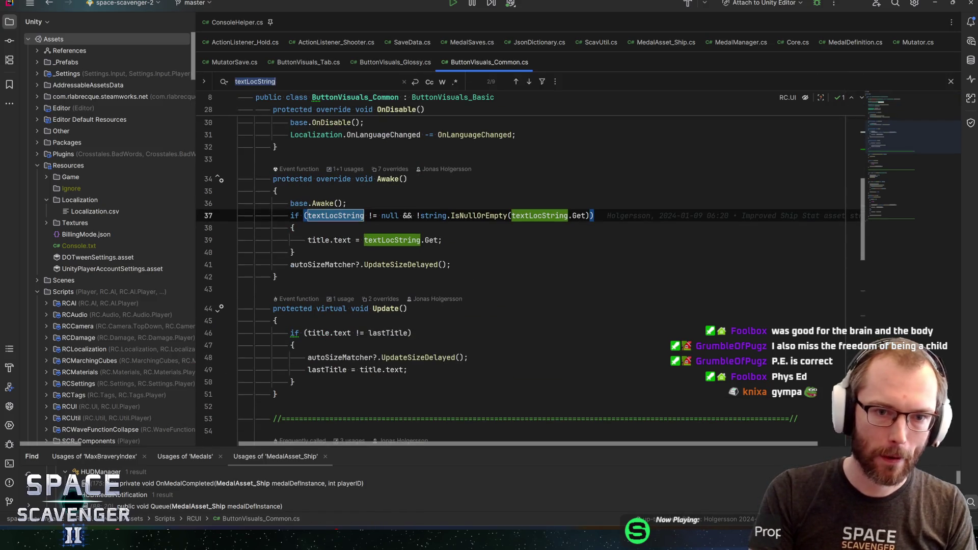
key("F3")
key("F3")
key("F3")
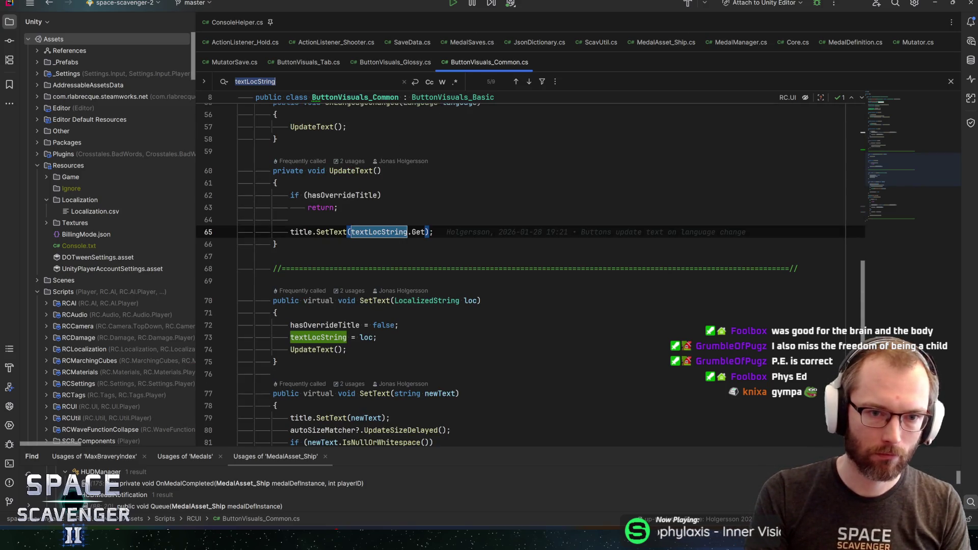
key("F3")
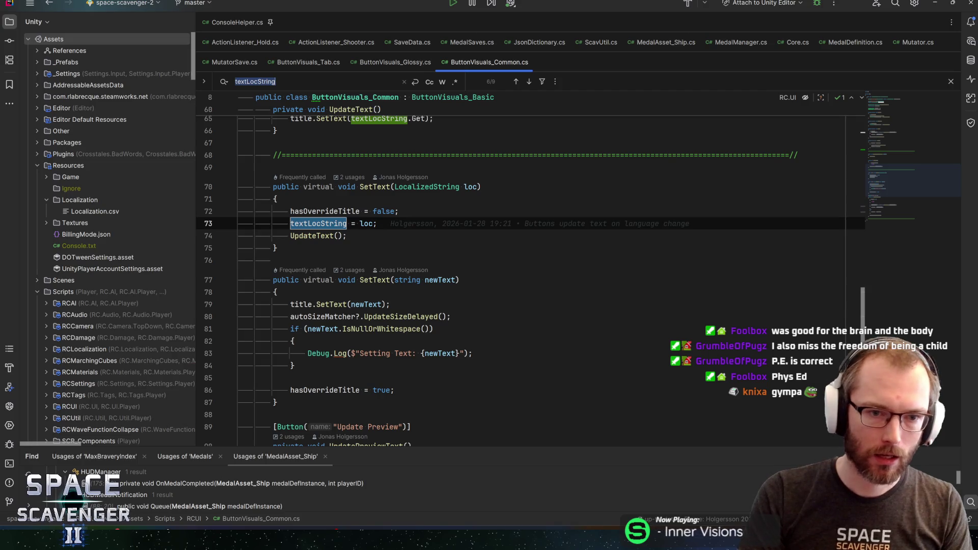
- Inspect both SetText overloads and where hasOverrideTitle gets set
left_click(375, 187)
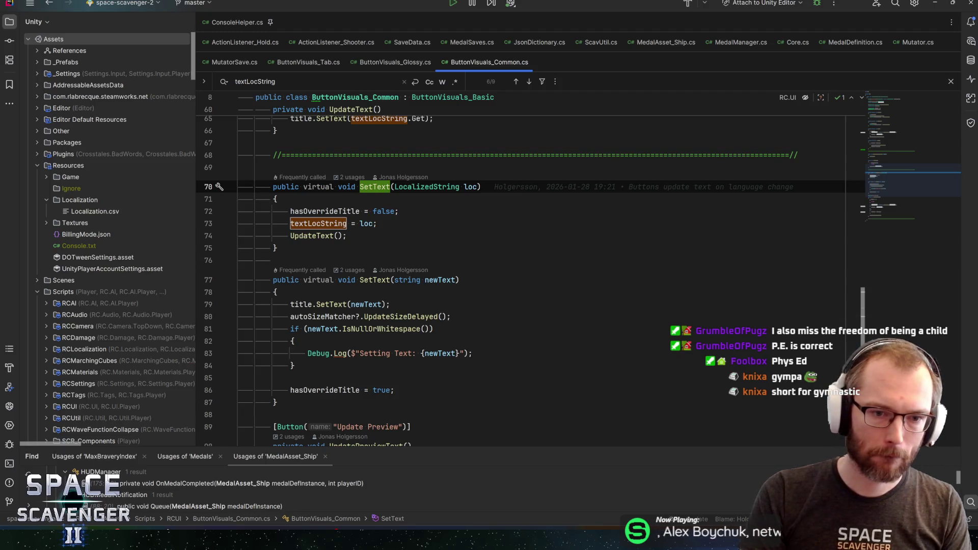
key("alt+Down")
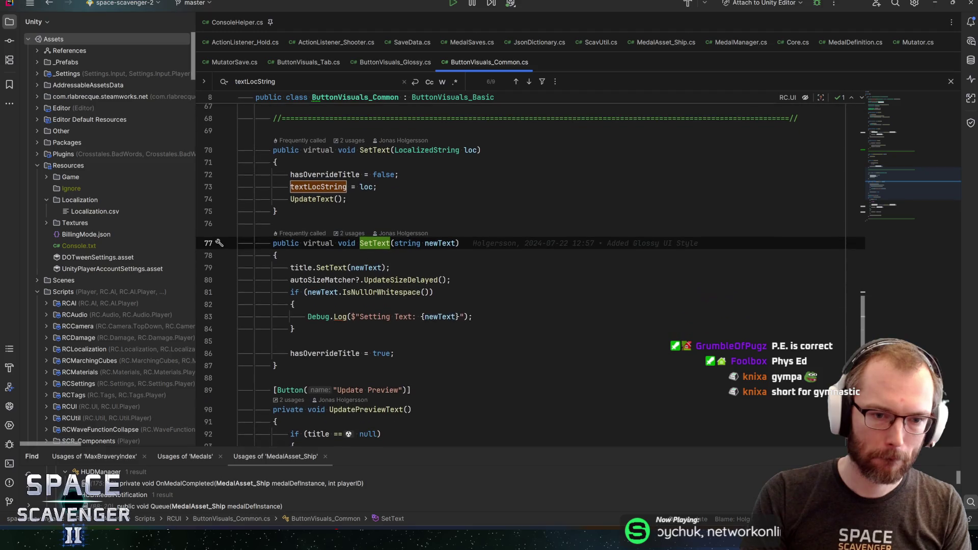
left_click(338, 353)
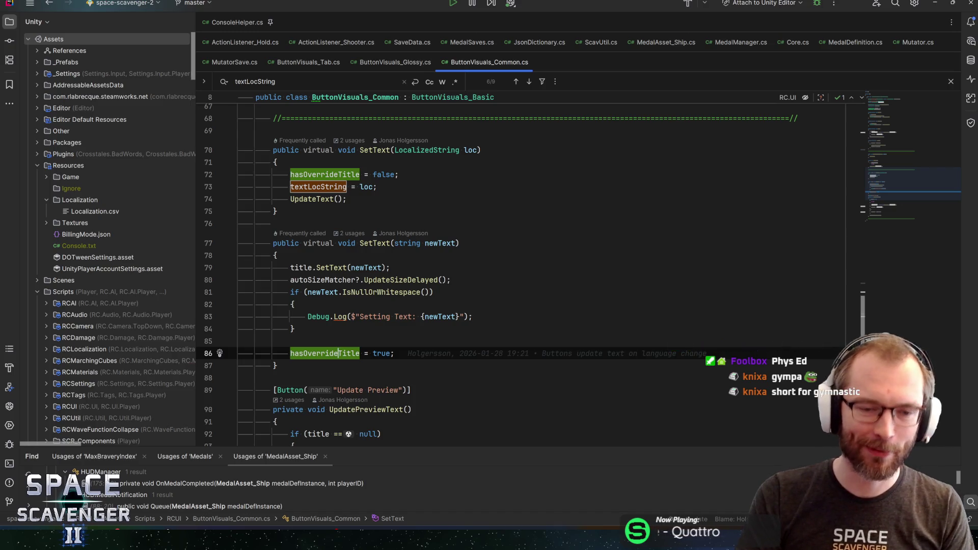
left_click(294, 329)
left_click(472, 316)
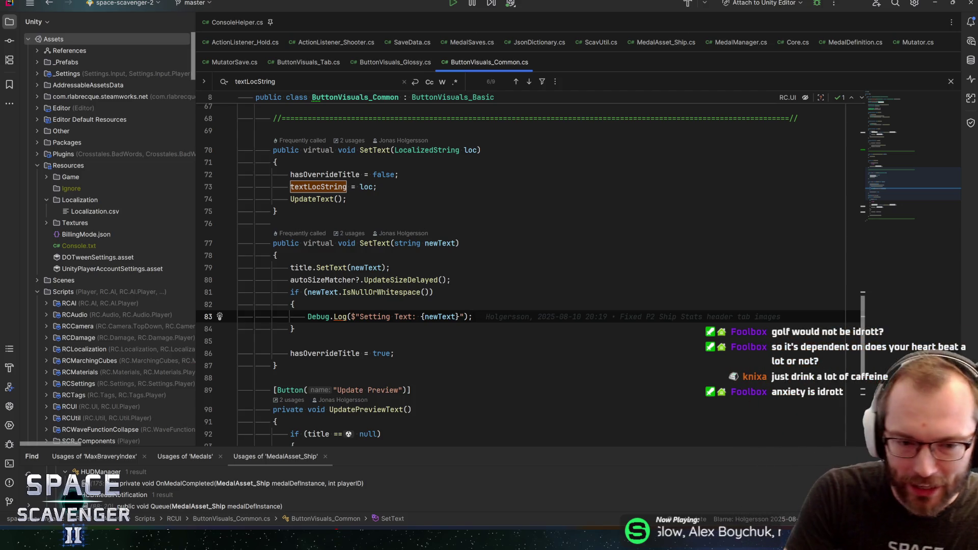
- Review the SetText overloads, their IsNullOrWhitespace check and hasOverrideTitle occurrences
key("Up")
key("Up")
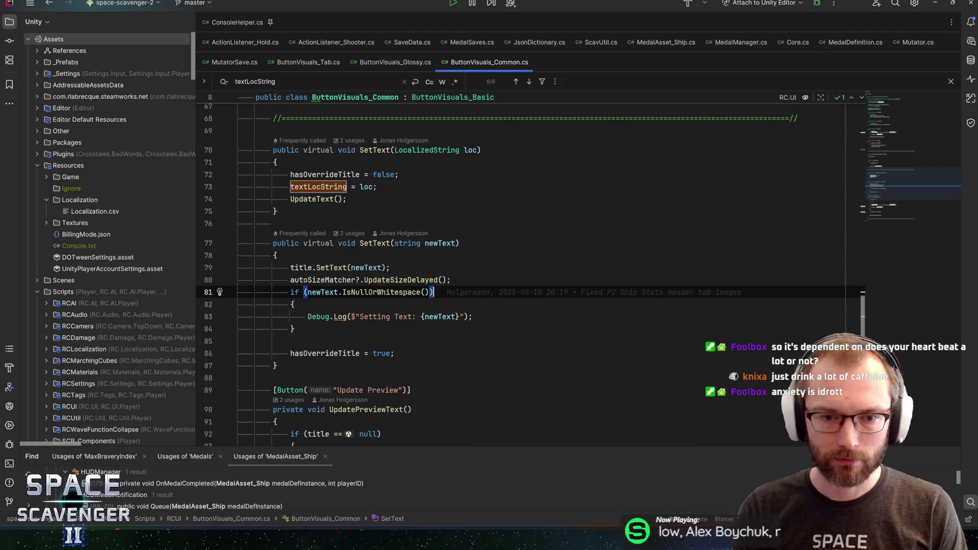
left_click(451, 279)
key("Up")
key("Up")
key("Up")
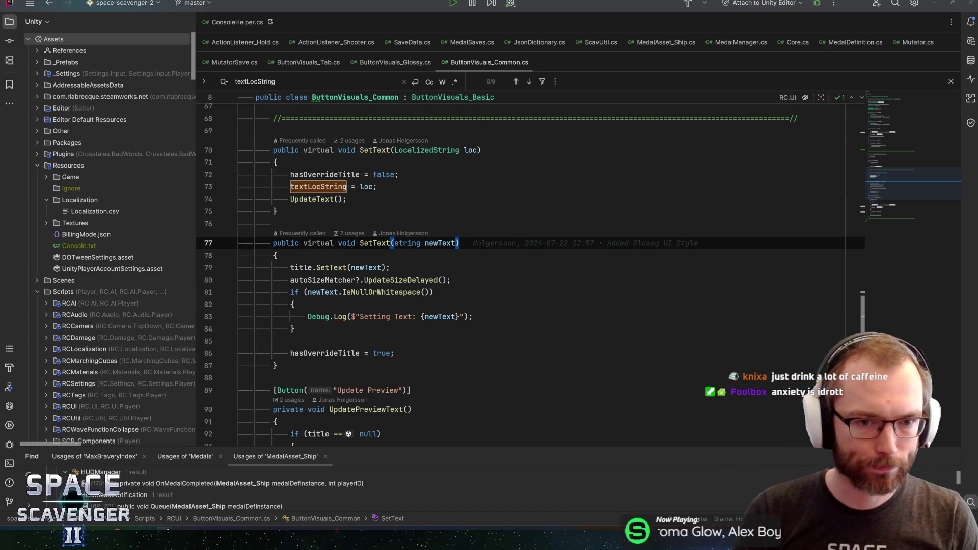
left_click(377, 186)
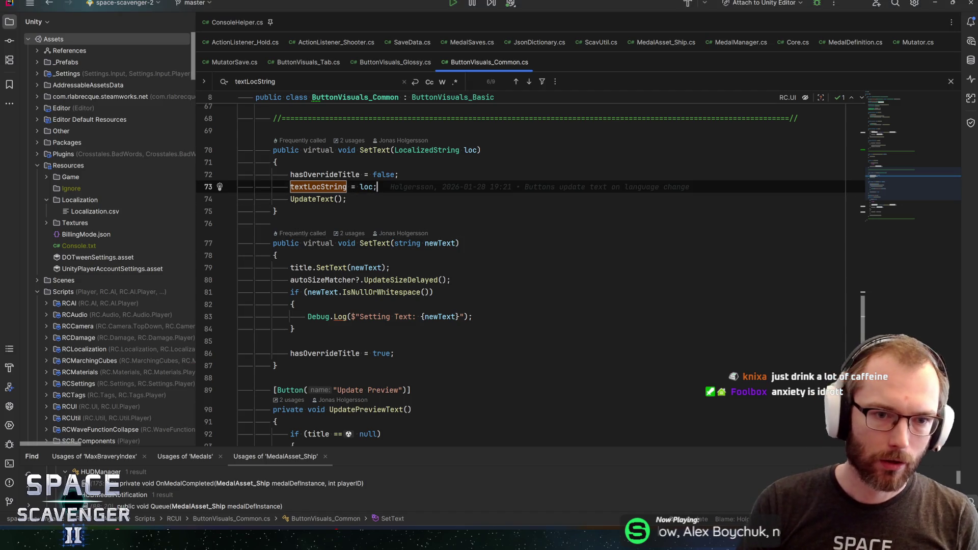
left_click(389, 150)
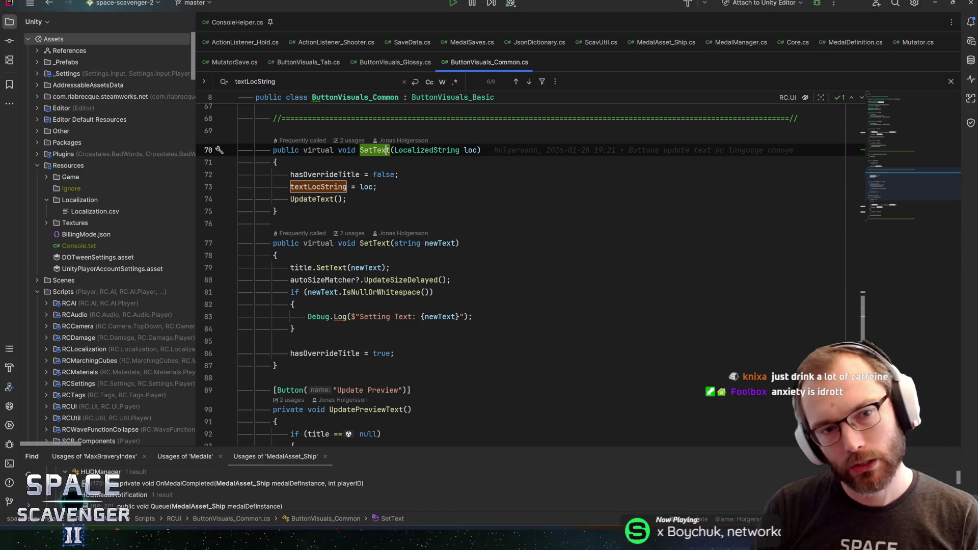
left_click(325, 174)
key("Up")
key("Up")
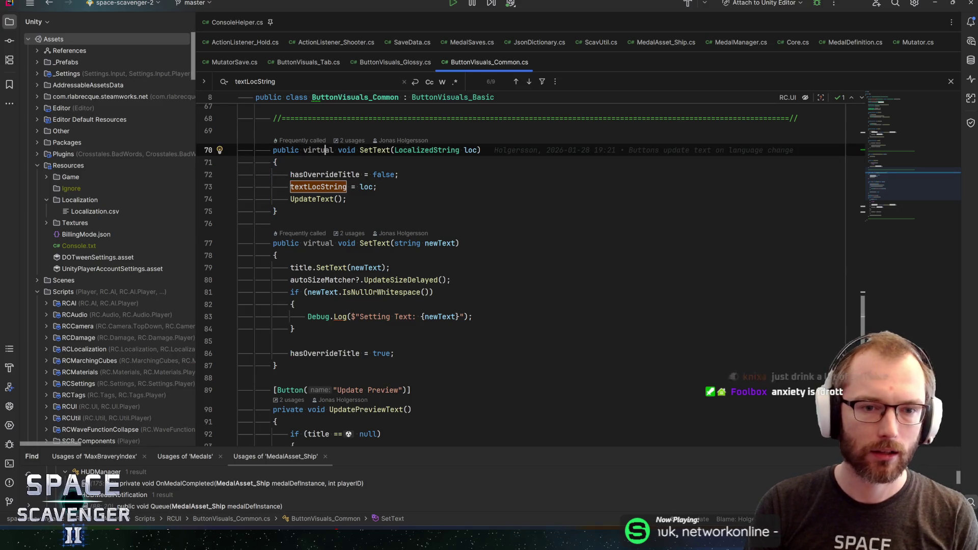
key("Down")
key("Down")
key("Down")
key("ctrl+Right")
key("ctrl+Right")
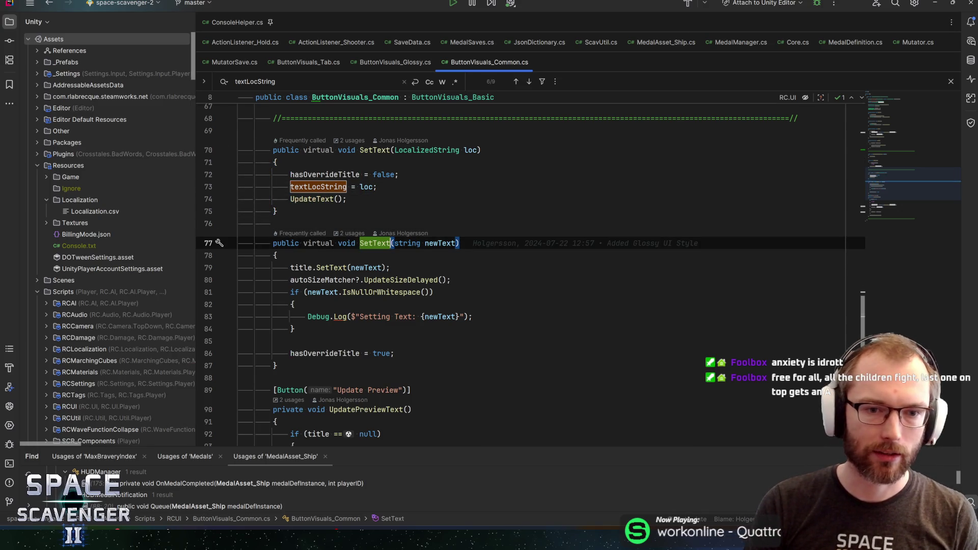
key("End")
left_click(332, 63)
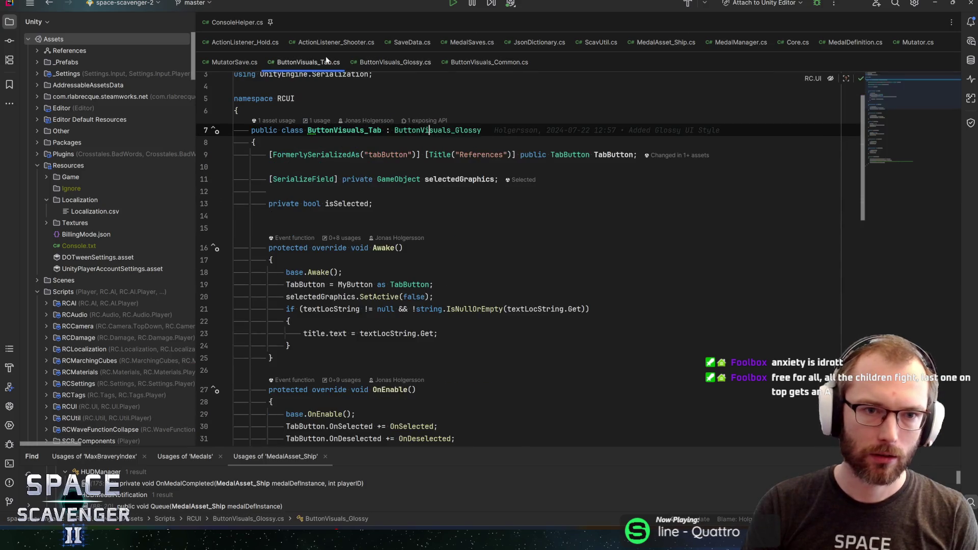
key("Down")
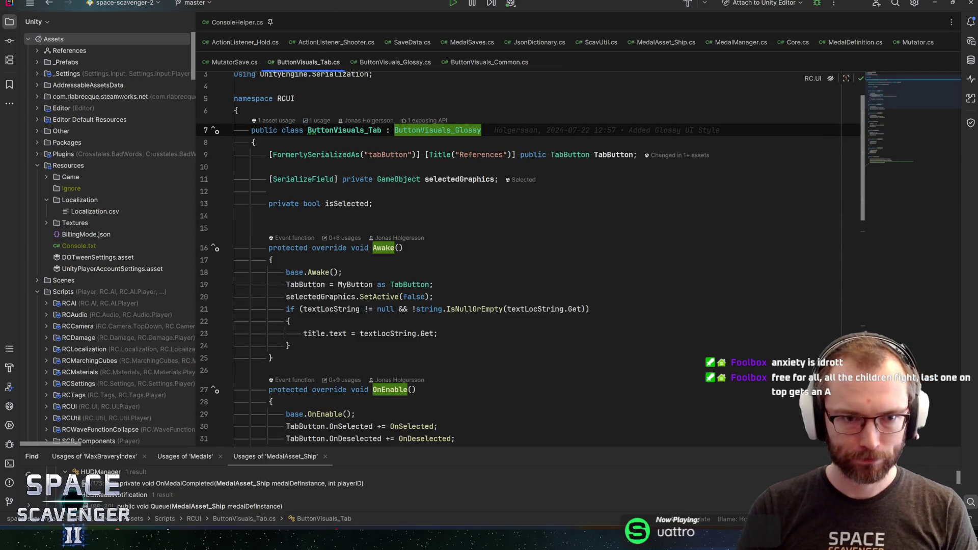
key("Return")
type("seri")
key("Return")
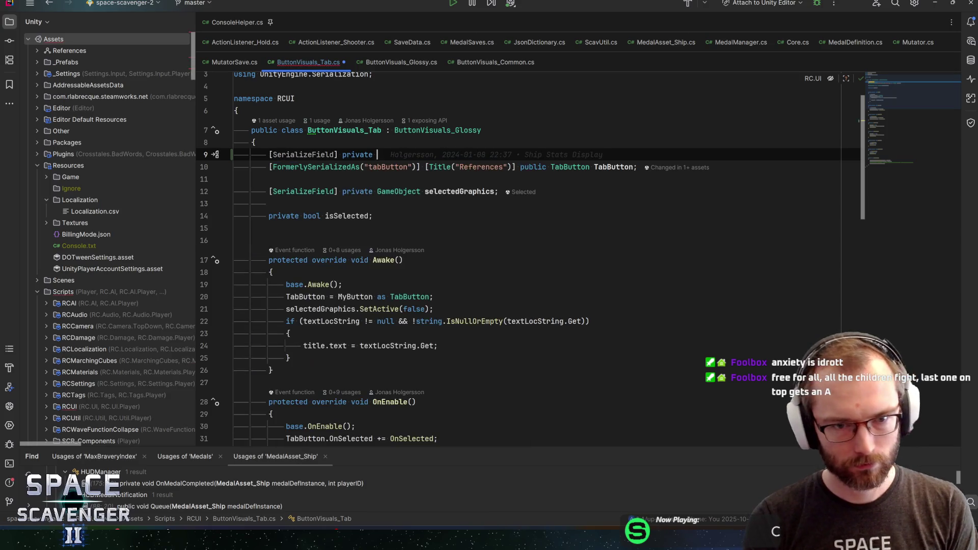
type("LocalizedStringVars")
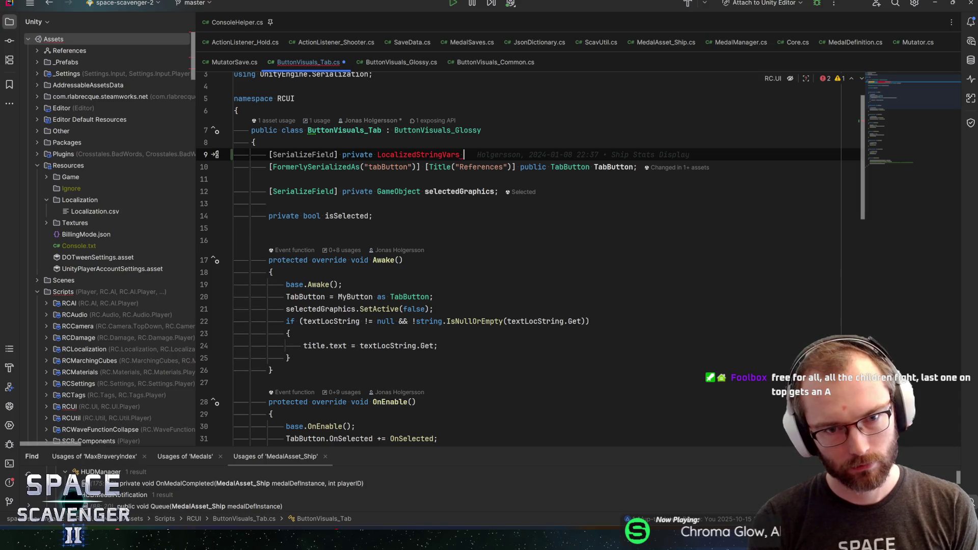
key("shift+Home")
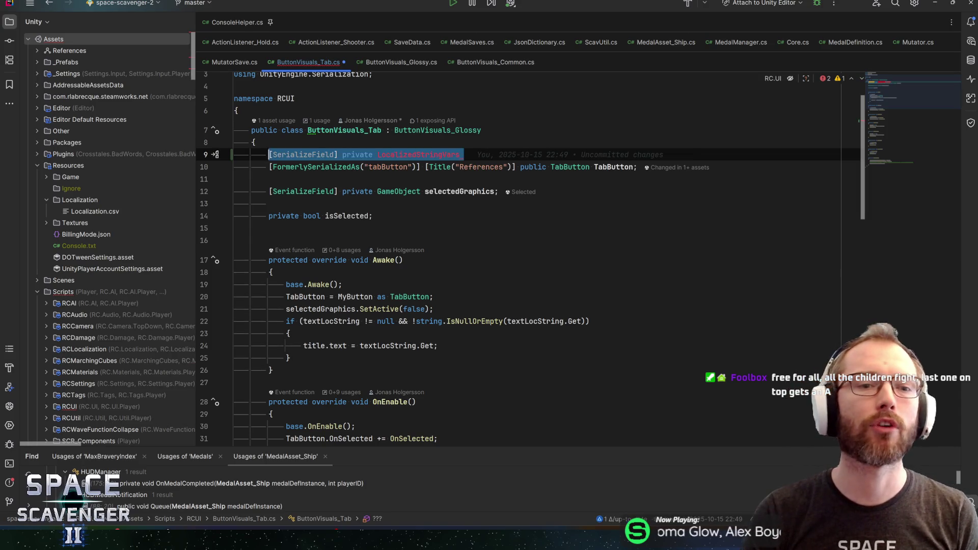
key("shift+Home")
key("BackSpace")
key("BackSpace")
left_click(296, 98)
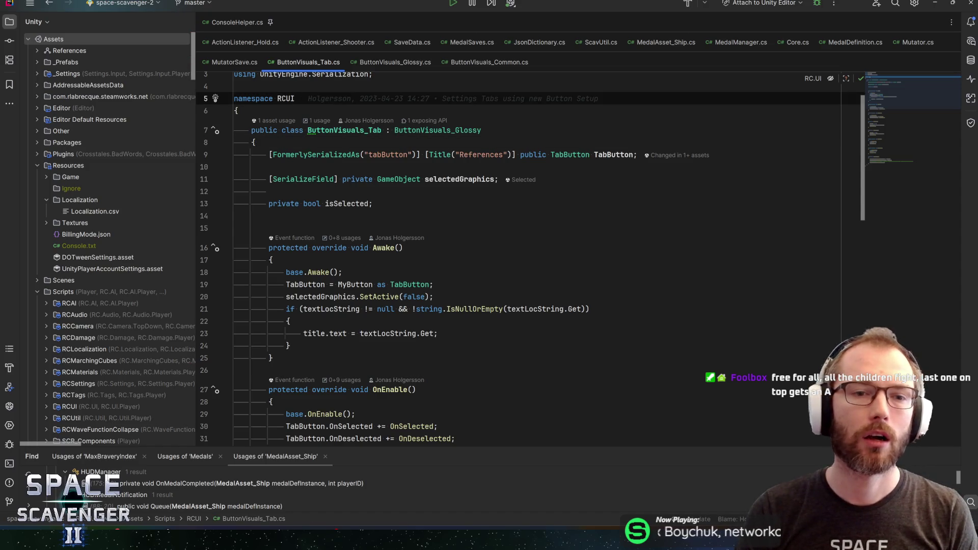
left_click(254, 142)
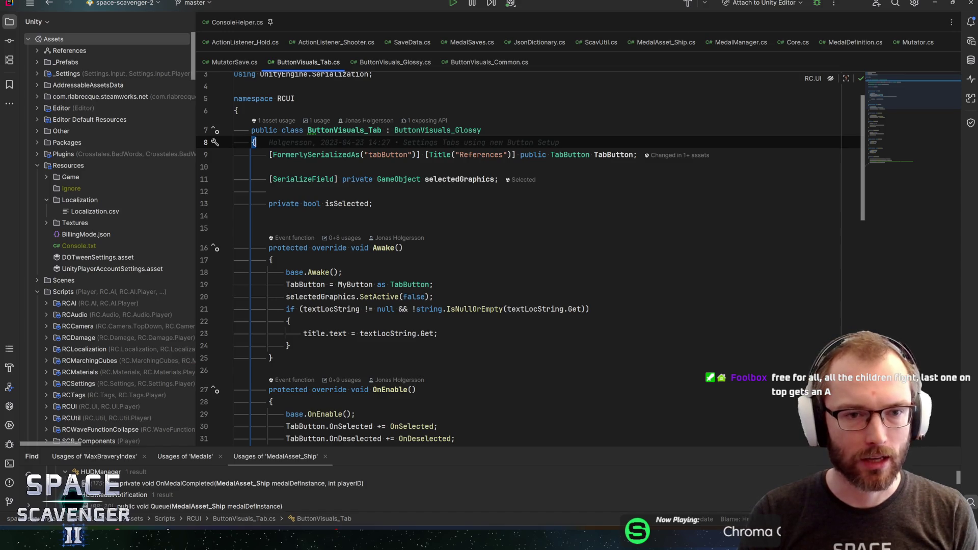
mouse_move(326, 155)
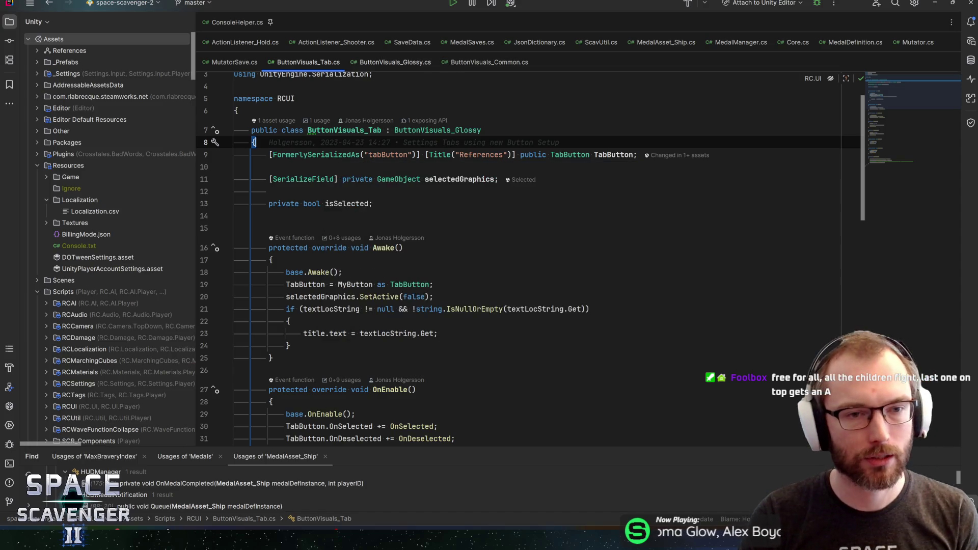
left_click(296, 98)
key("shift+Home")
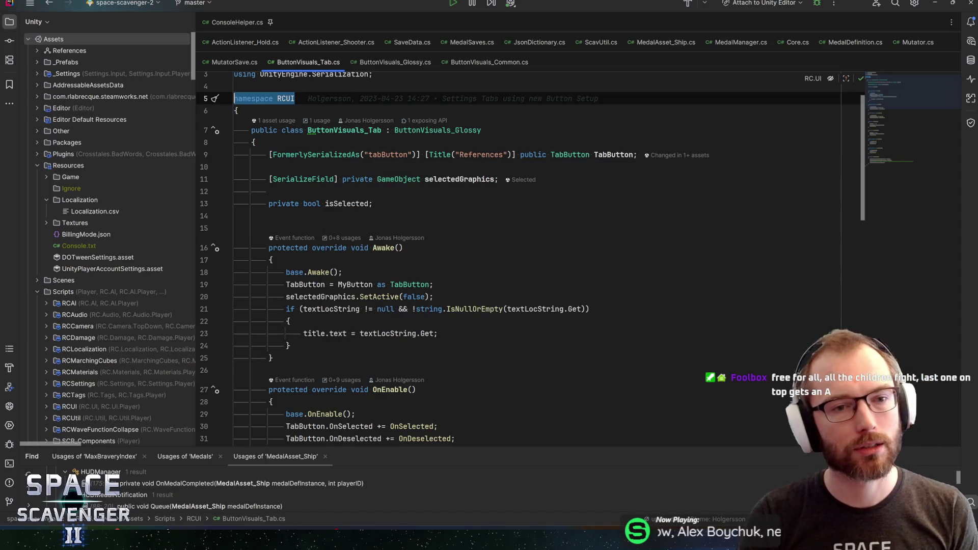
key("End")
key("ctrl+shift+Left")
key("Right")
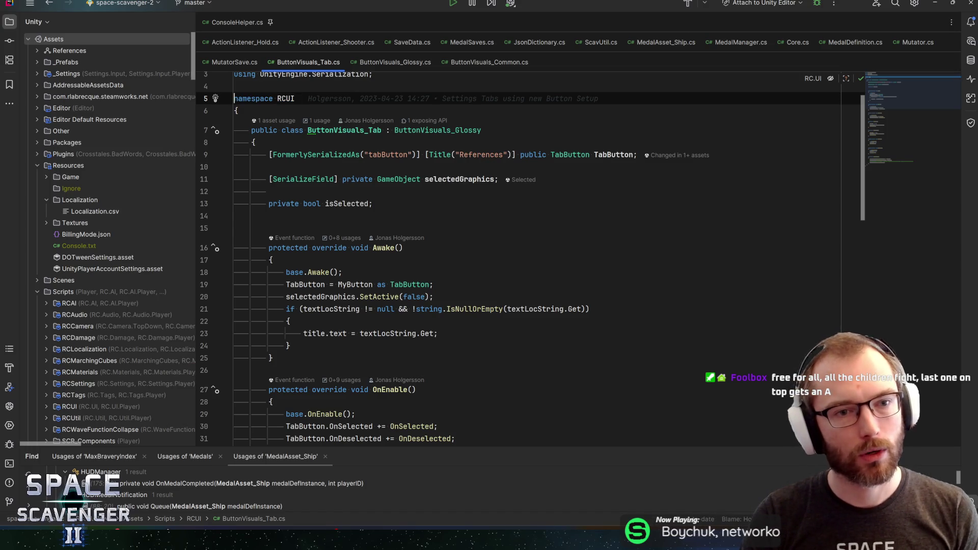
key("Home")
key("shift+End")
key("End")
key("shift+Home")
key("Home")
key("Down")
key("Down")
key("Down")
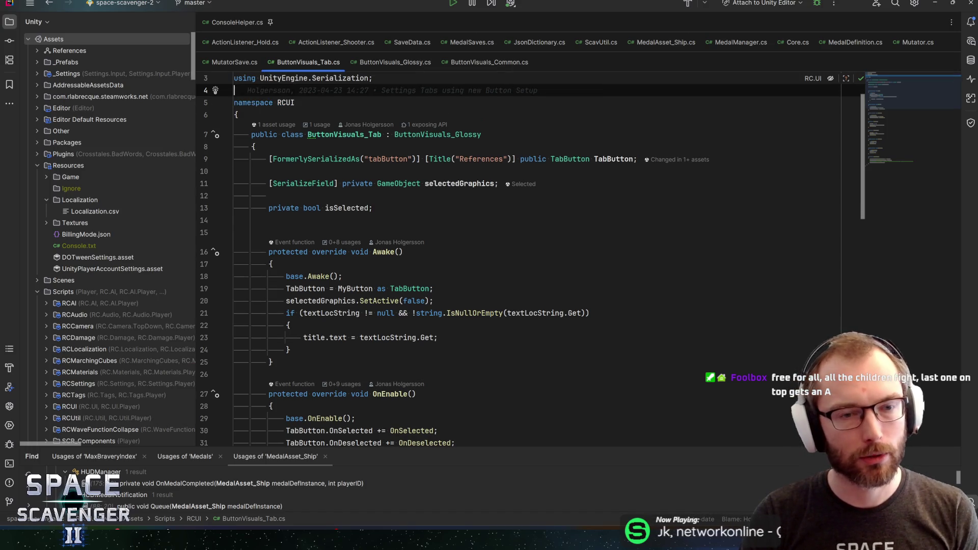
key("Up")
key("Up")
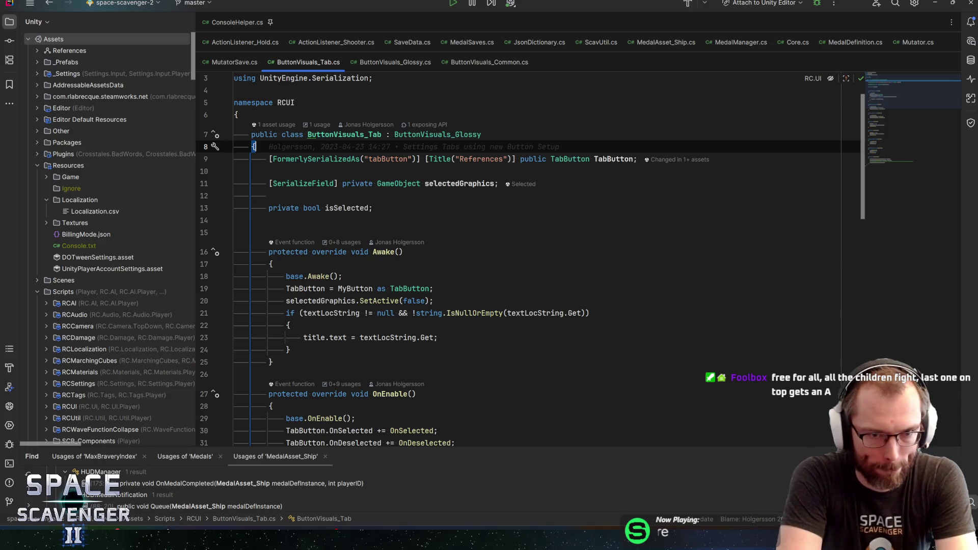
key("Down")
key("Down")
key("Down")
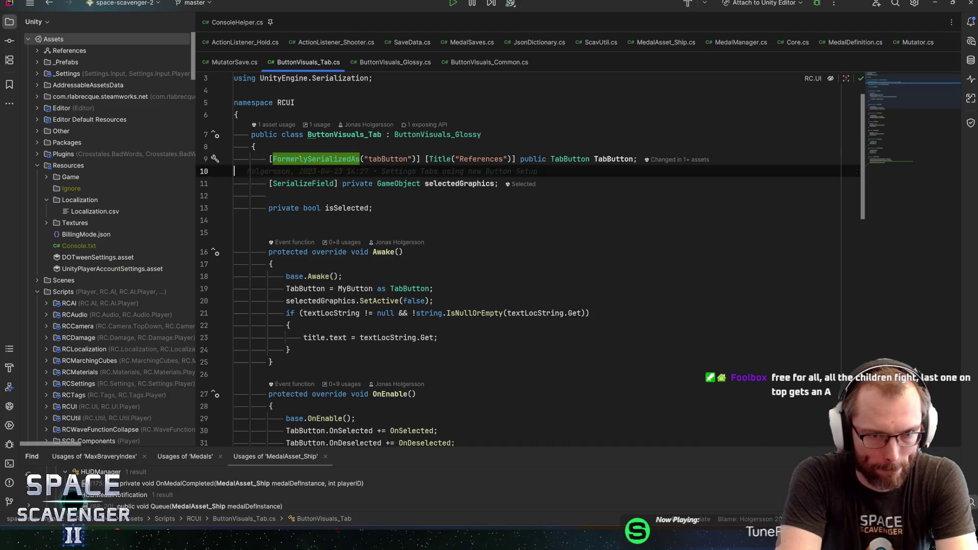
key("Return")
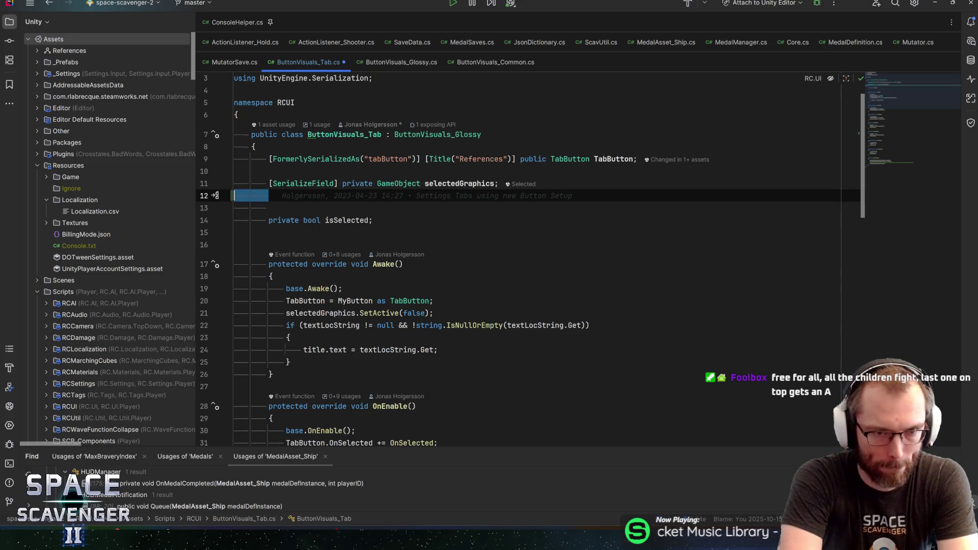
key("ctrl+z")
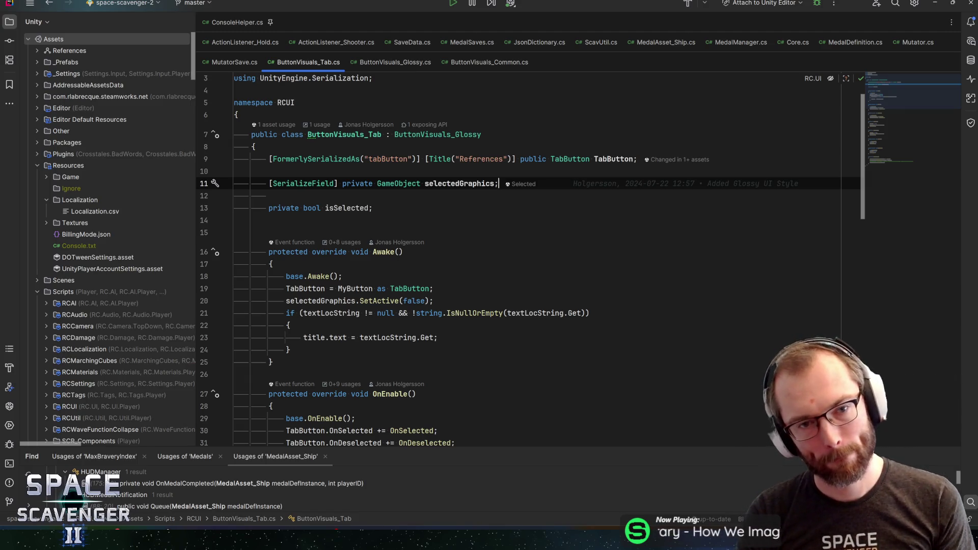
mouse_move(437, 135)
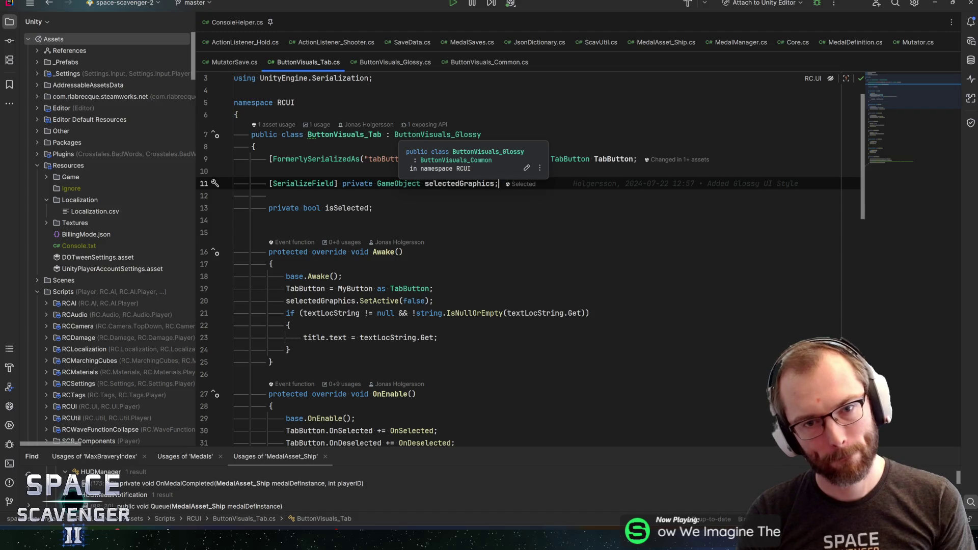
mouse_move(367, 134)
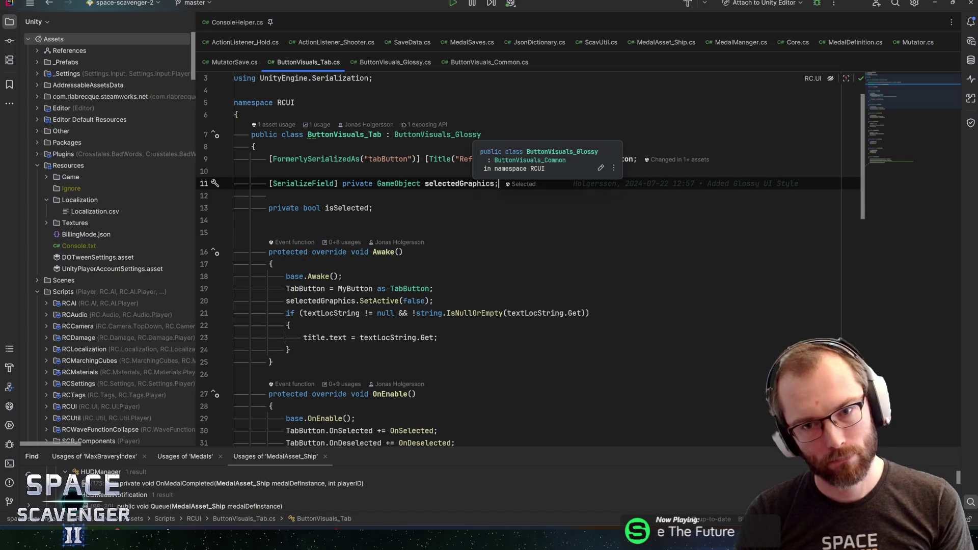
left_click(347, 134)
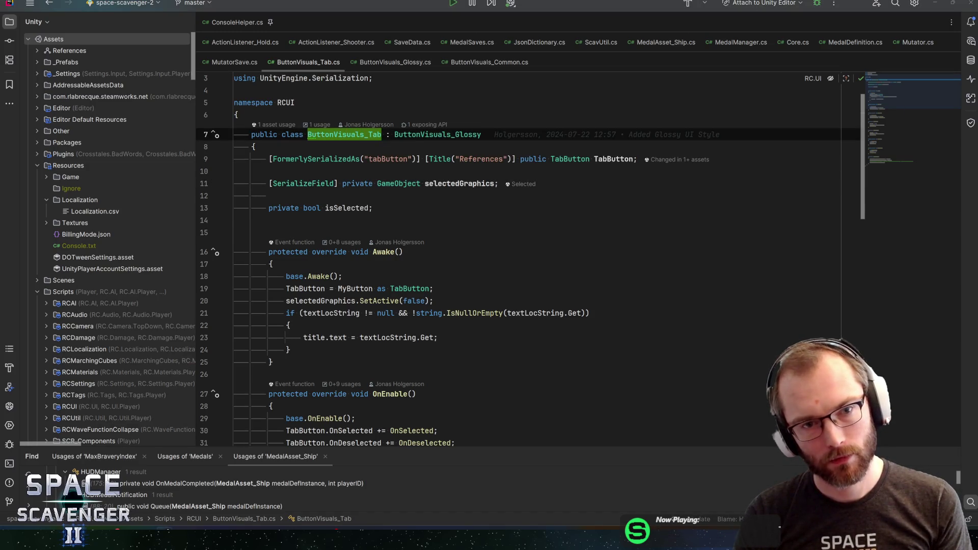
left_click(355, 134)
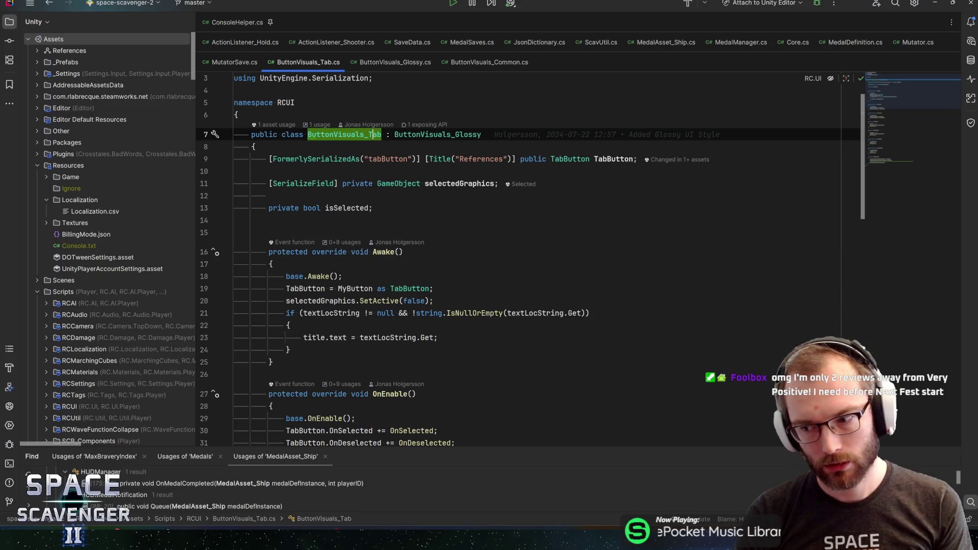
mouse_move(373, 134)
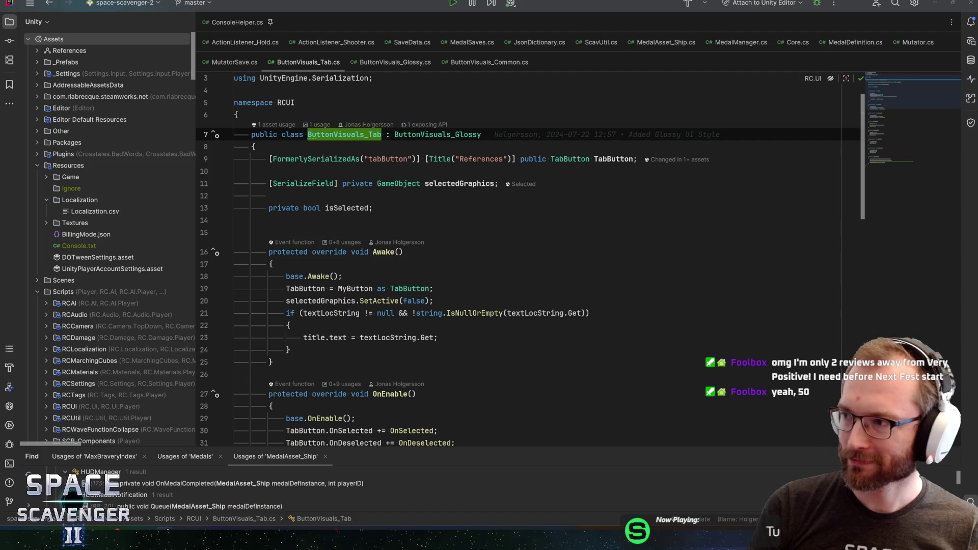
key("alt+Tab")
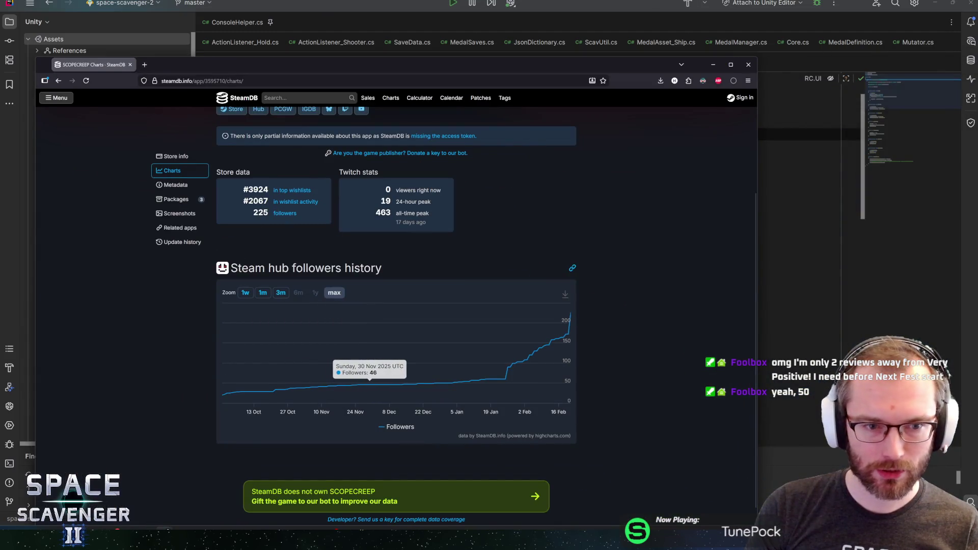
mouse_move(571, 316)
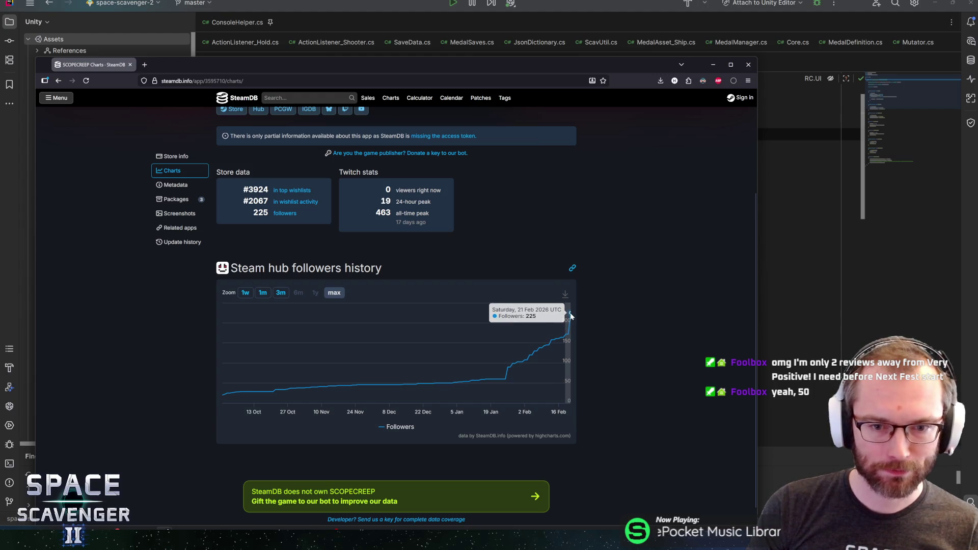
left_click(263, 293)
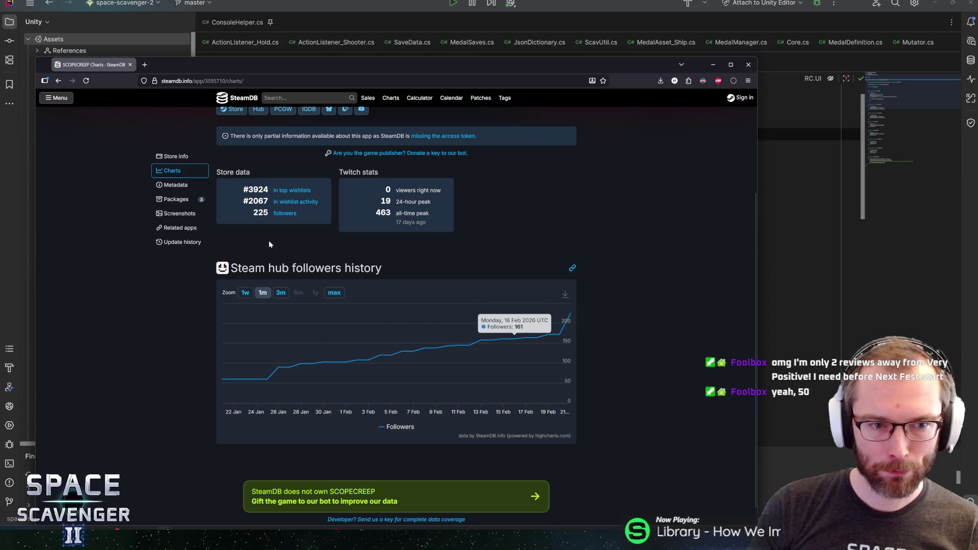
left_click(281, 293)
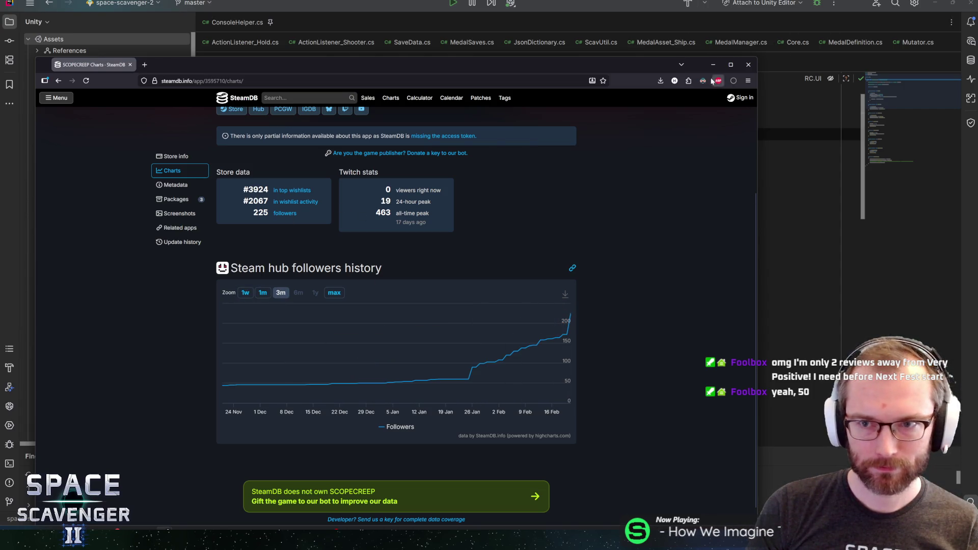
left_click(748, 65)
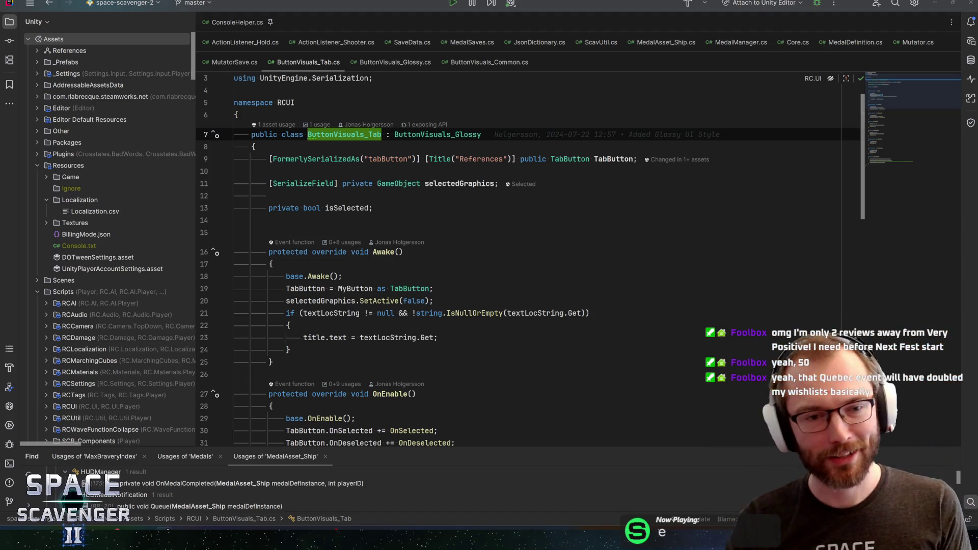
left_click(433, 264)
key("Down")
key("Down")
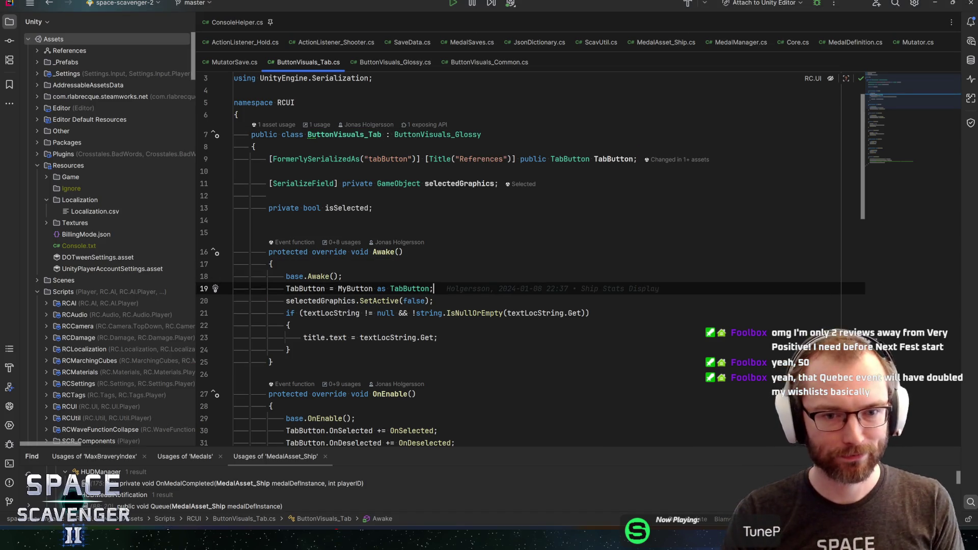
left_click(433, 301)
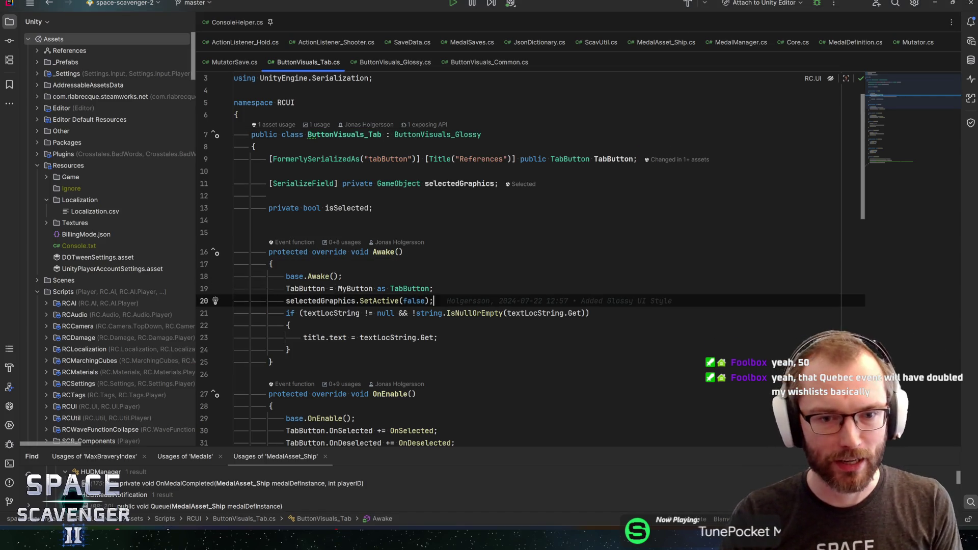
key("Up")
key("Up")
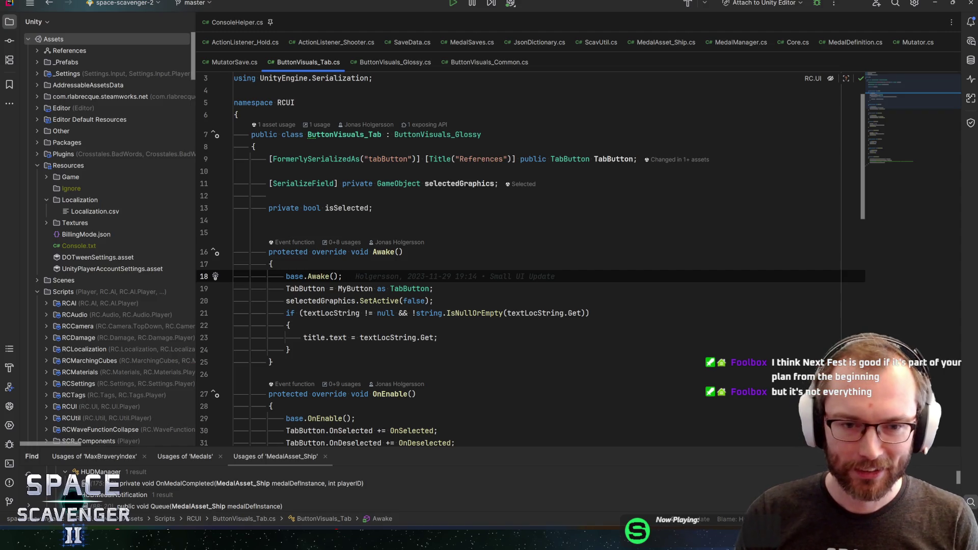
- Look over the TabButton assignment and selectedGraphics.SetActive lines, then return to the file top
left_click(433, 301)
key("Up")
scroll(529, 260, "down", 3)
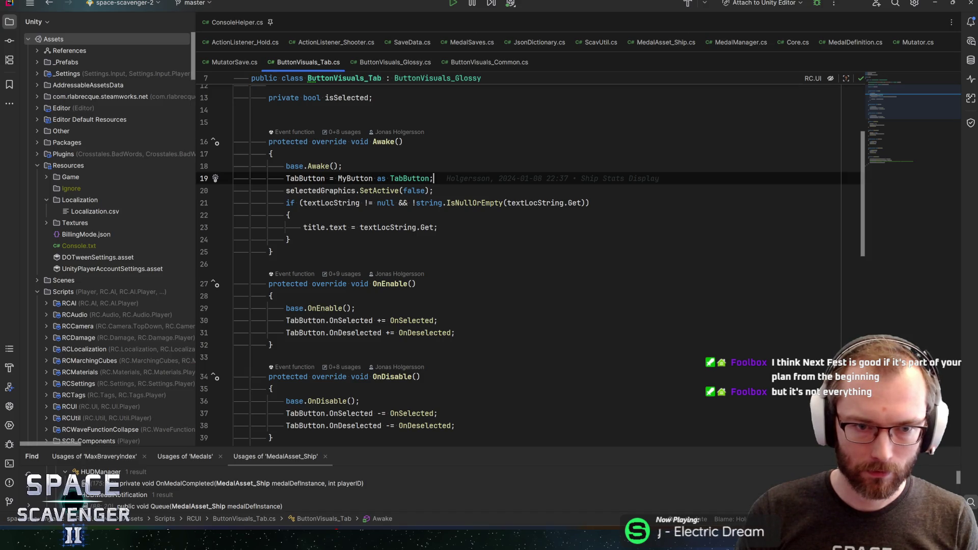
scroll(530, 254, "up", 4)
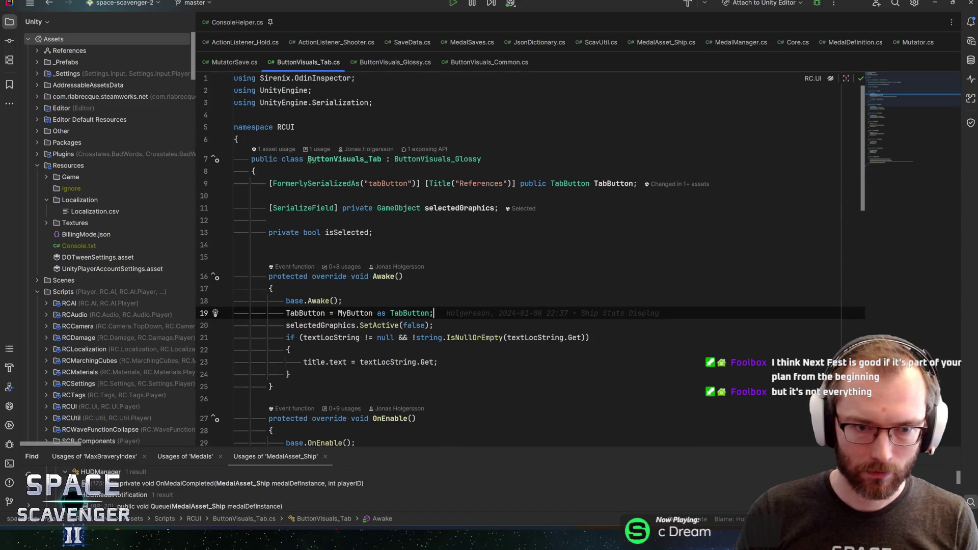
key("Home")
- Check the TabButton field's type, then switch to Unity showing SystemsTab's components
left_click(551, 183)
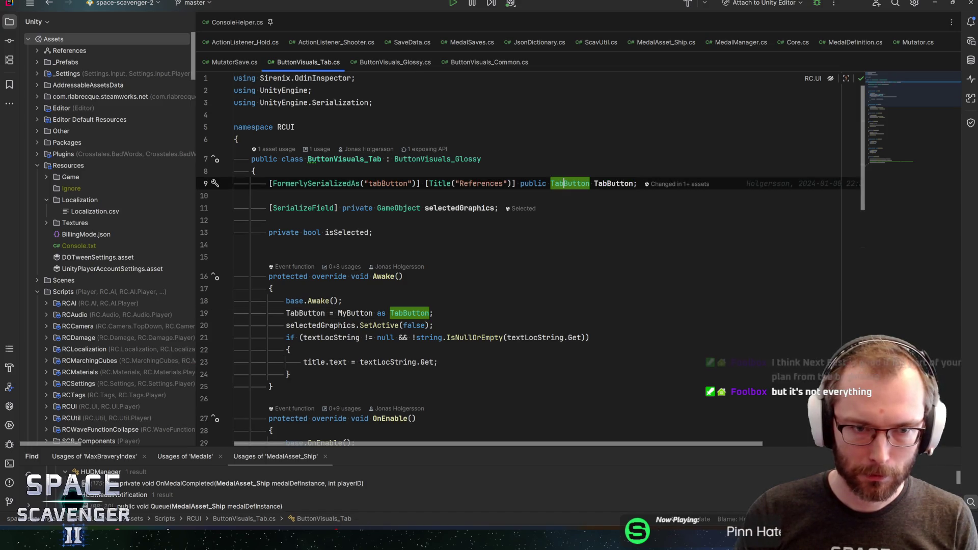
mouse_move(564, 183)
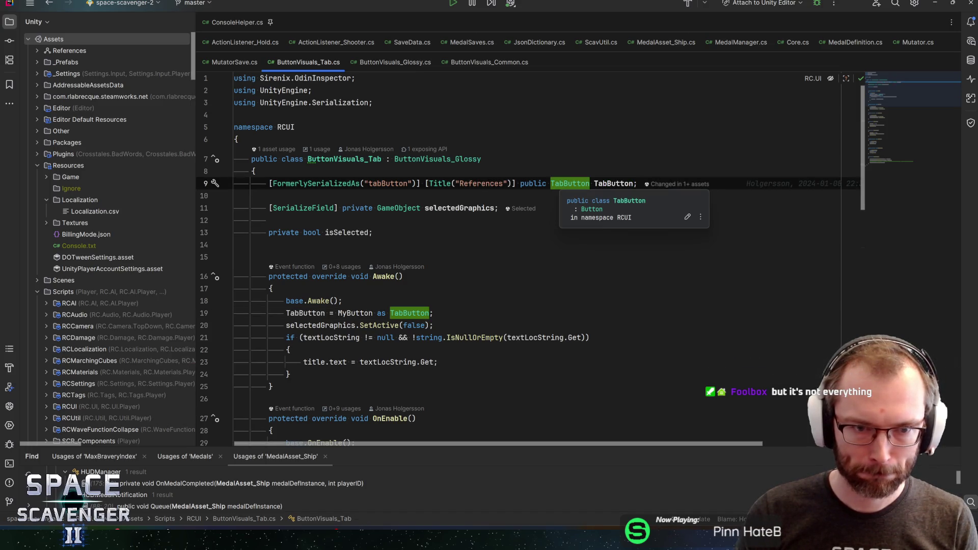
key("alt+Tab")
left_click(561, 182)
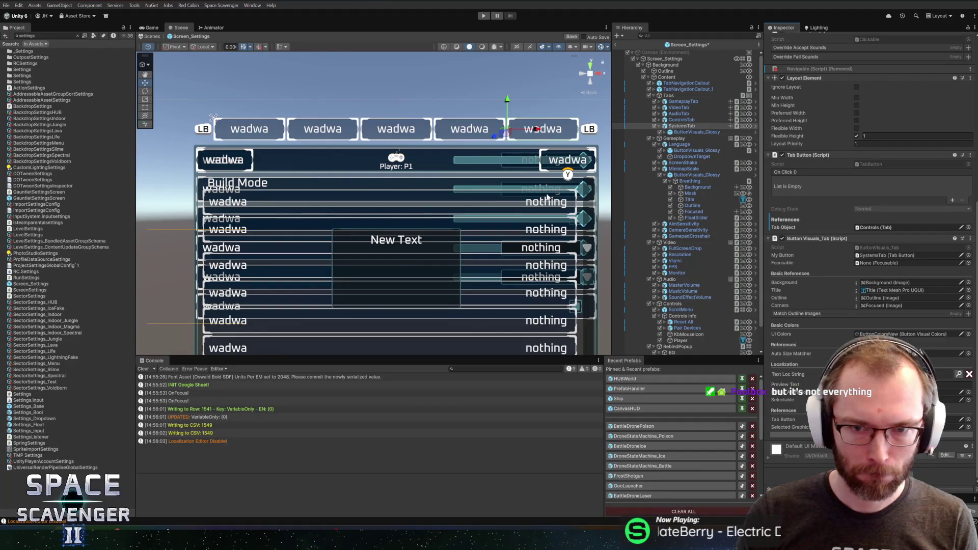
- Select SystemsTab under Tabs to inspect its Image, Focusable, Clickable and Tab Button components
scroll(477, 169, "up", 3)
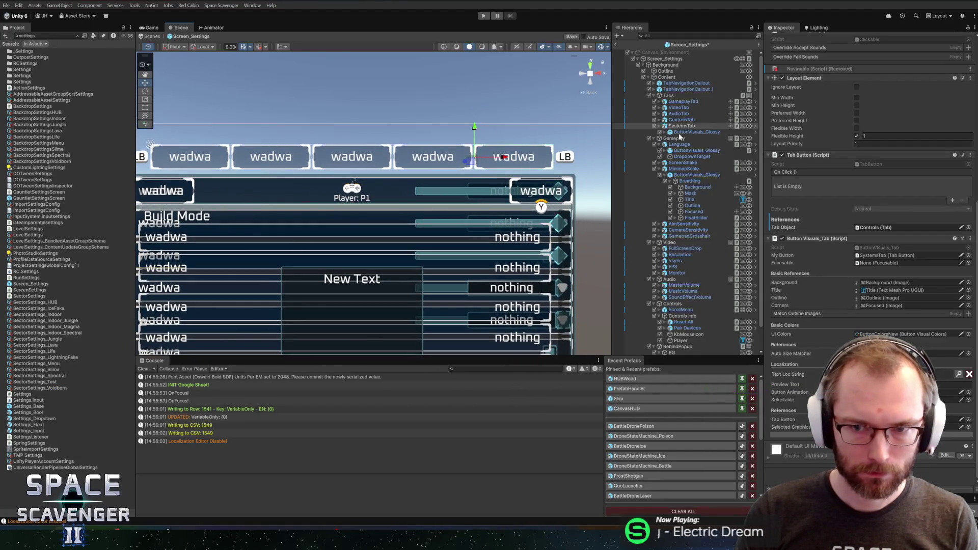
left_click(686, 134)
left_click(683, 127)
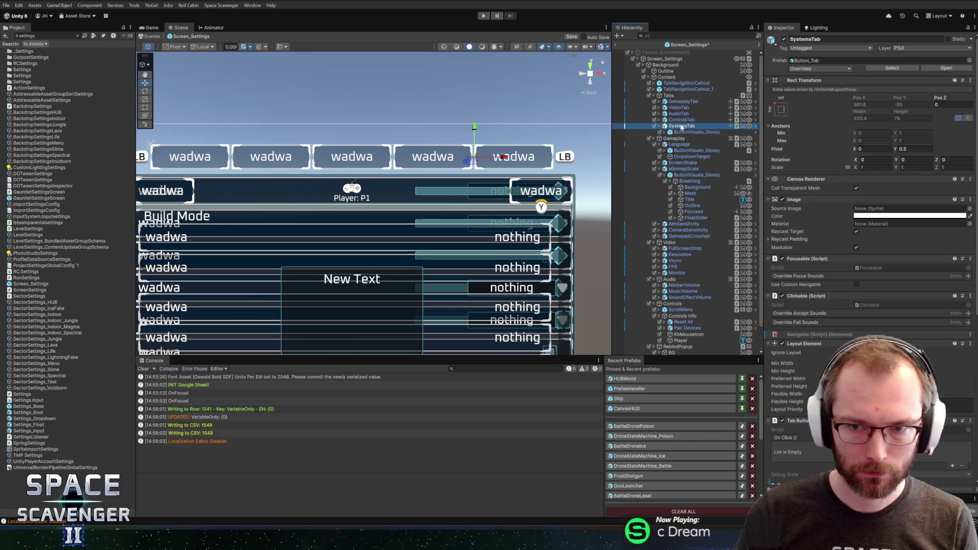
key("Up")
left_click(681, 127)
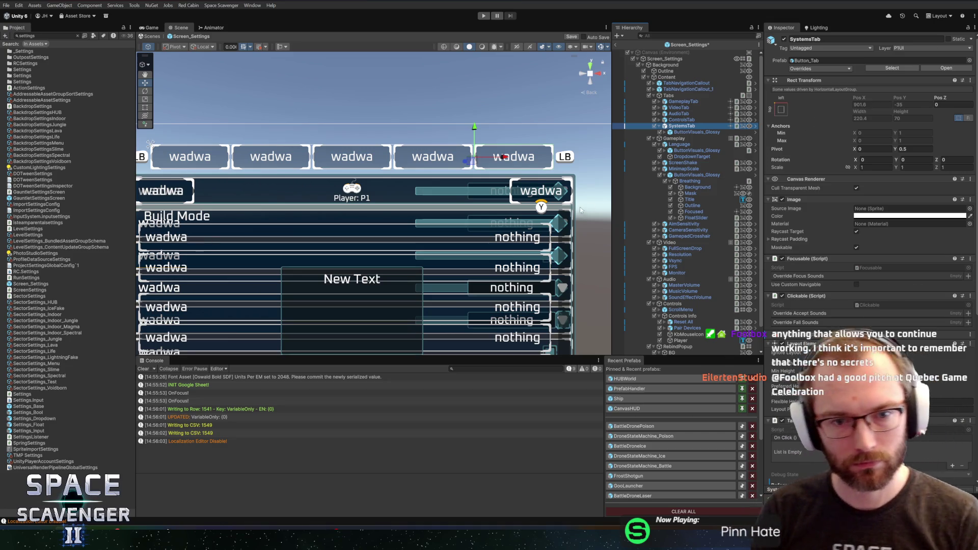
scroll(580, 210, "down", 5)
scroll(460, 255, "up", 3)
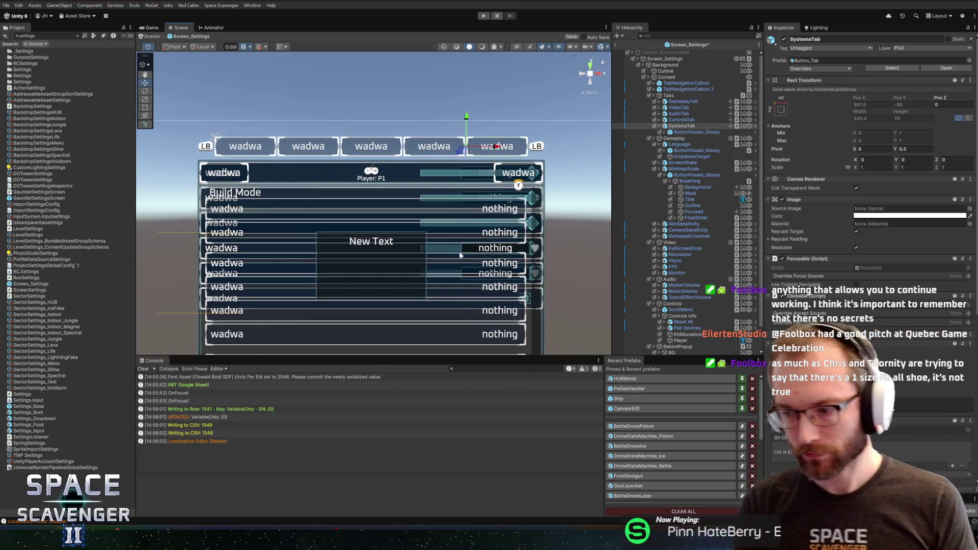
left_click_drag(460, 255, 459, 236)
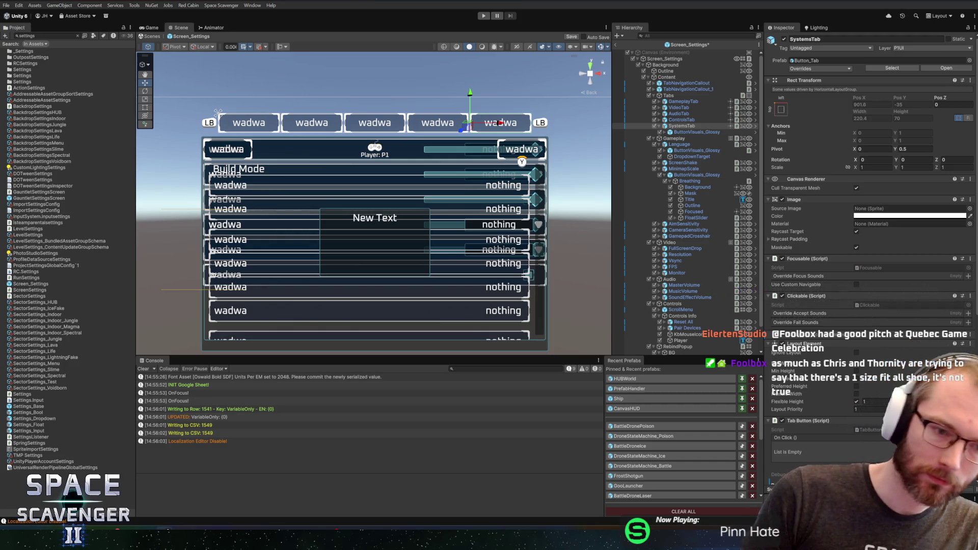
left_click(683, 127)
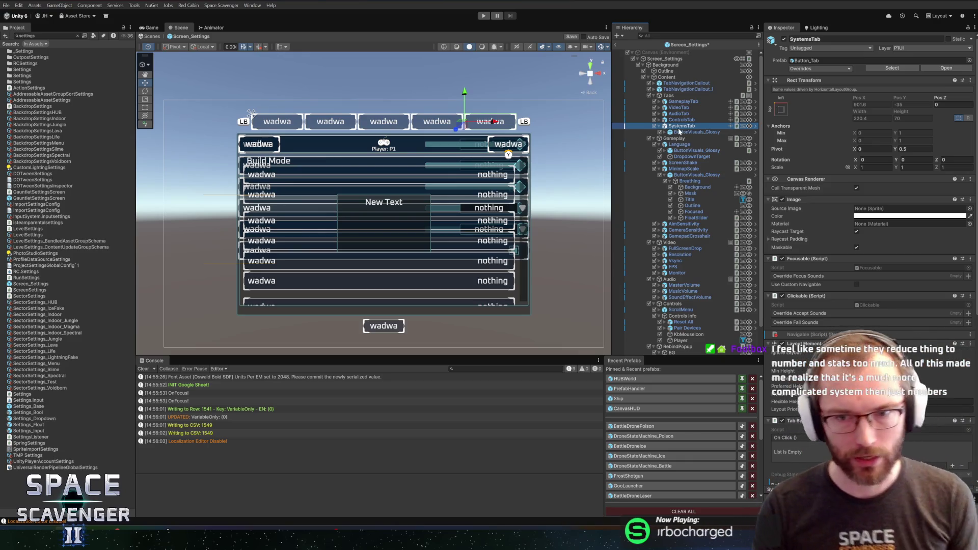
scroll(427, 166, "down", 1)
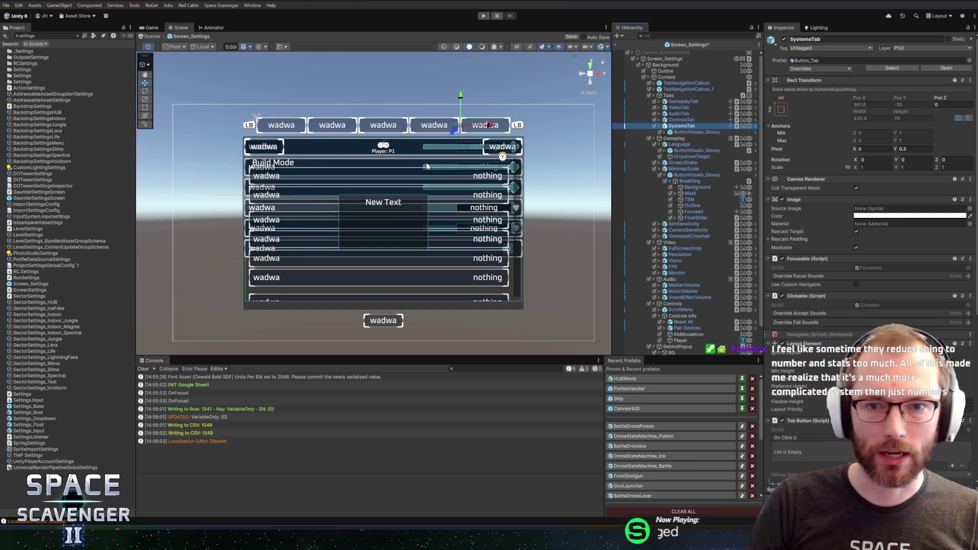
left_click_drag(367, 124, 363, 127)
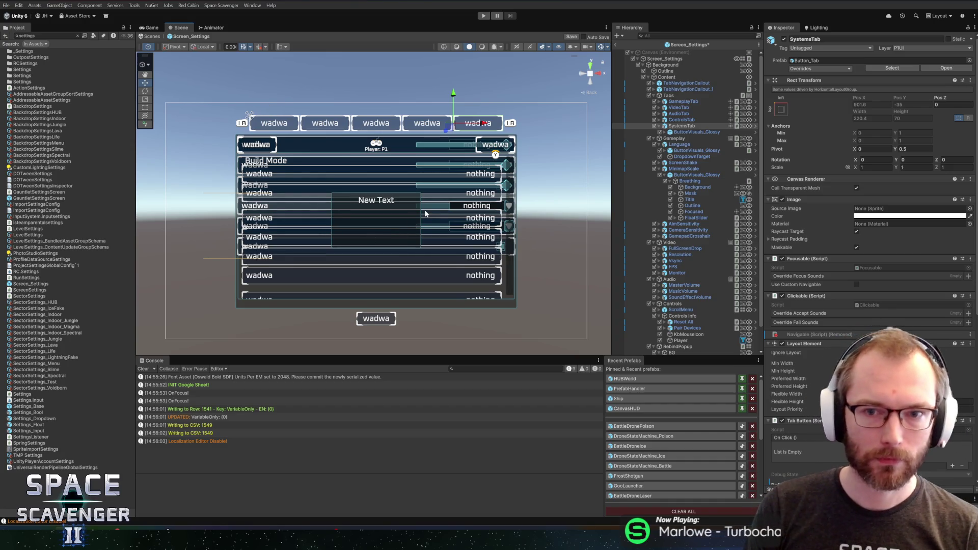
scroll(425, 213, "down", 1)
scroll(426, 194, "up", 1)
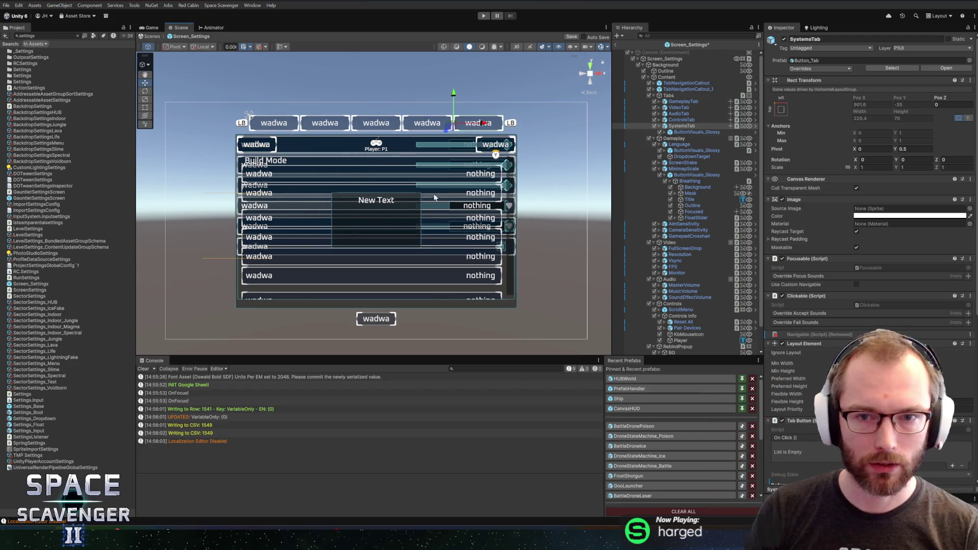
left_click_drag(432, 275, 434, 282)
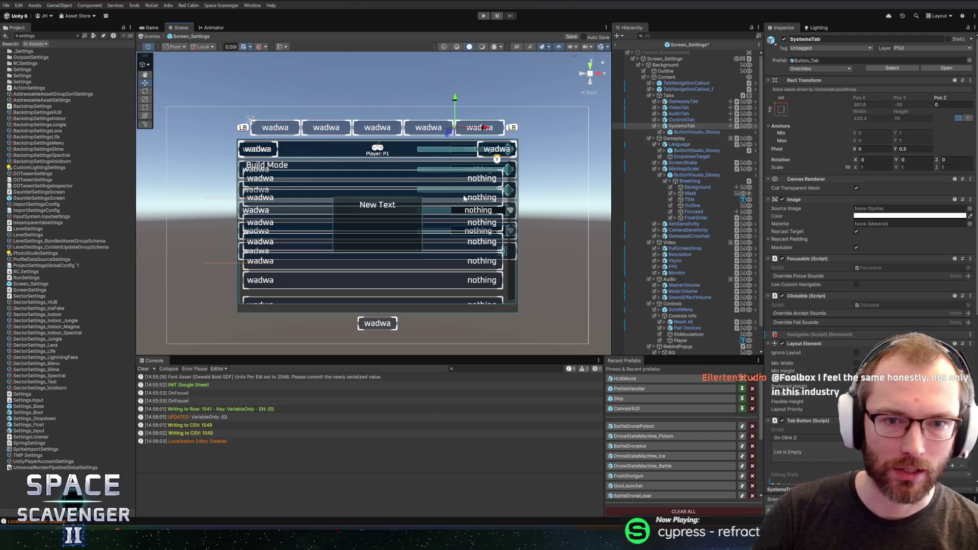
scroll(443, 224, "up", 1)
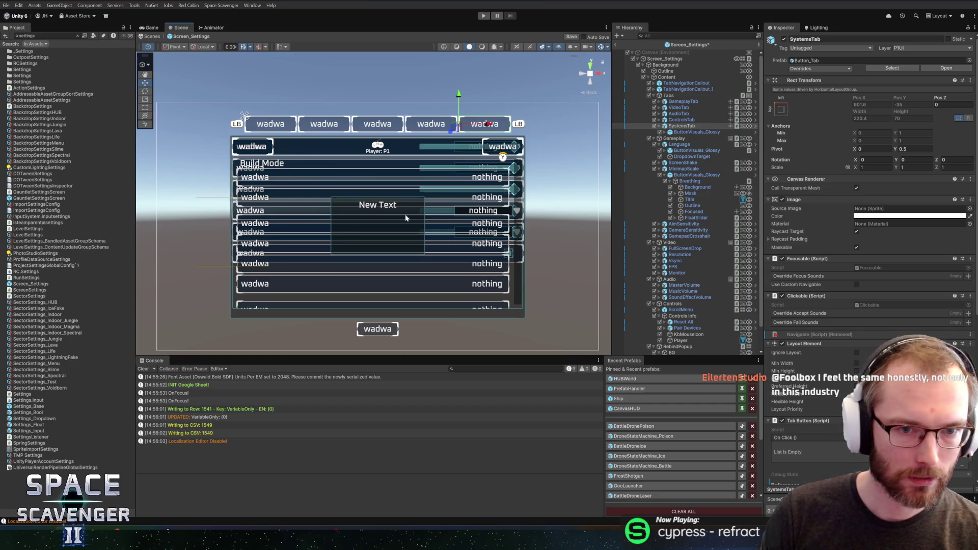
- Clear the search from the Project window
left_click(78, 36)
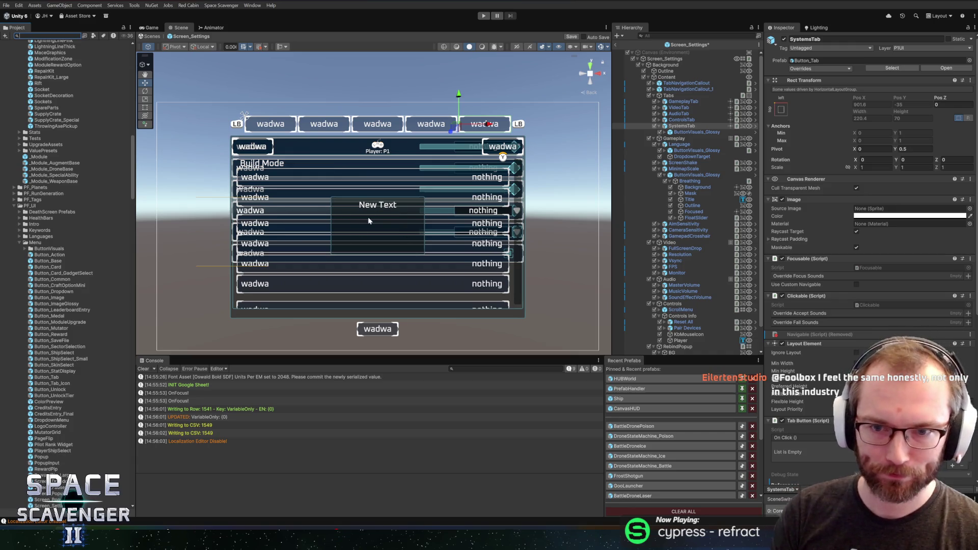
scroll(413, 151, "down", 1)
scroll(414, 151, "up", 1)
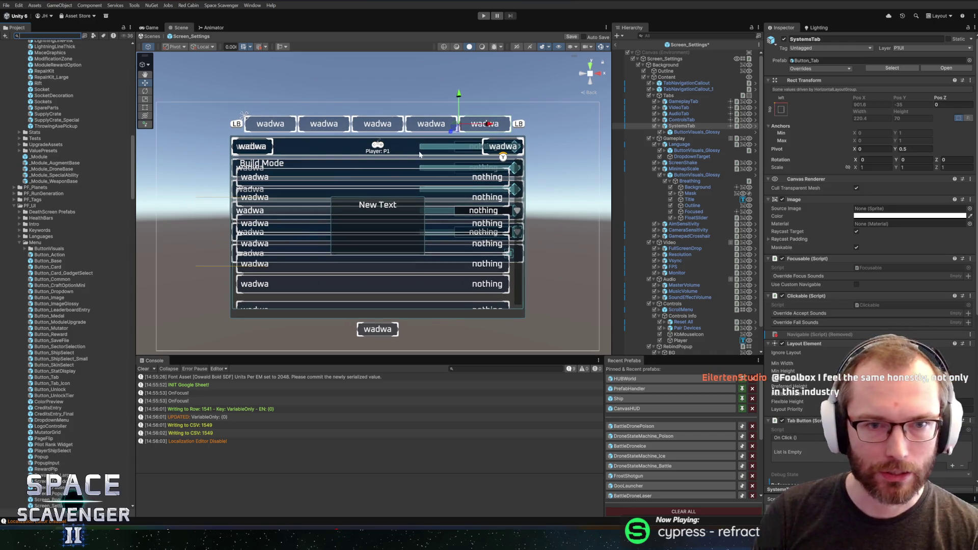
- Select SystemsTab and scroll the Inspector down to its Tab Button and ButtonVisuals_Tab components
left_click(685, 134)
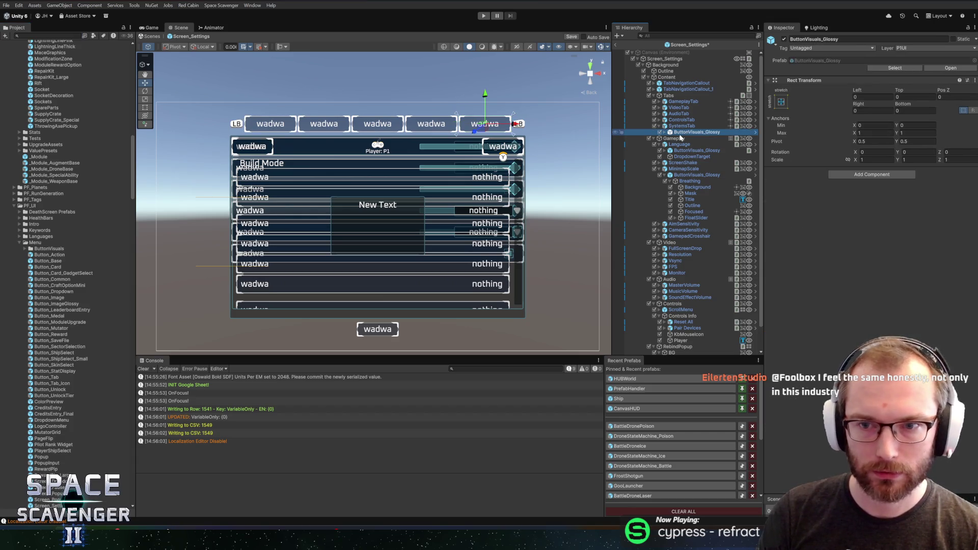
key("Up")
scroll(829, 268, "down", 5)
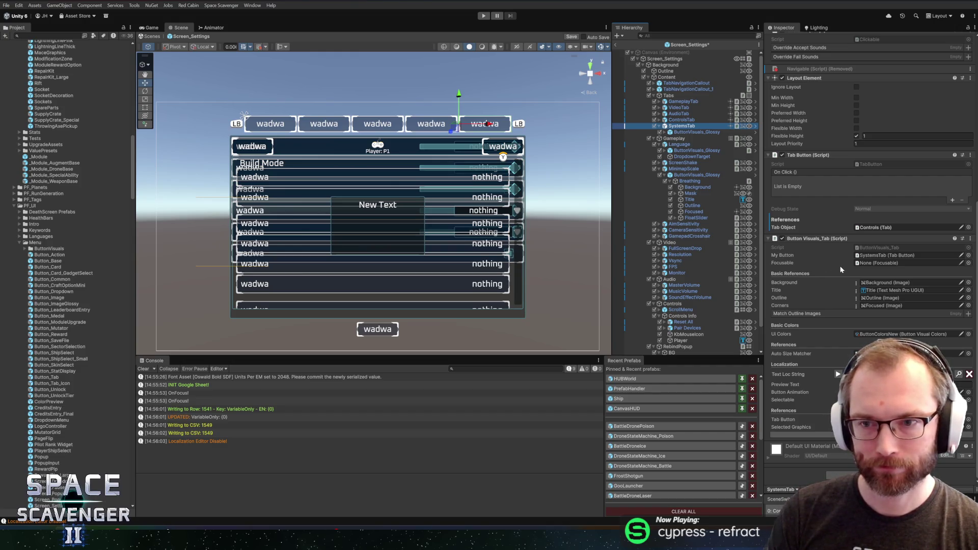
- Ping the Tab Object to confirm it targets Controls, collapse Controls, and select the Audio panel
left_click(867, 230)
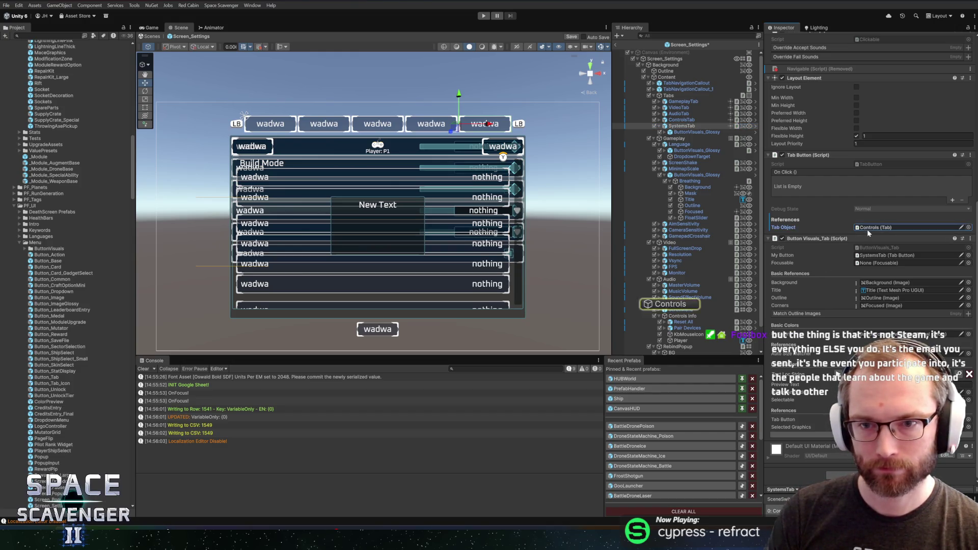
left_click(657, 306)
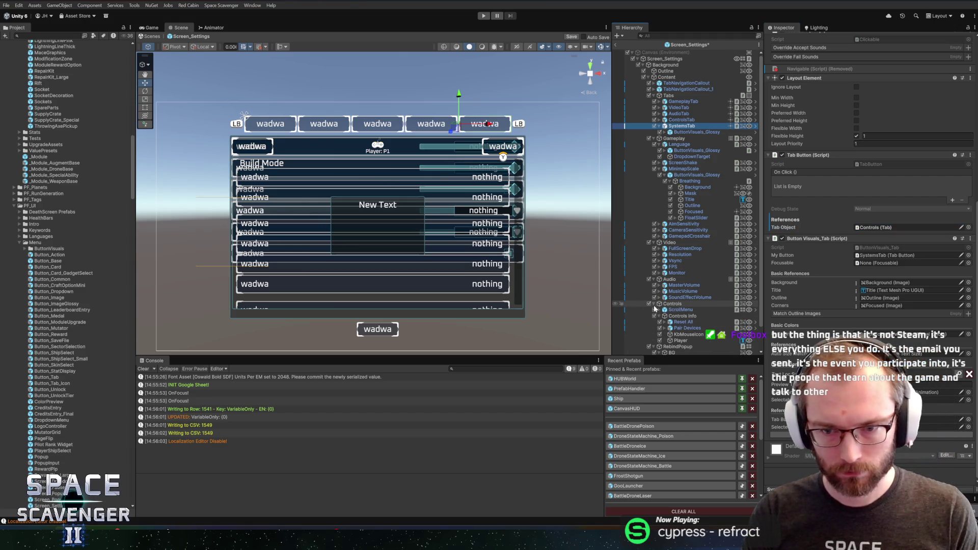
left_click(650, 304)
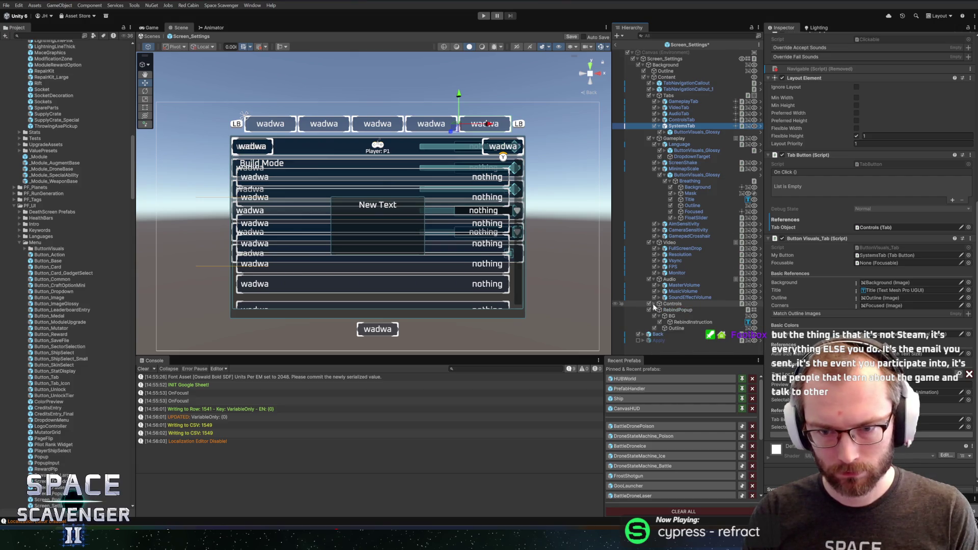
left_click(664, 279)
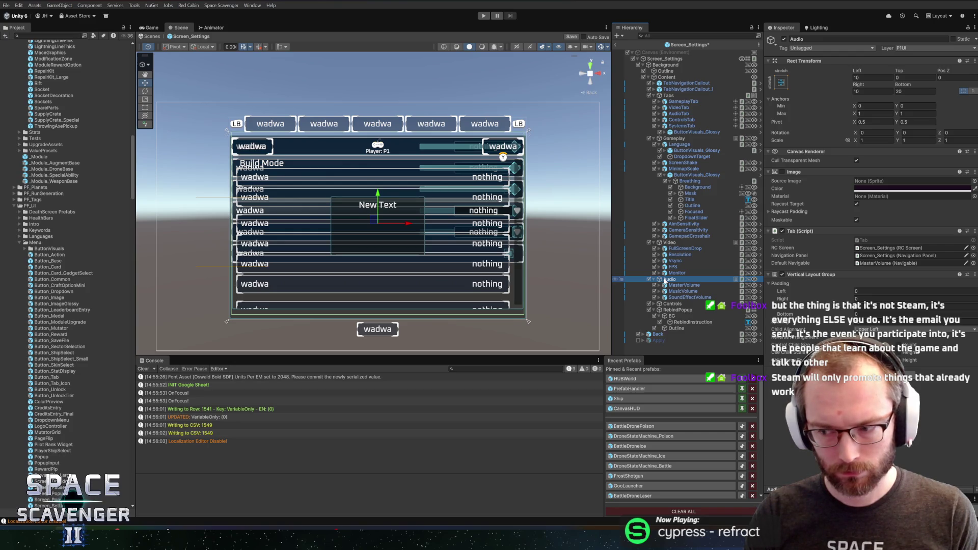
- Duplicate the Audio panel, move the copy below Controls, rename it 'System' and expand it
key("ctrl+d")
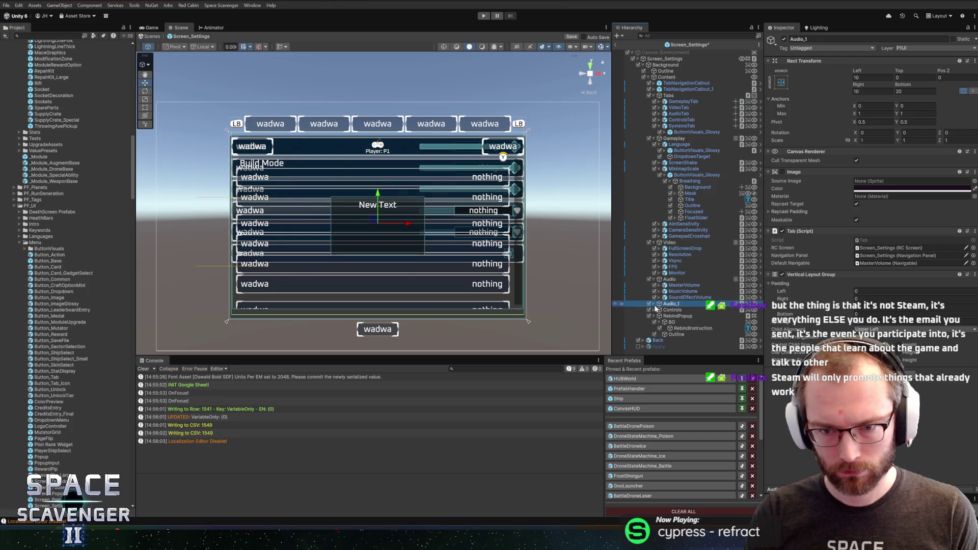
left_click_drag(671, 306, 671, 312)
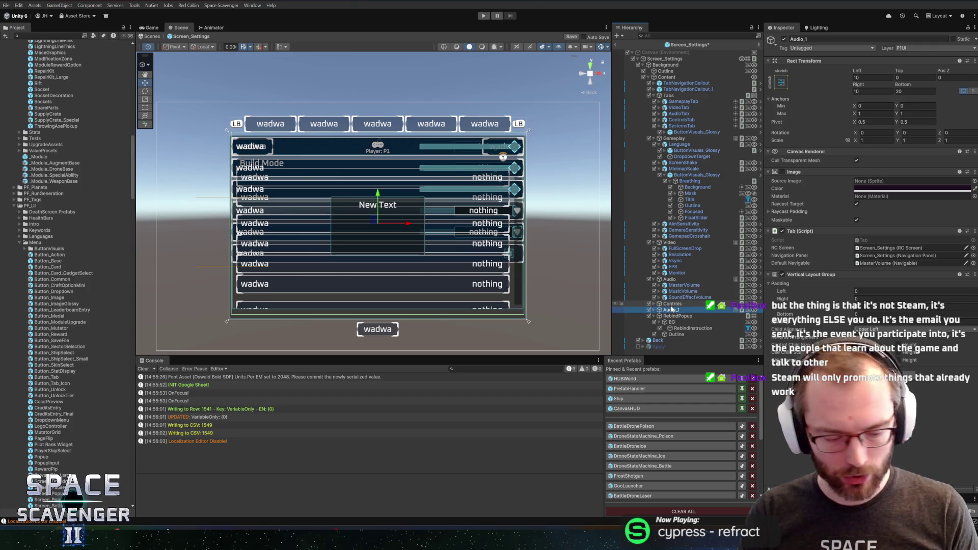
left_click(671, 310)
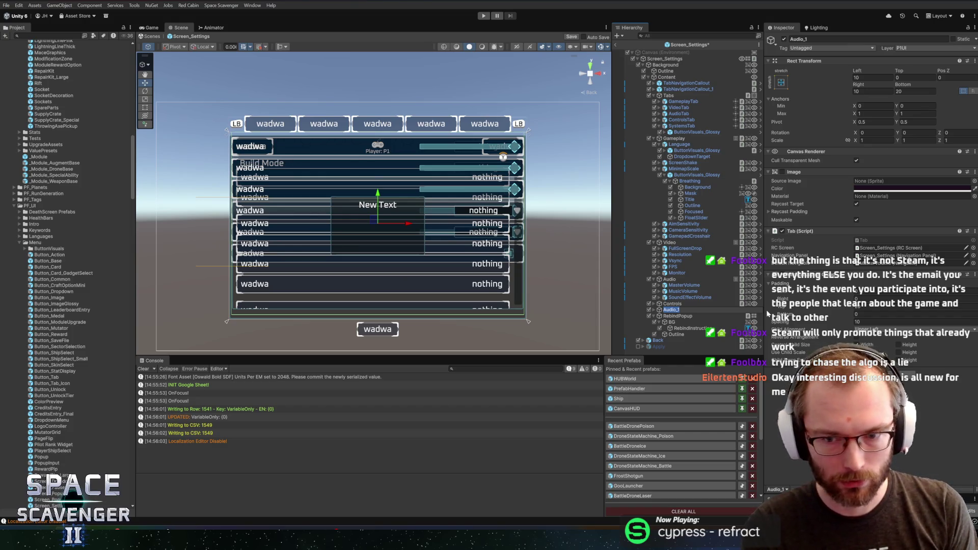
type("System")
key("Return")
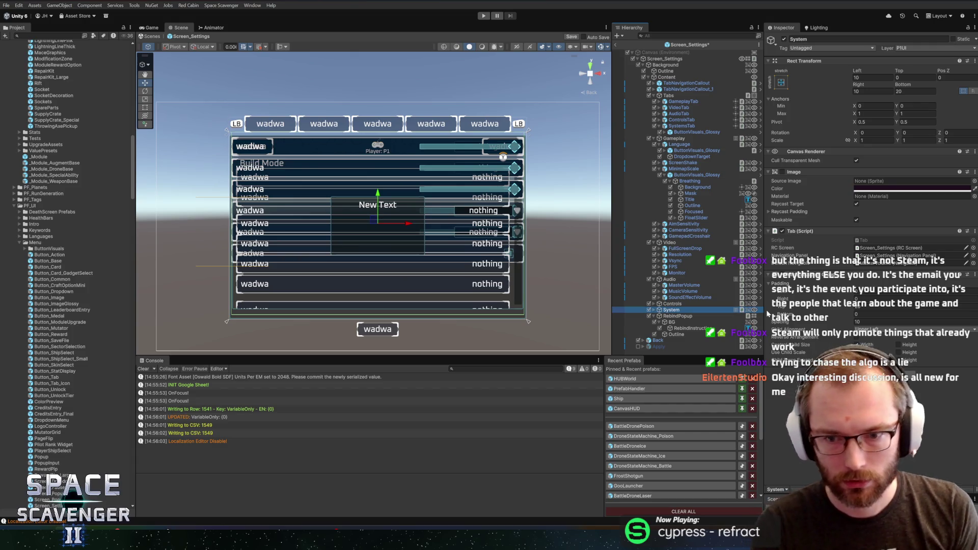
key("ctrl+shift+v")
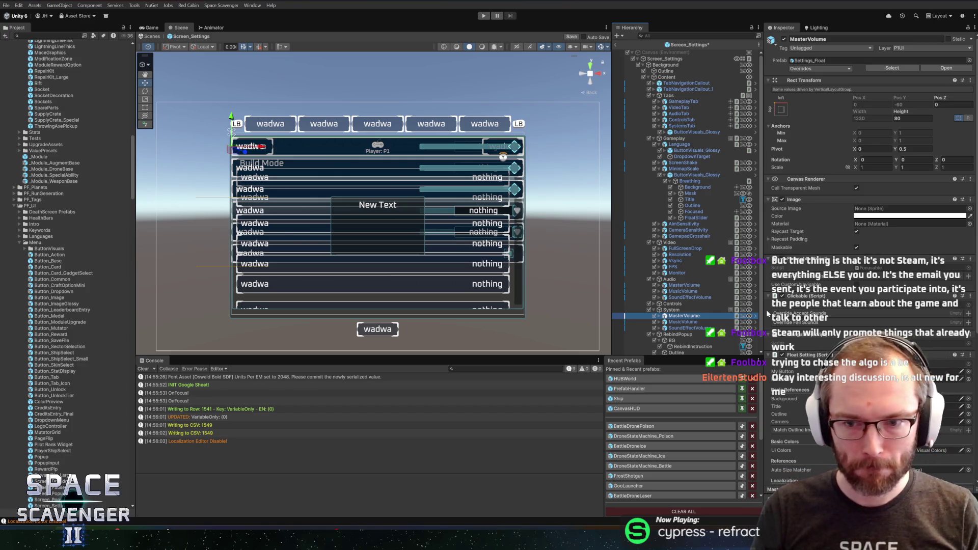
- Drag System into SystemsTab's Tab Object field, replacing Controls, and save the Screen_Settings scene
left_click(677, 310)
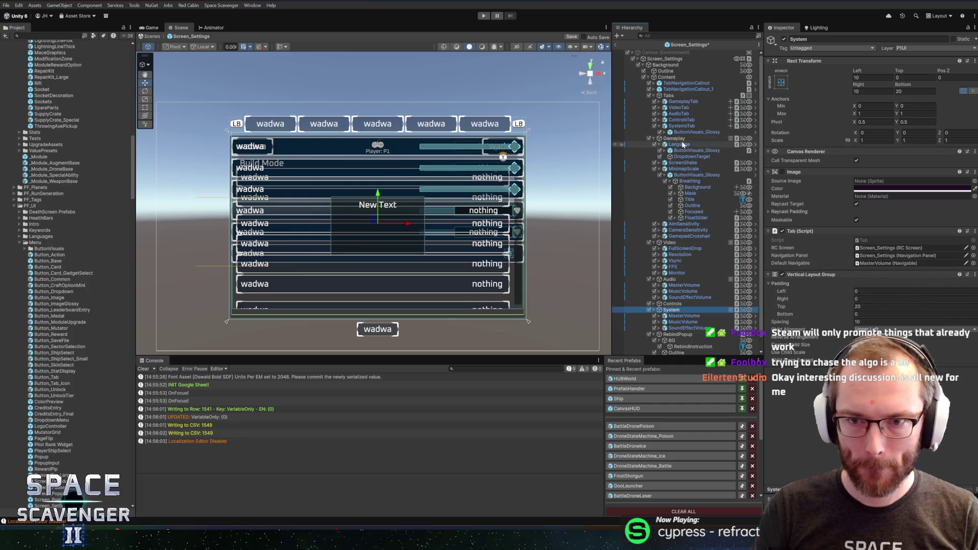
mouse_move(682, 126)
left_mouse_down()
mouse_move(864, 338)
mouse_move(872, 283)
left_mouse_up()
scroll(865, 321, "down", 5)
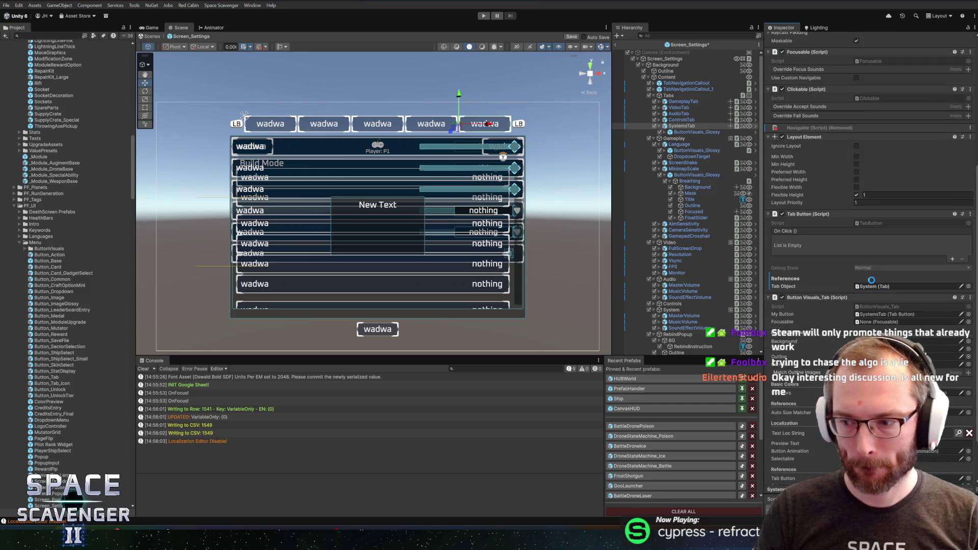
key("ctrl+s")
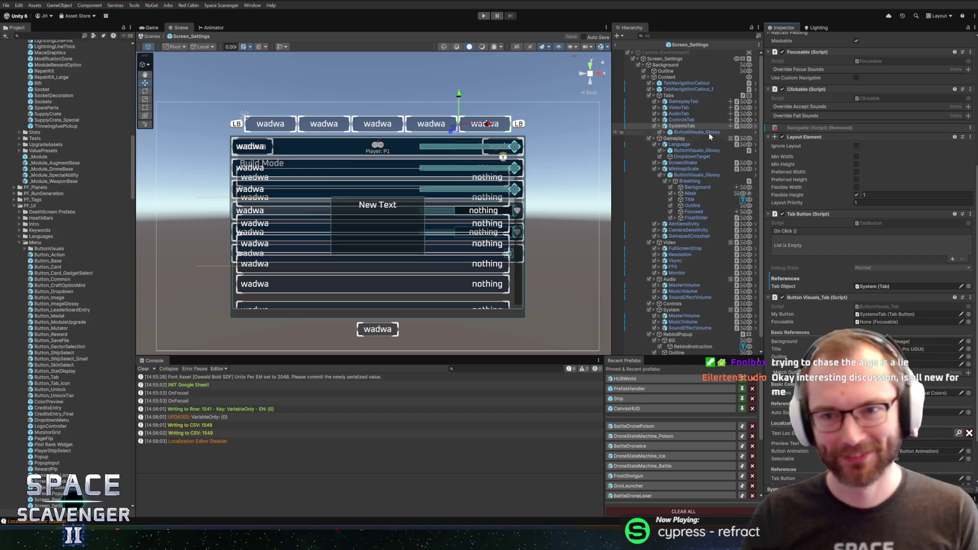
- Expand and collapse SystemsTab's ButtonVisuals_Glossy and Breathing children in the Hierarchy
left_click(695, 132)
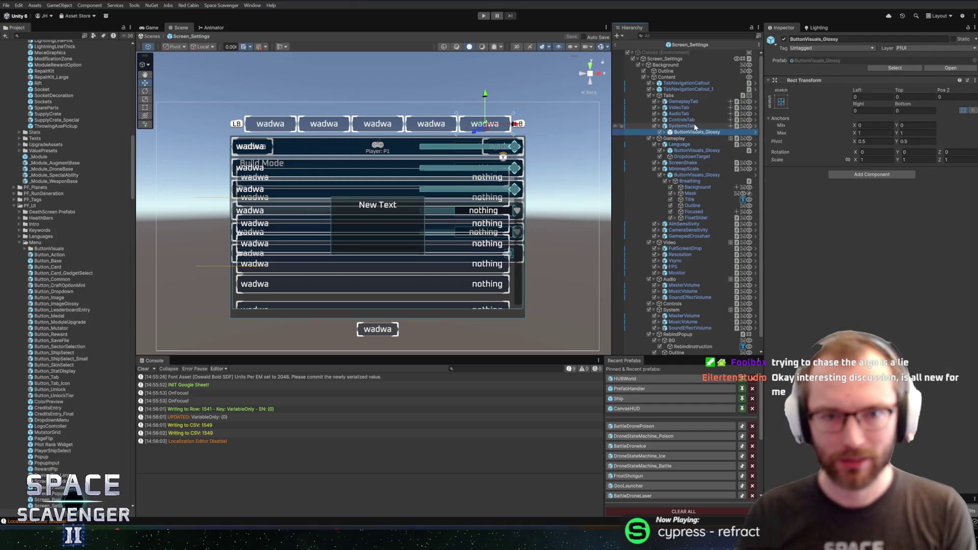
key("Right")
key("Down")
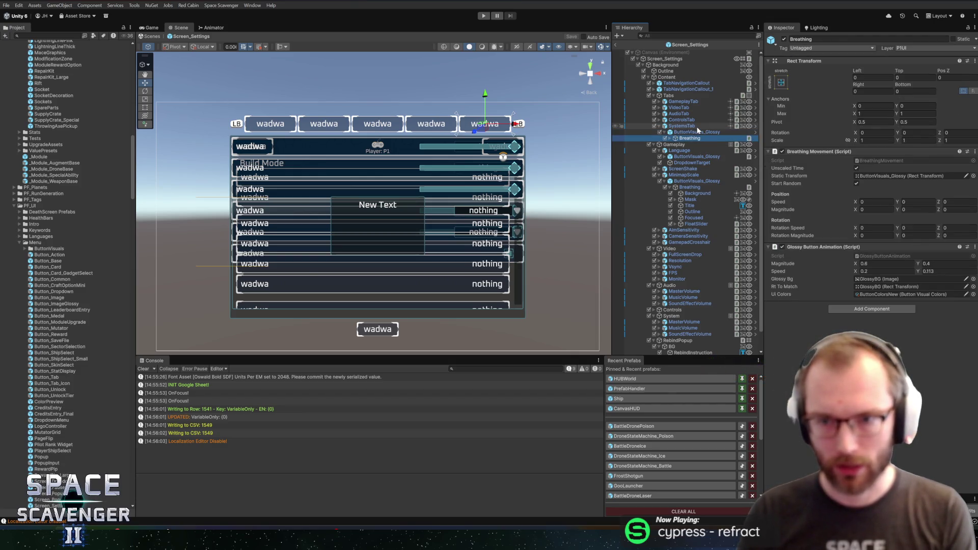
key("Right")
key("Left")
key("Left")
key("Left")
key("Right")
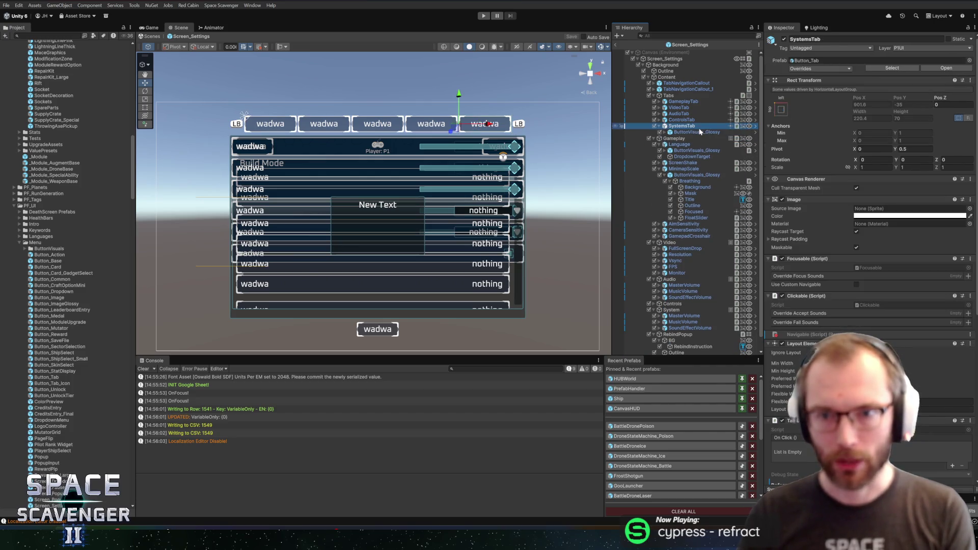
key("Right")
key("Left")
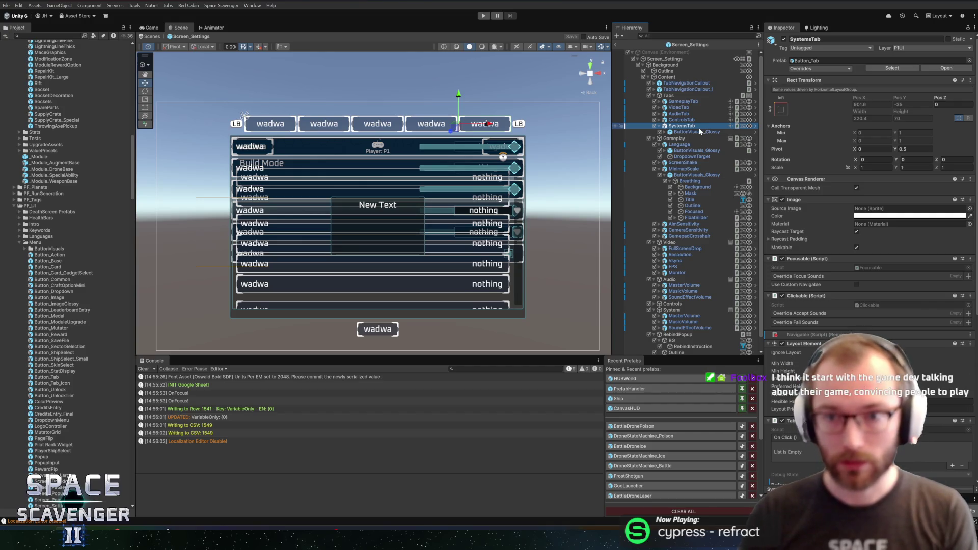
left_click(697, 132)
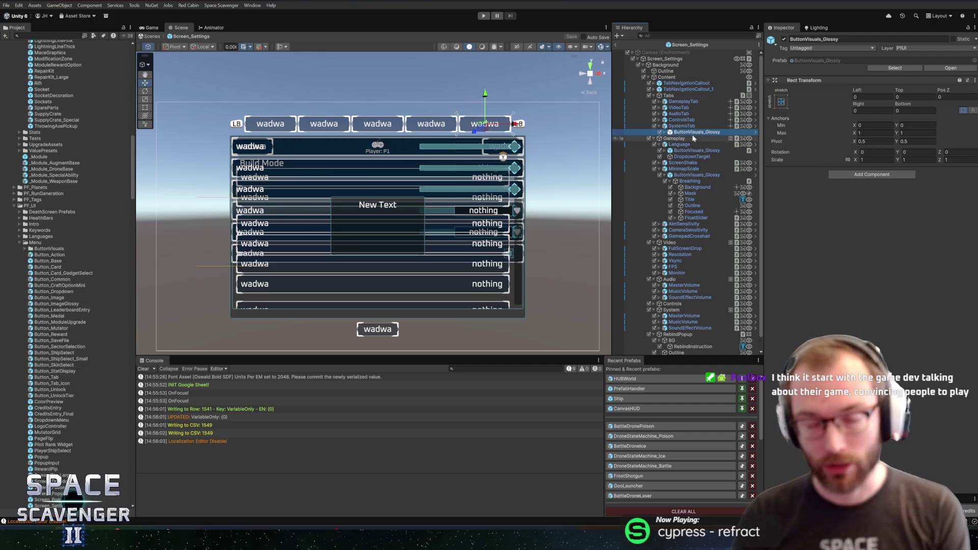
key("Right")
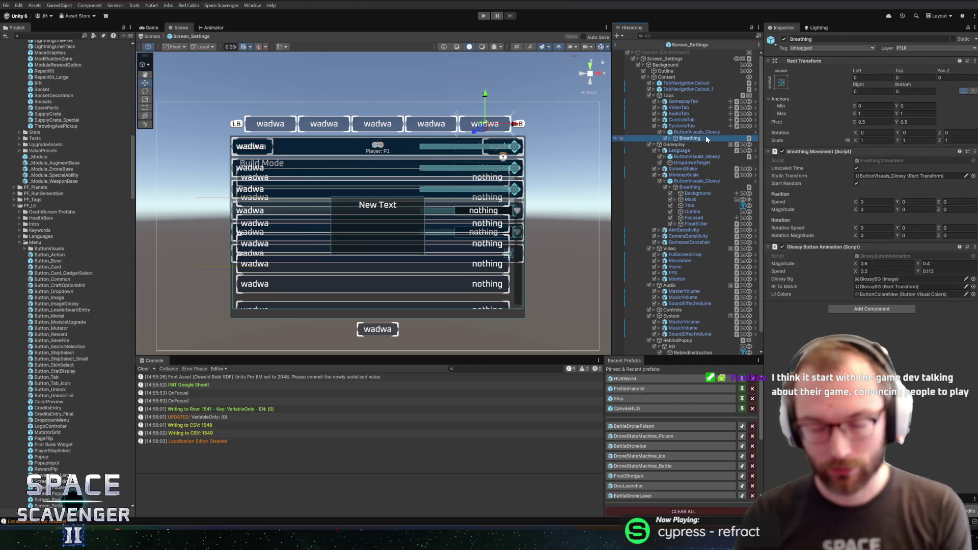
key("Left")
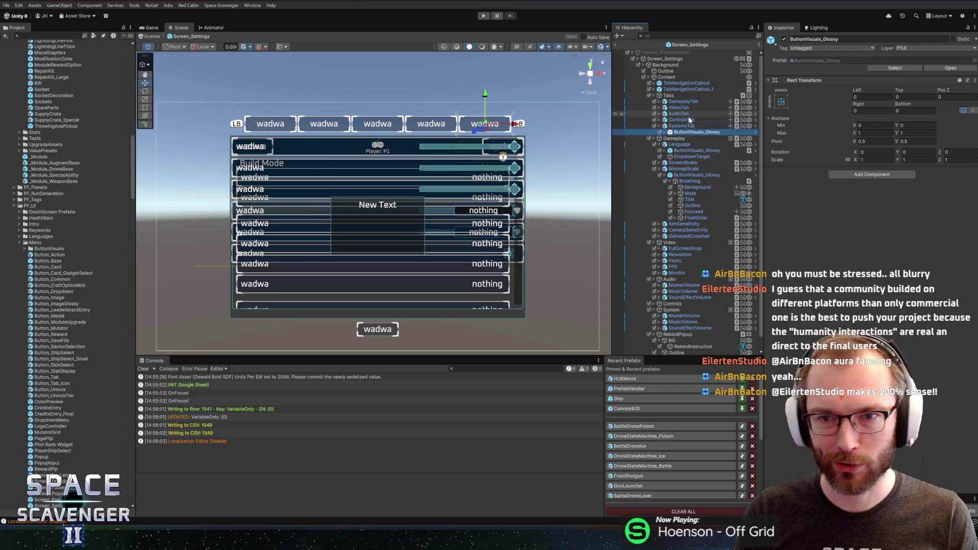
- Open SystemsTab's Button Visuals_Tab script in Rider via Edit Script and list its asset usages
left_click(703, 126)
scroll(812, 283, "down", 10)
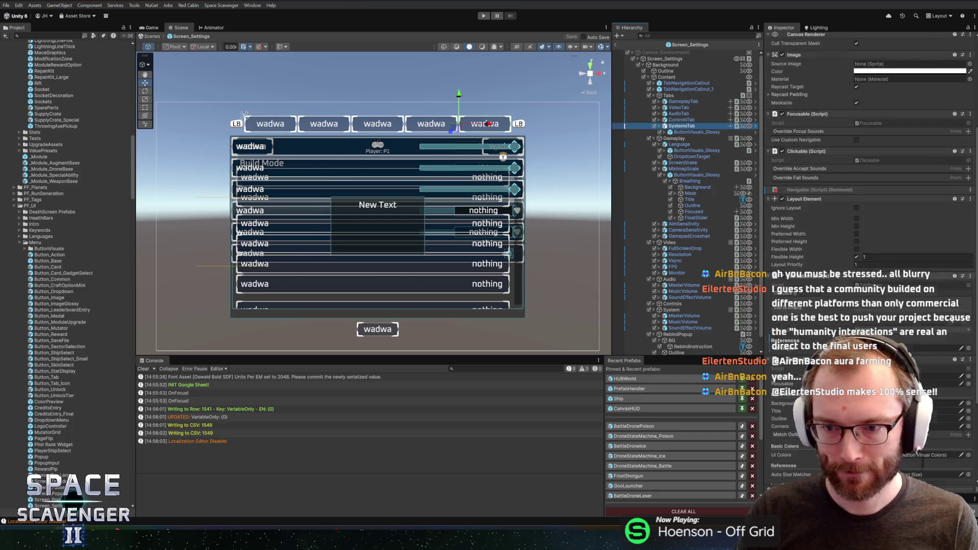
right_click(817, 238)
left_click(845, 355)
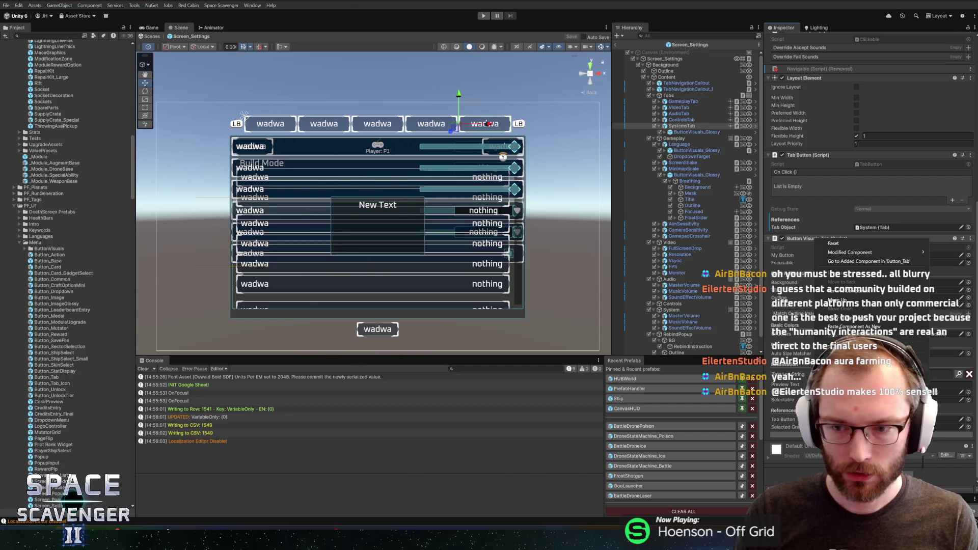
left_click(284, 149)
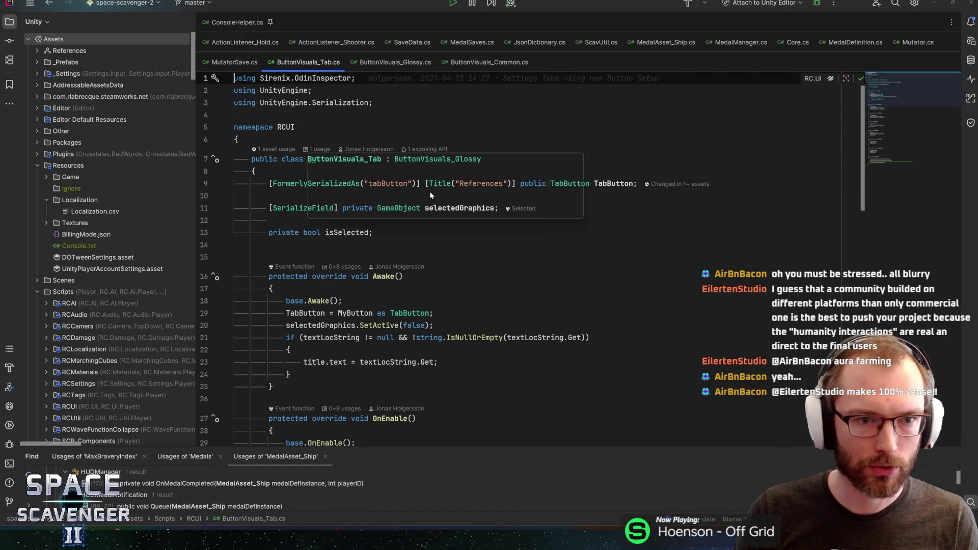
- Add a '[SerializeField] private GlyphID' line below the selectedGraphics field
left_click(376, 198)
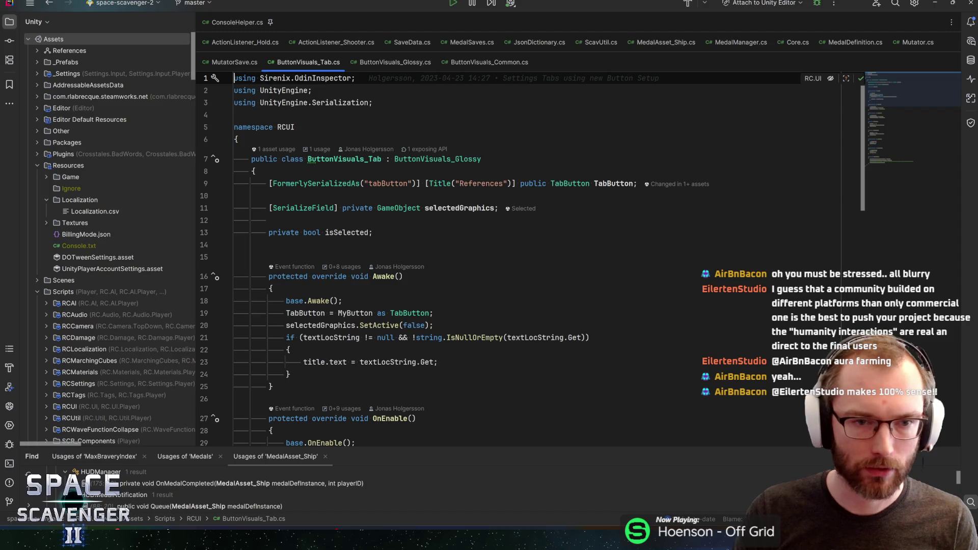
left_click(269, 195)
left_click(498, 208)
key("Return")
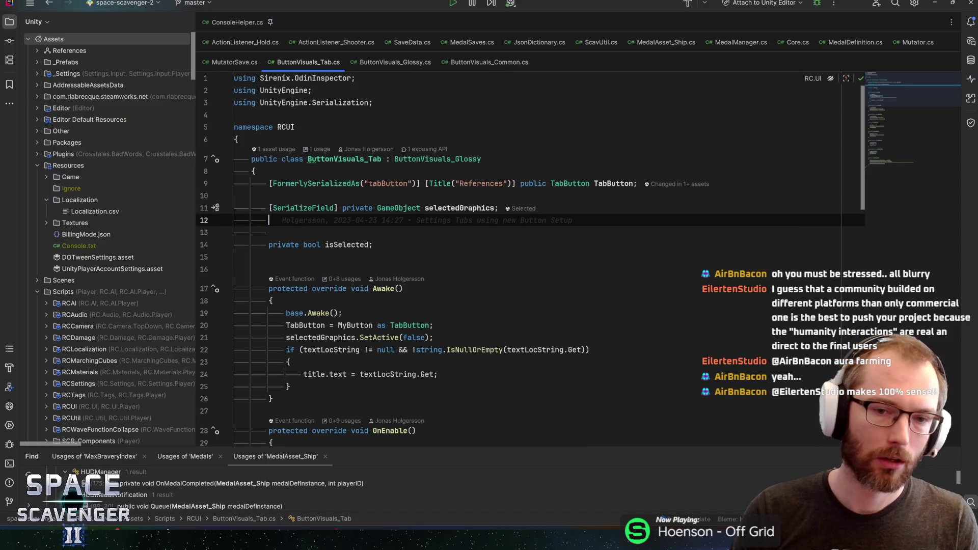
type("[SerializeField] private Glupg")
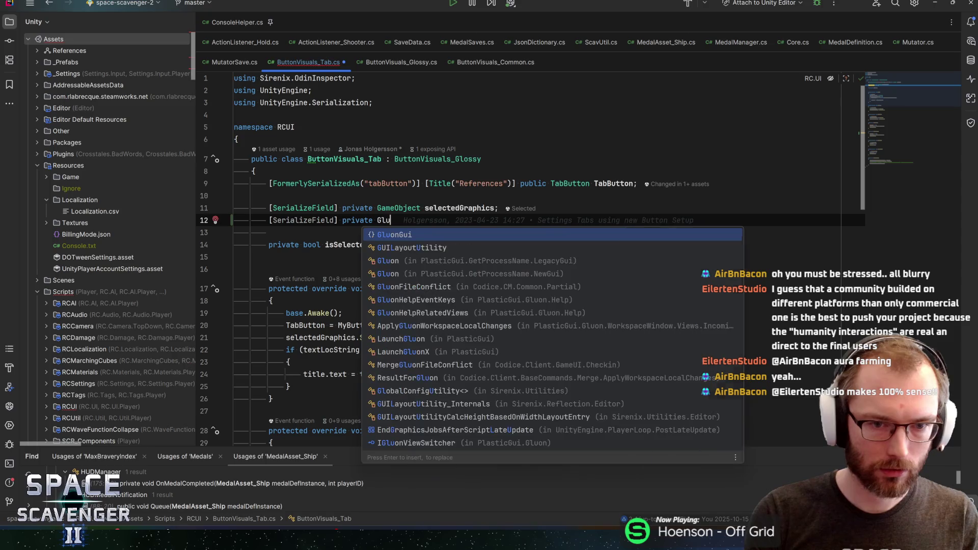
key("BackSpace")
key("BackSpace")
key("BackSpace")
type("yph")
key("BackSpace")
key("BackSpace")
key("BackSpace")
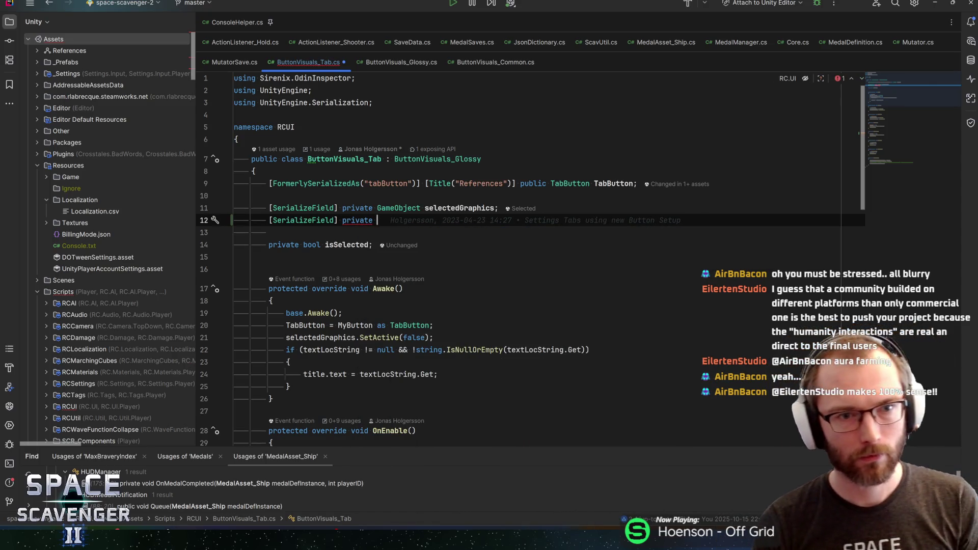
type("GlyphI")
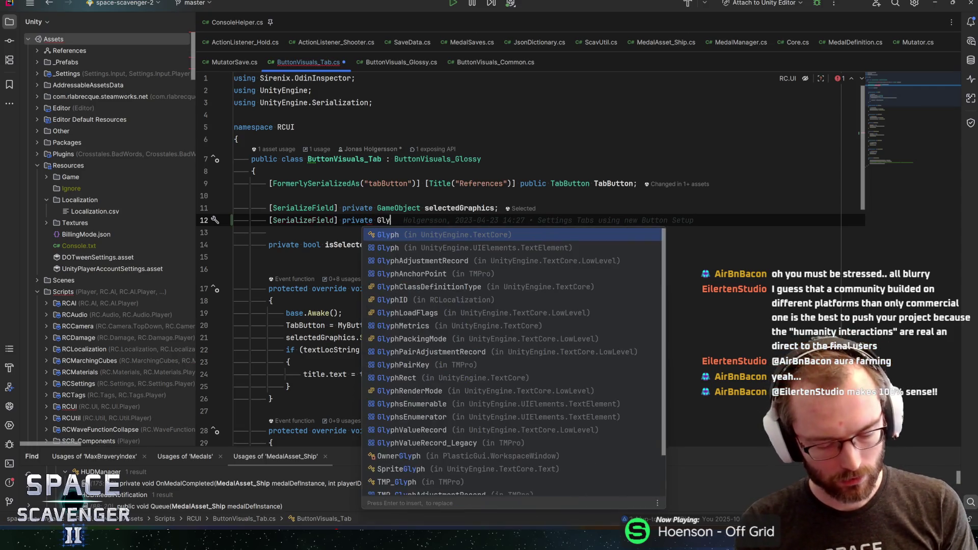
key("Return")
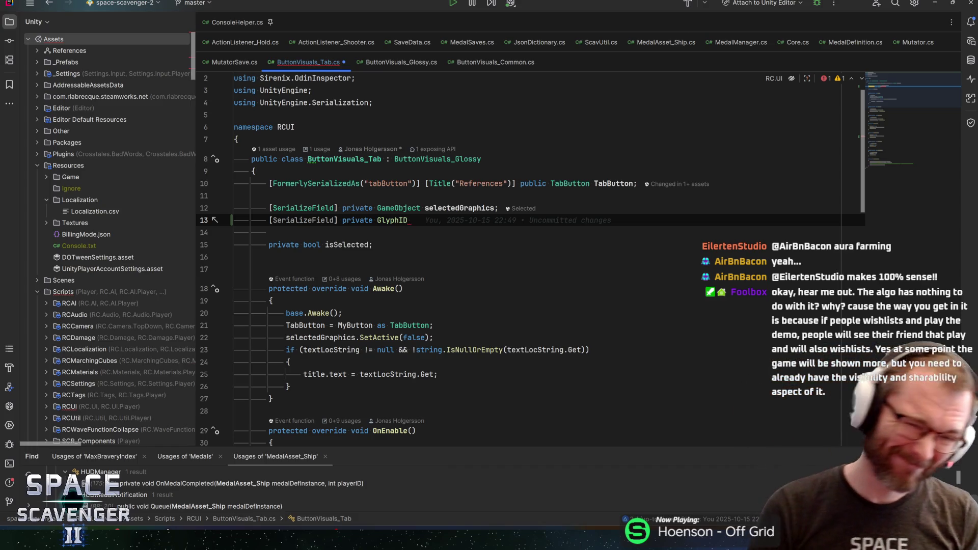
- Jump to the TabButton class and list the assets that use it
left_click(260, 149)
left_click(346, 198)
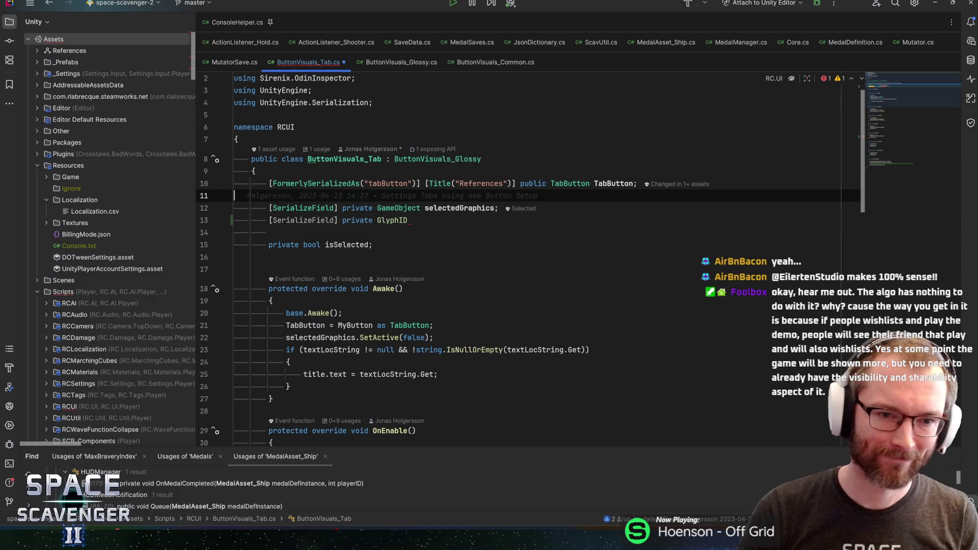
left_click(569, 183, "ctrl")
left_click(275, 142)
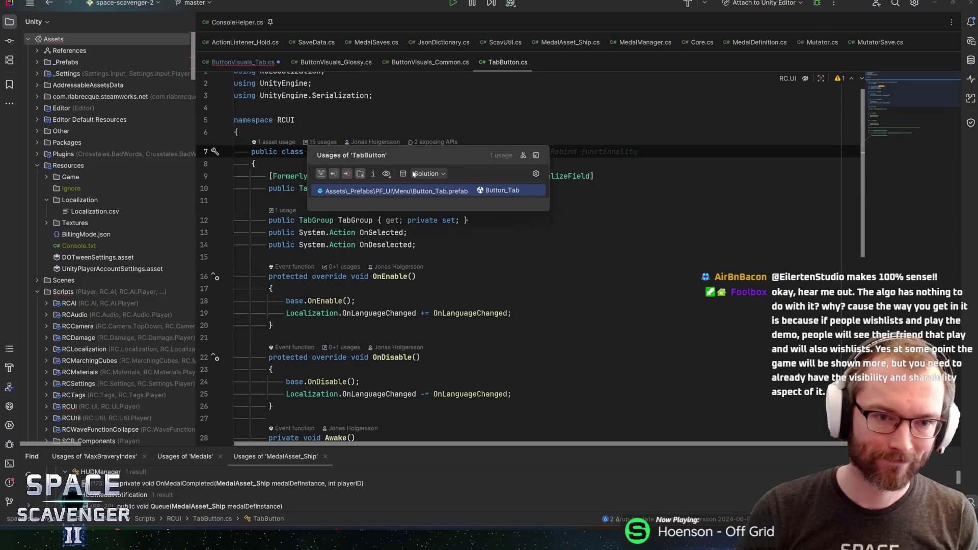
- Close the TabButton usages popup and navigate back to ButtonVisuals_Tab.cs
key("Escape")
key("Down")
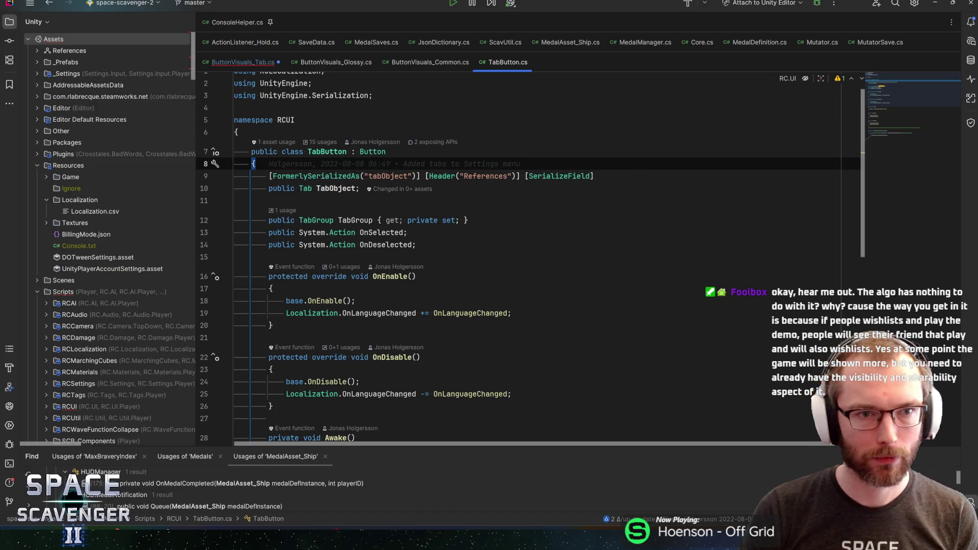
key("ctrl+minus")
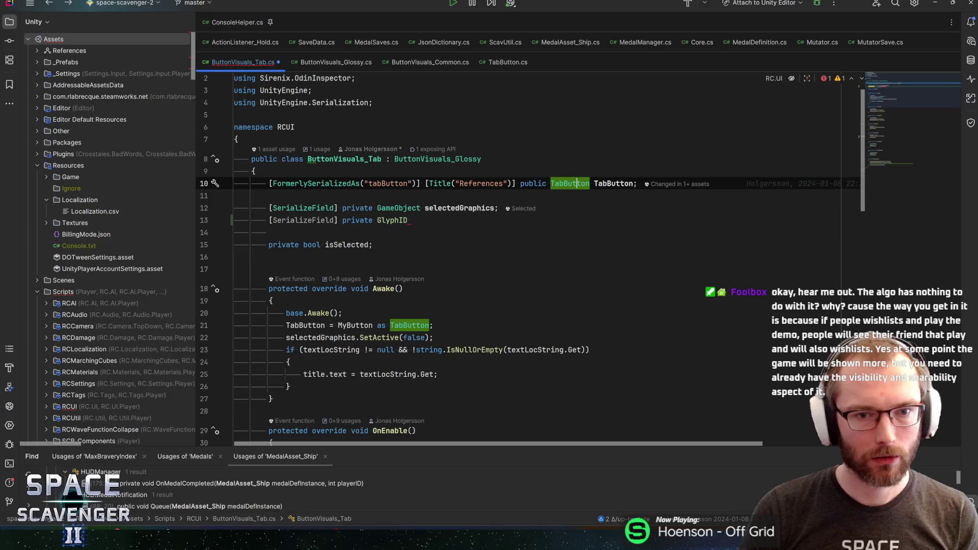
- Finish a trial overrideGlyphID field above selectedGraphics and start a bool glyphTi field
left_click(412, 220)
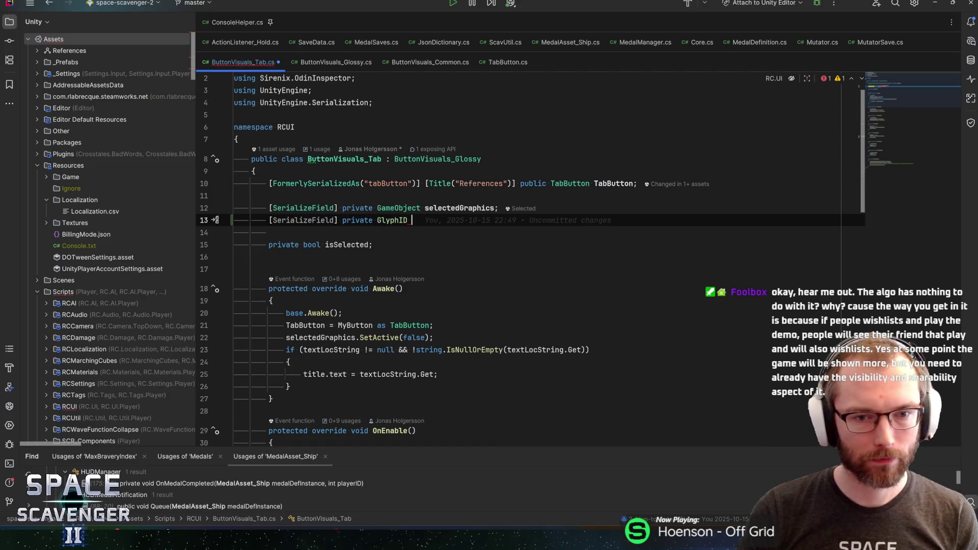
type("Override")
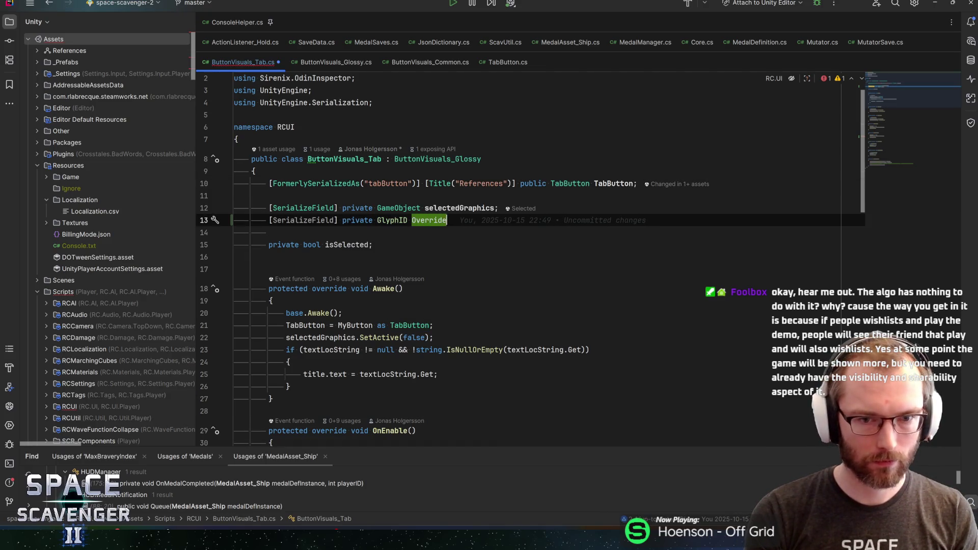
type("Glyp")
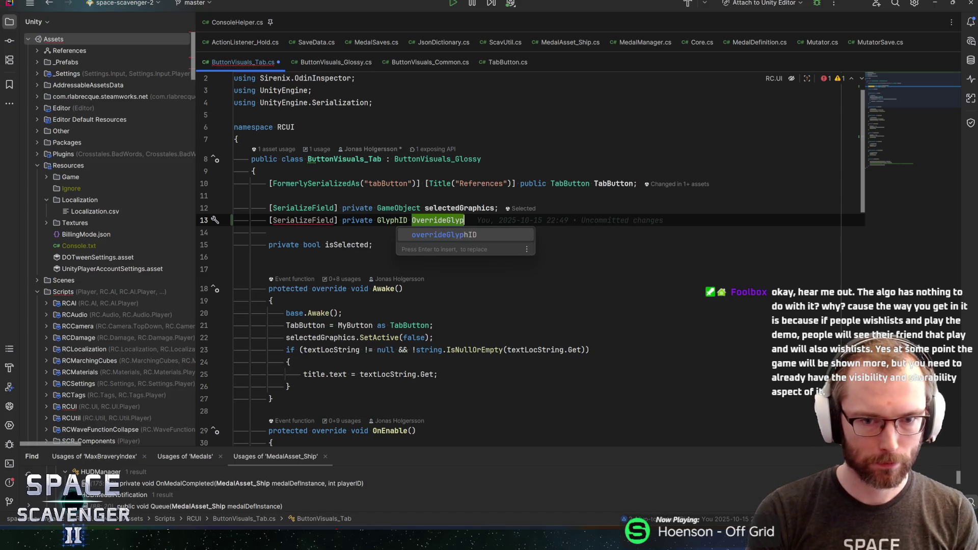
key("Return")
type(";")
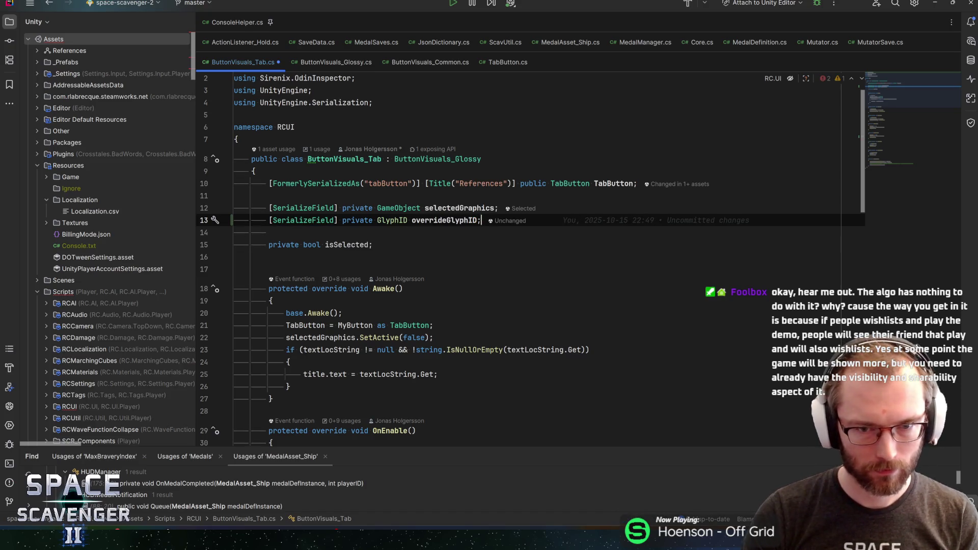
key("alt+shift+Up")
key("Up")
key("Return")
type("seria")
key("Return")
type("b")
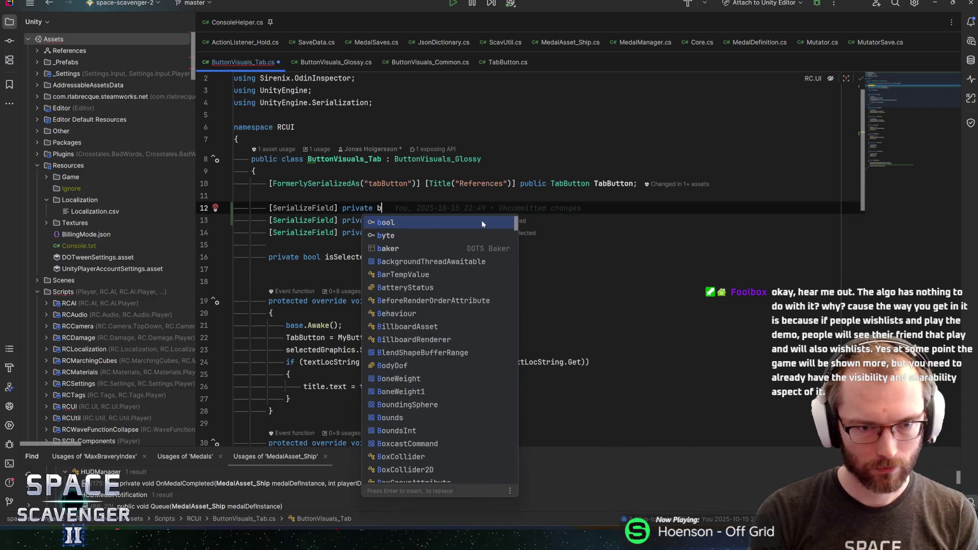
type("ool ")
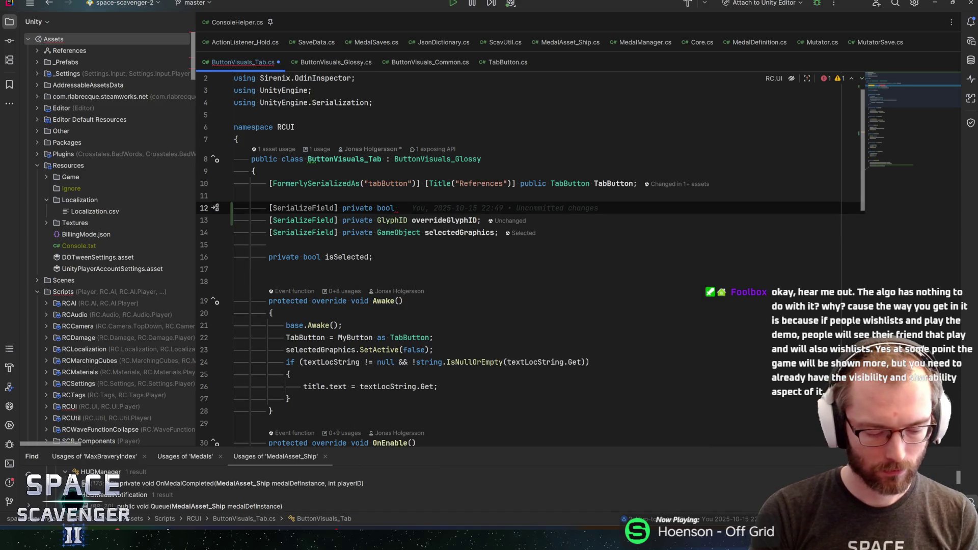
type("glyphTi")
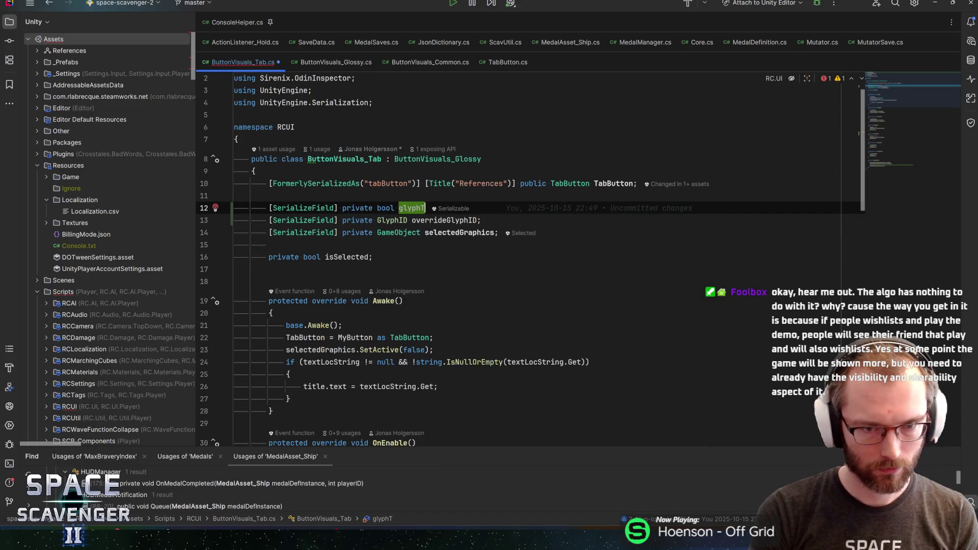
- Undo all the glyph field edits, save ButtonVisuals_Tab.cs, and switch back to Unity
key("ctrl+y")
key("ctrl+y")
key("Up")
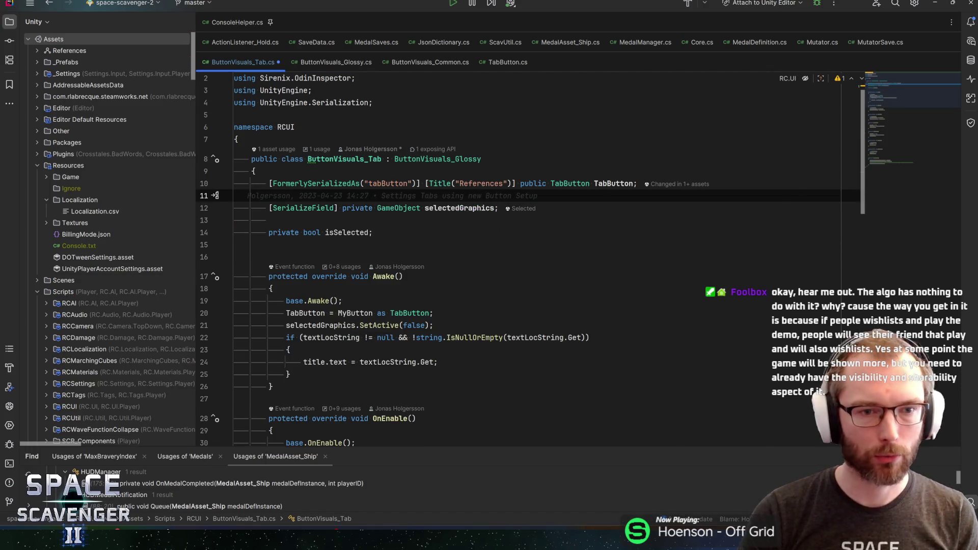
key("BackSpace")
key("ctrl+s")
key("alt+Tab")
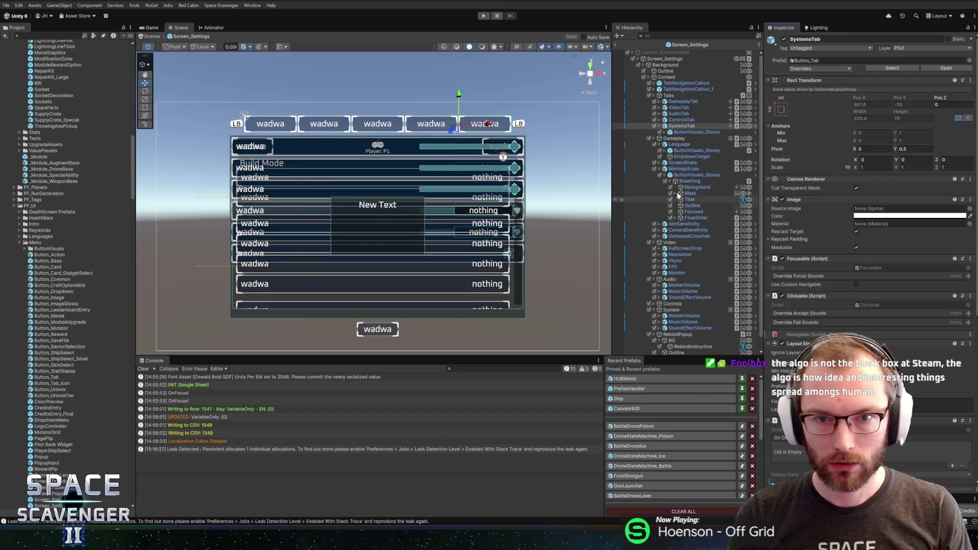
- Reselect SystemsTab to recheck its components, then bring up the Localization Editor
left_click(672, 137)
left_click(680, 126)
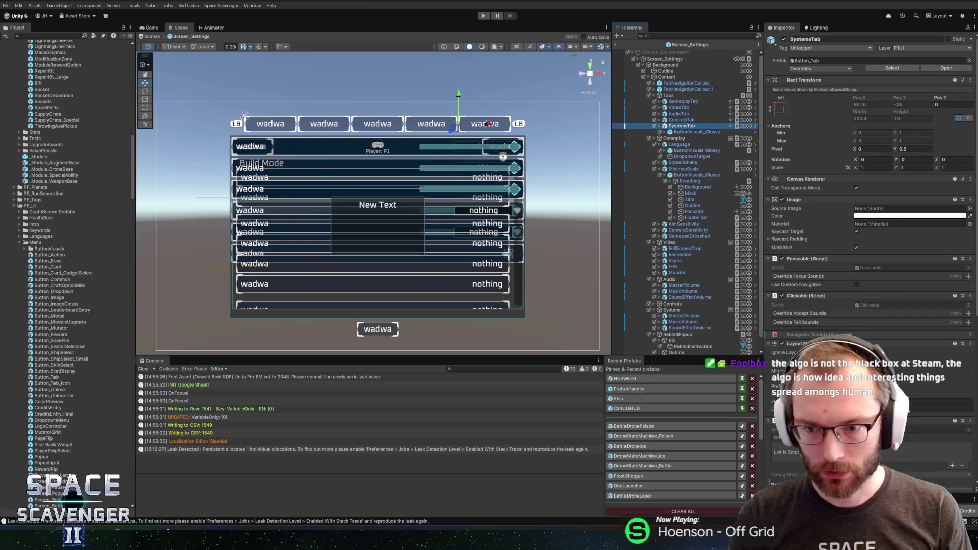
scroll(870, 220, "down", 10)
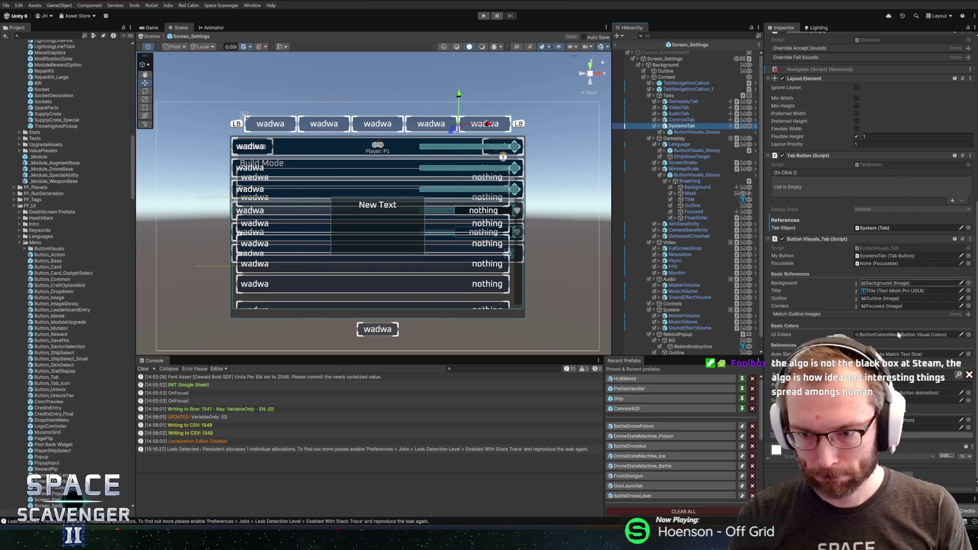
left_click(958, 385)
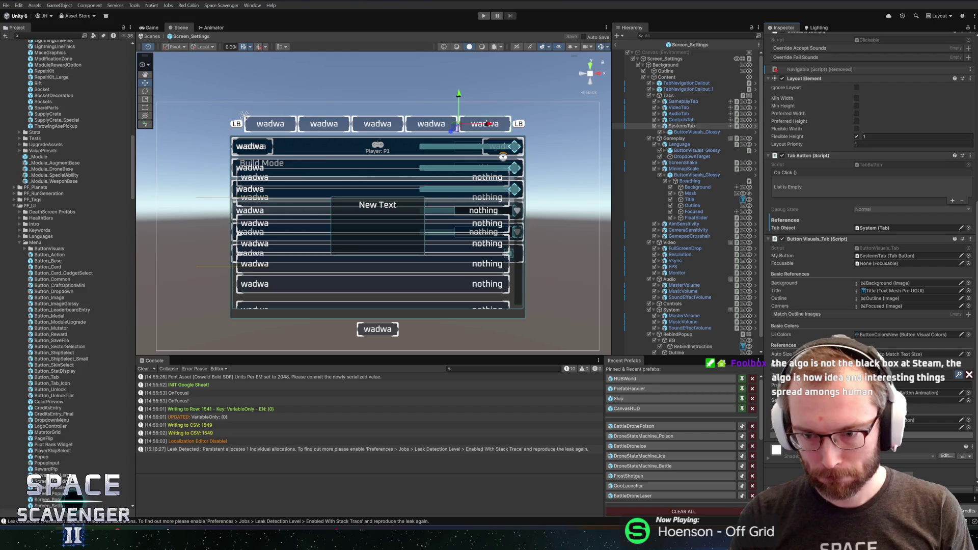
key("alt+Tab")
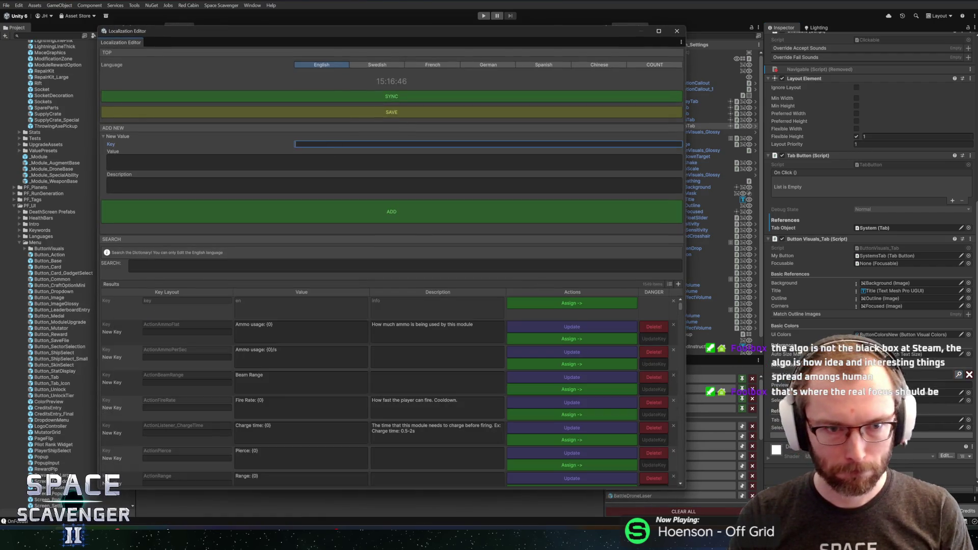
- Search the existing localization keys for Menu_, se and Video entries
type("Menu_")
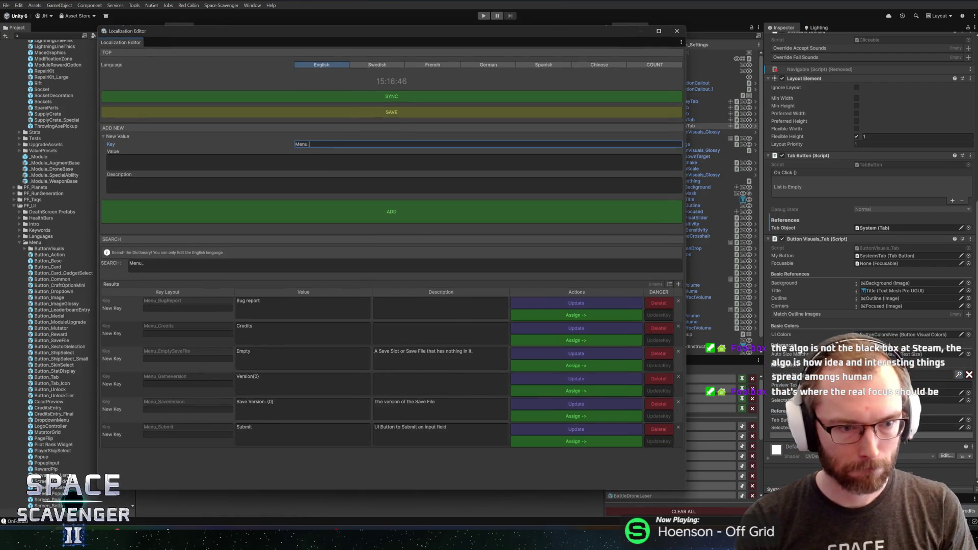
key("BackSpace")
key("BackSpace")
key("BackSpace")
type("se")
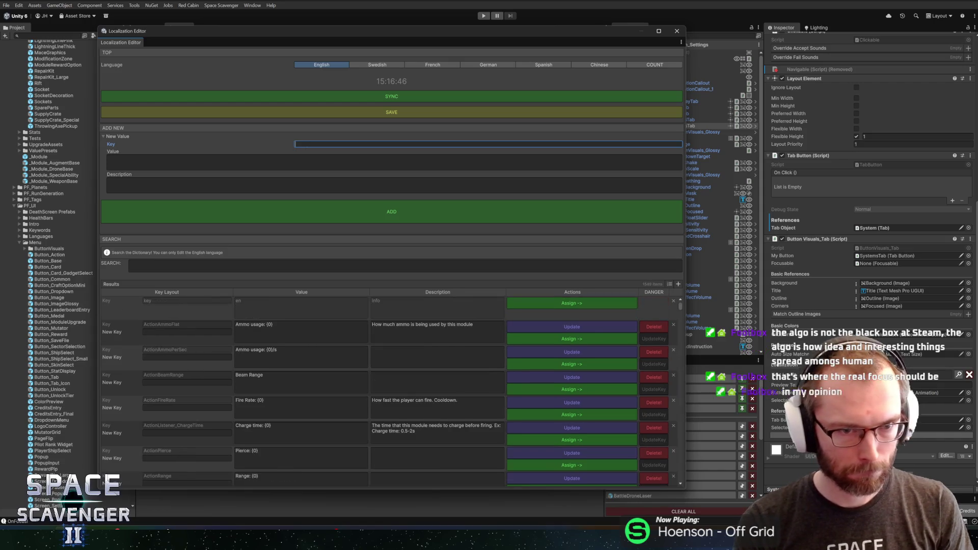
key("BackSpace")
key("BackSpace")
type("Video")
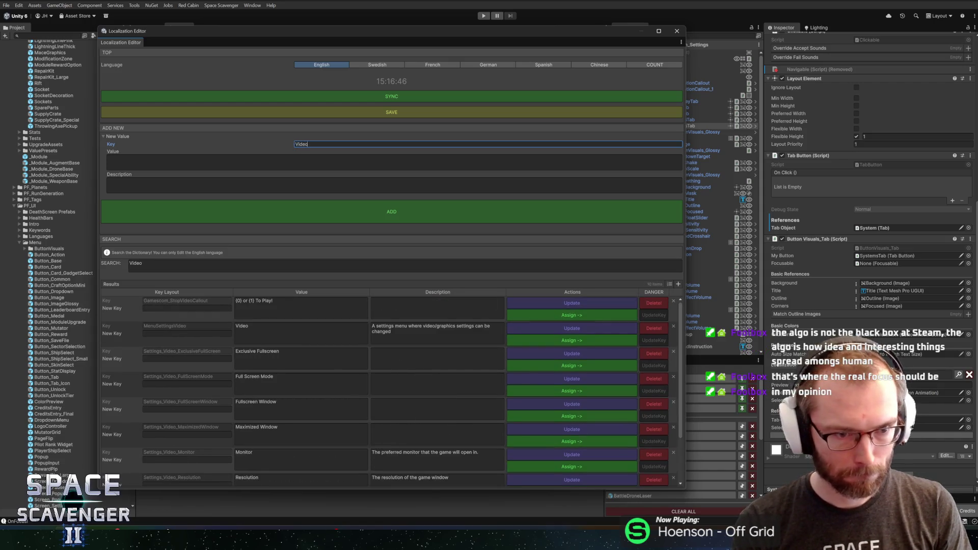
- Fill in new key MenuSettingsSystem, value System, and a save-file settings description
key("BackSpace")
key("BackSpace")
key("BackSpace")
type("Menu")
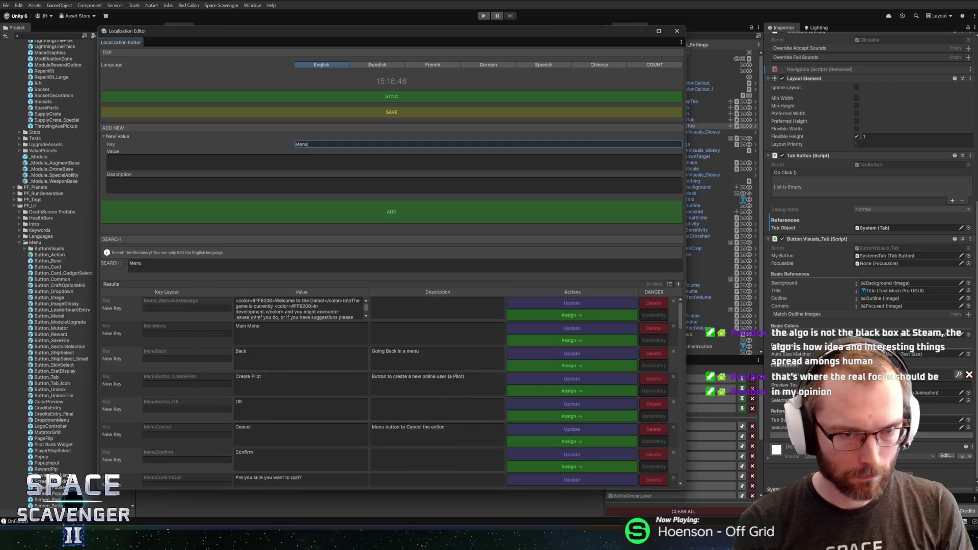
type("SettingsS")
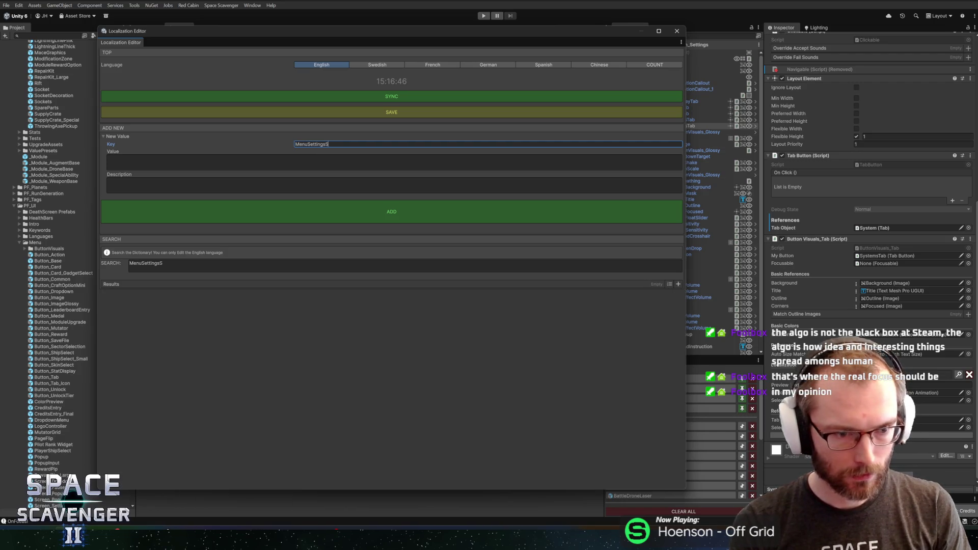
type("ystem")
left_click(108, 159)
type("em")
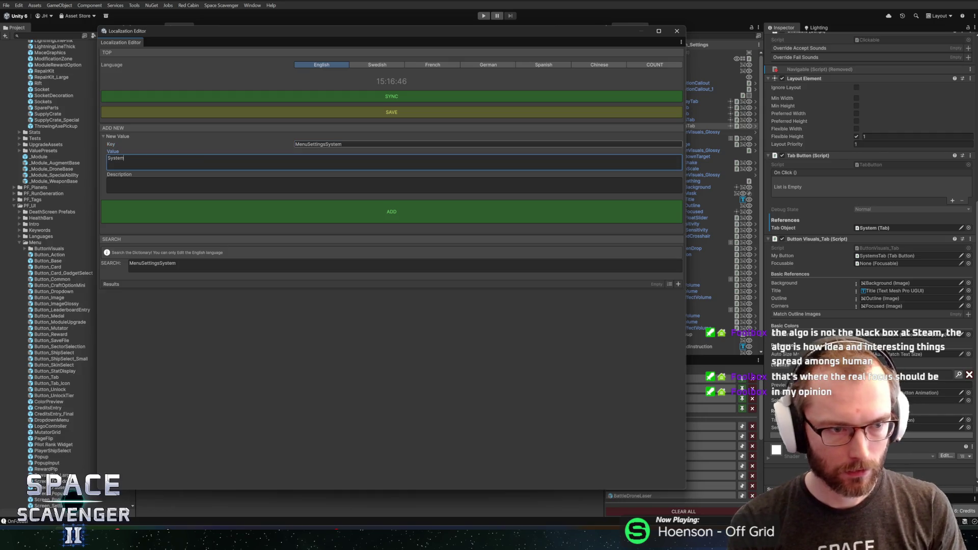
left_click(108, 181)
type("System settings where players can manipulate")
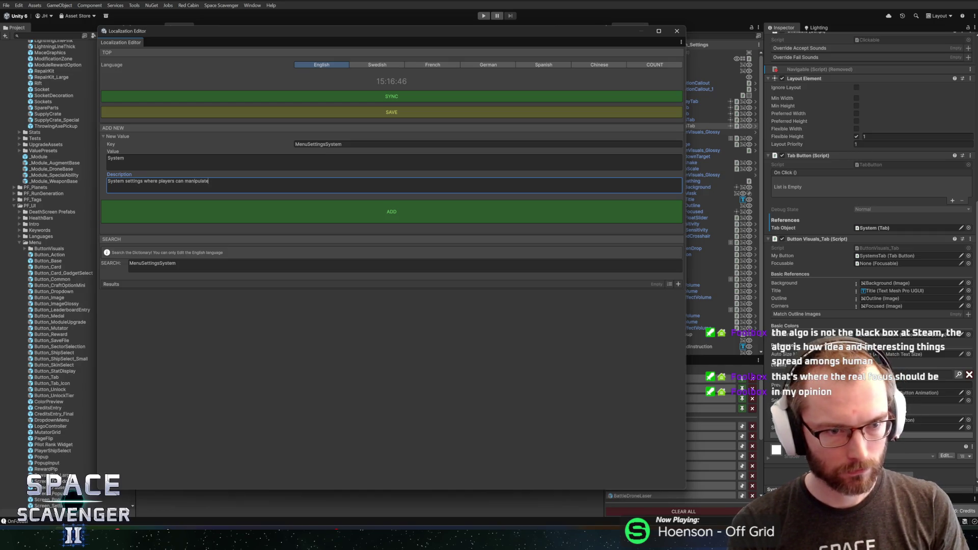
type("the save")
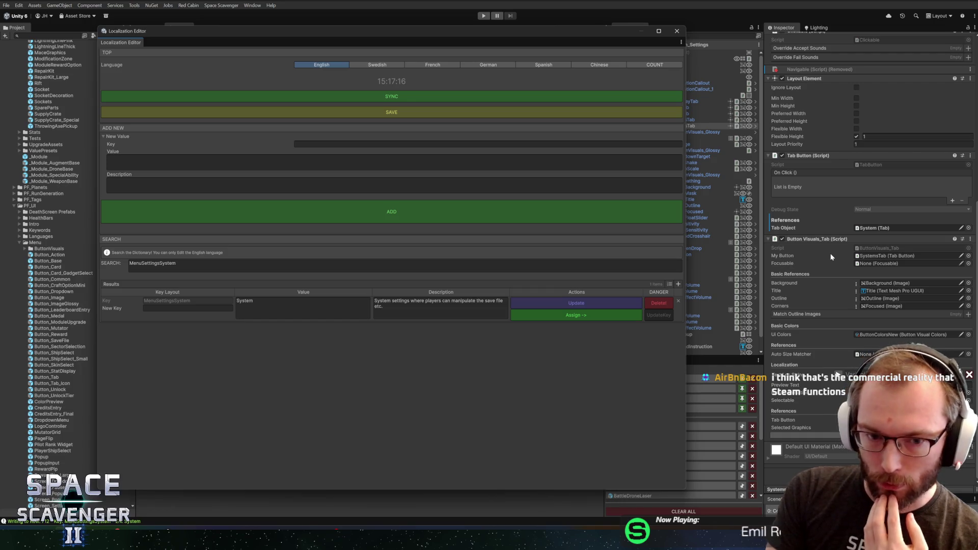
- Commit the MenuSettingsSystem entry (value System) into the Localization Editor's dictionary
left_click(573, 315)
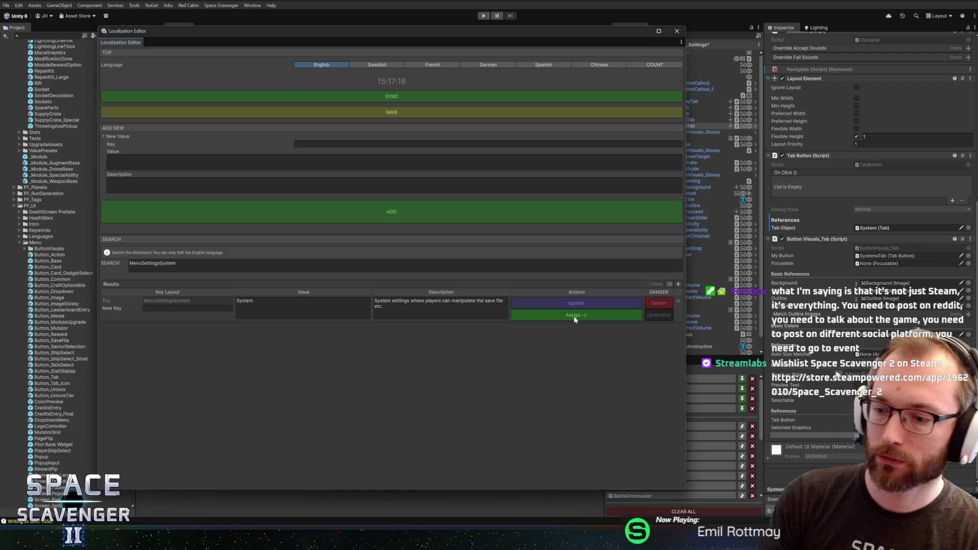
left_click_drag(306, 38, 311, 37)
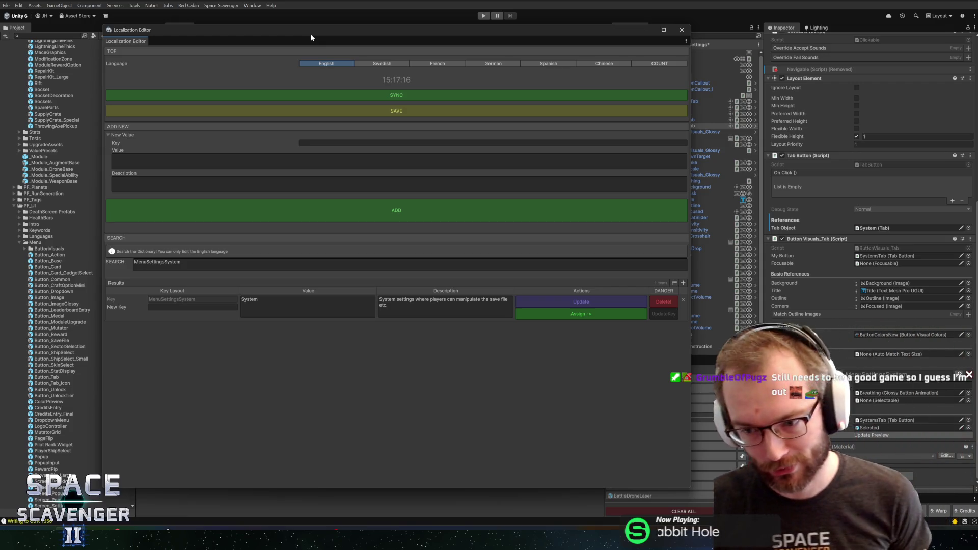
left_click(681, 31)
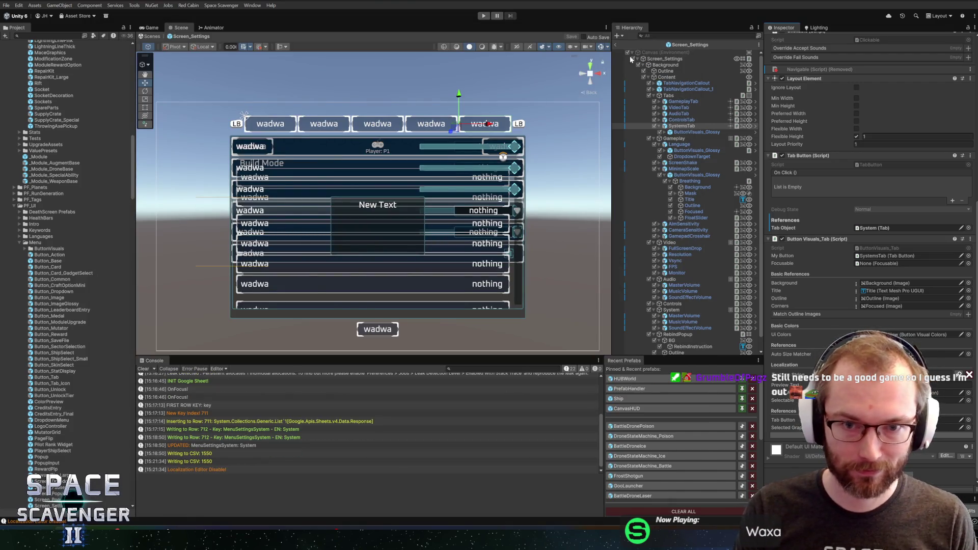
scroll(389, 263, "down", 3)
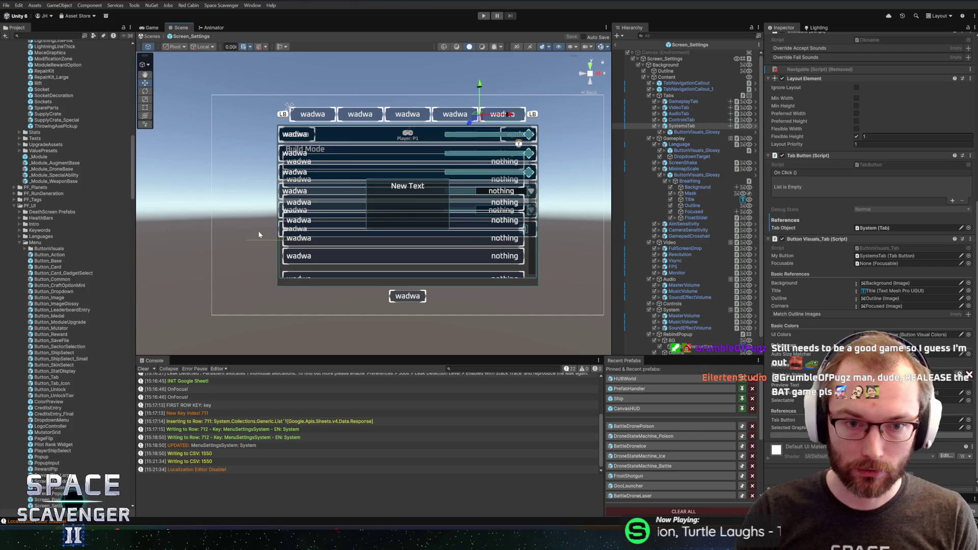
left_click_drag(364, 191, 341, 194)
left_click_drag(344, 202, 337, 215)
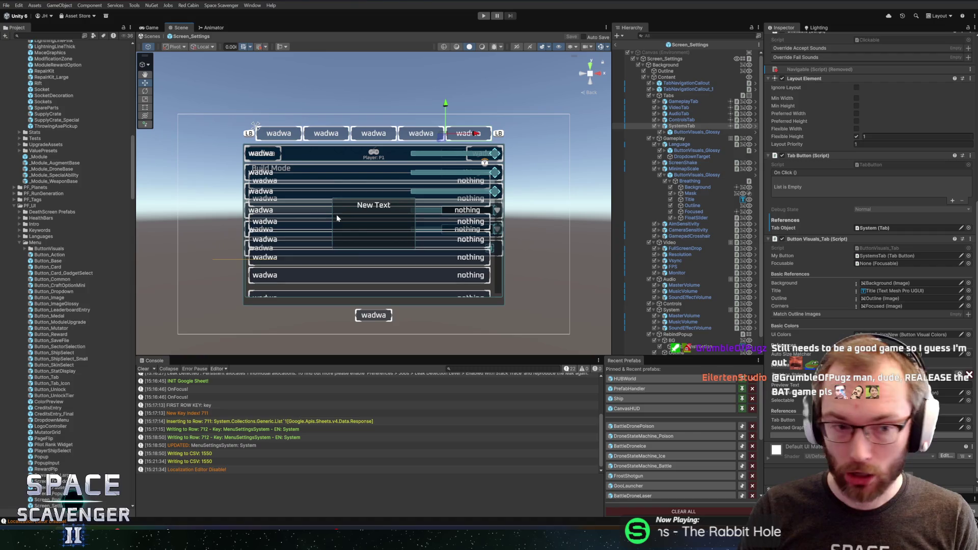
scroll(380, 231, "up", 2)
scroll(423, 233, "down", 3)
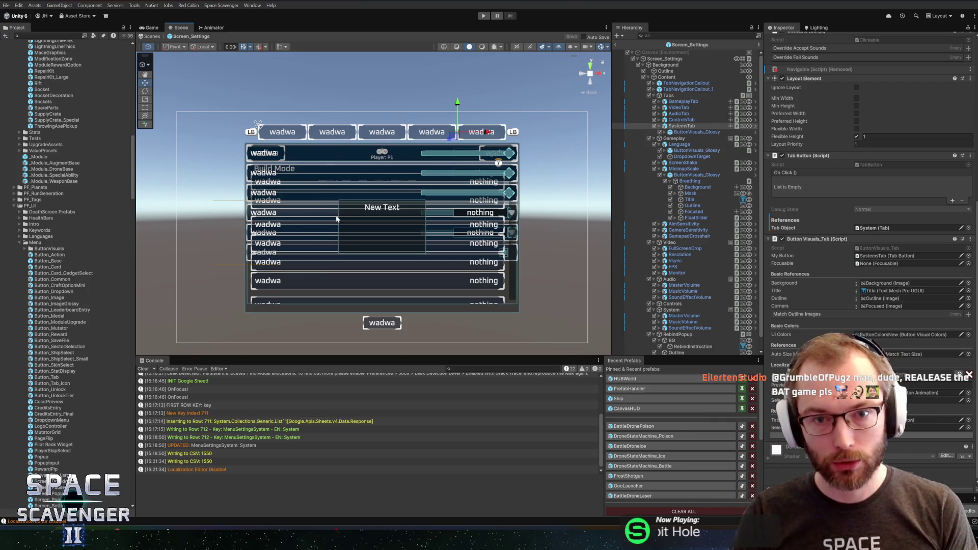
left_click_drag(374, 224, 371, 214)
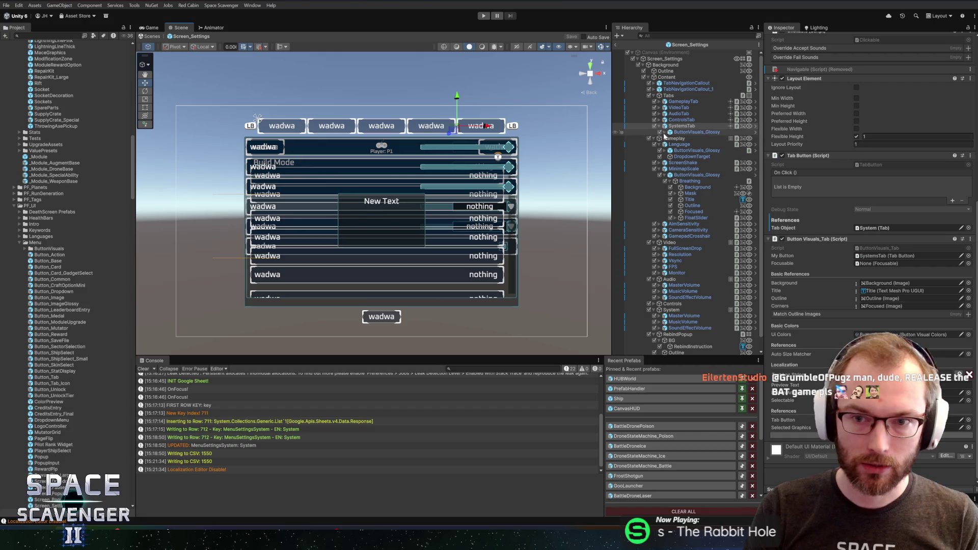
left_click(685, 131)
left_click(681, 126)
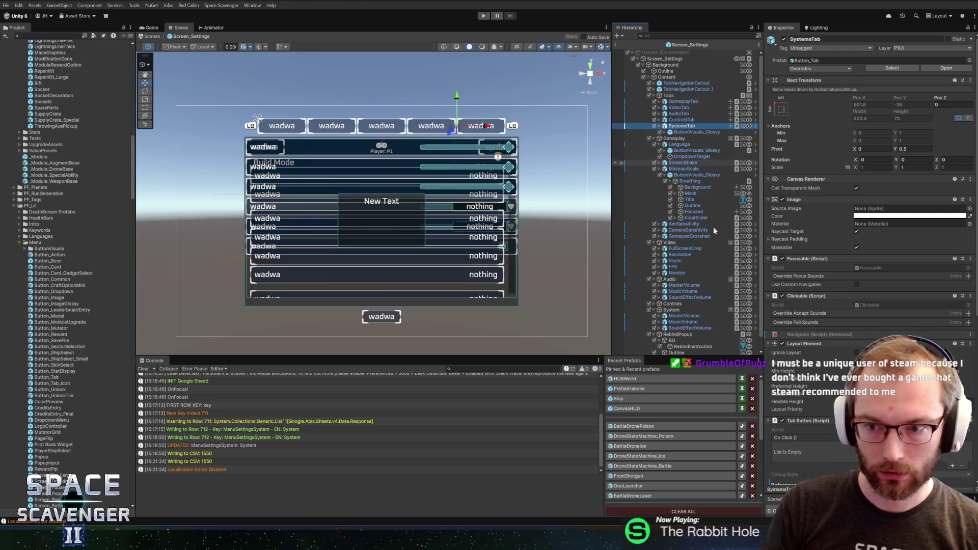
left_click(659, 126)
left_click(659, 126)
left_click(668, 132)
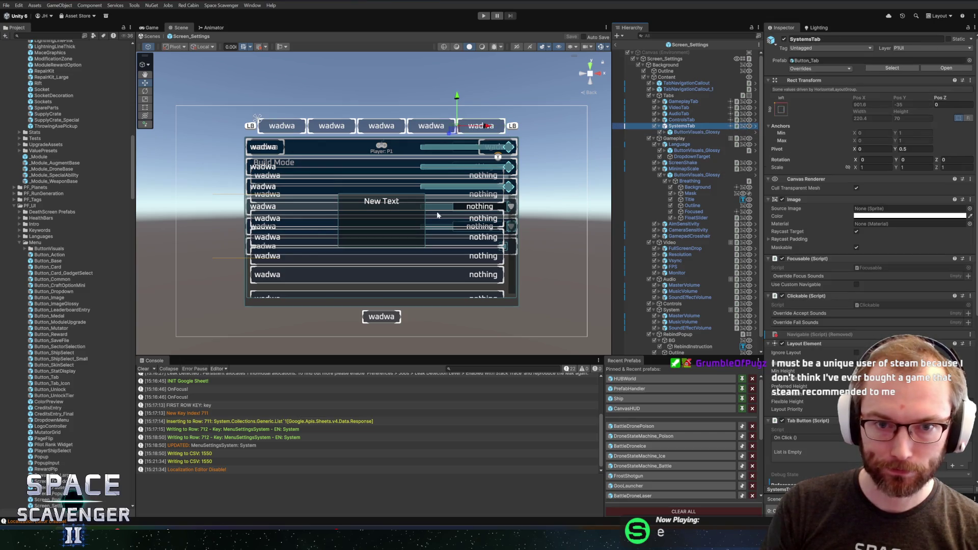
mouse_move(542, 214)
left_mouse_down()
mouse_move(516, 182)
mouse_move(546, 178)
mouse_move(550, 189)
left_mouse_up()
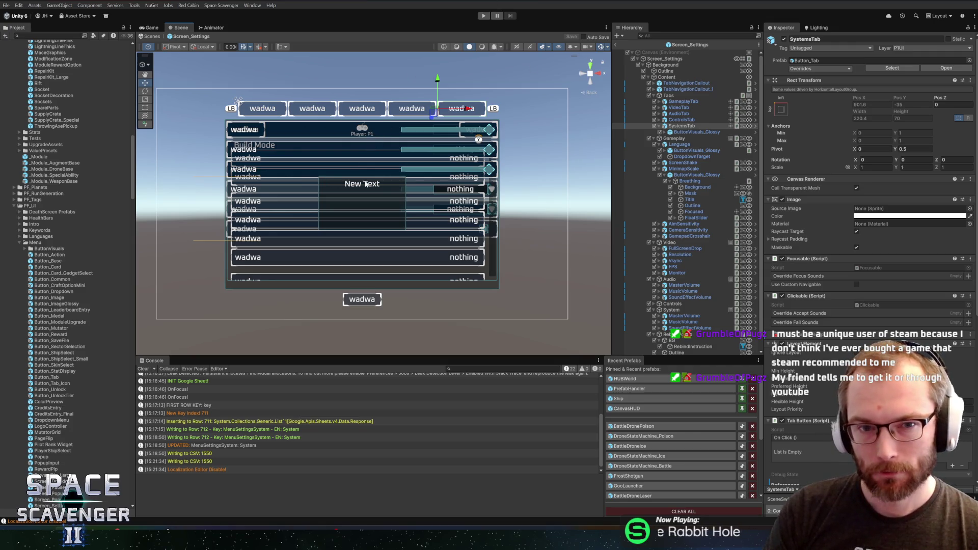
scroll(392, 180, "up", 2)
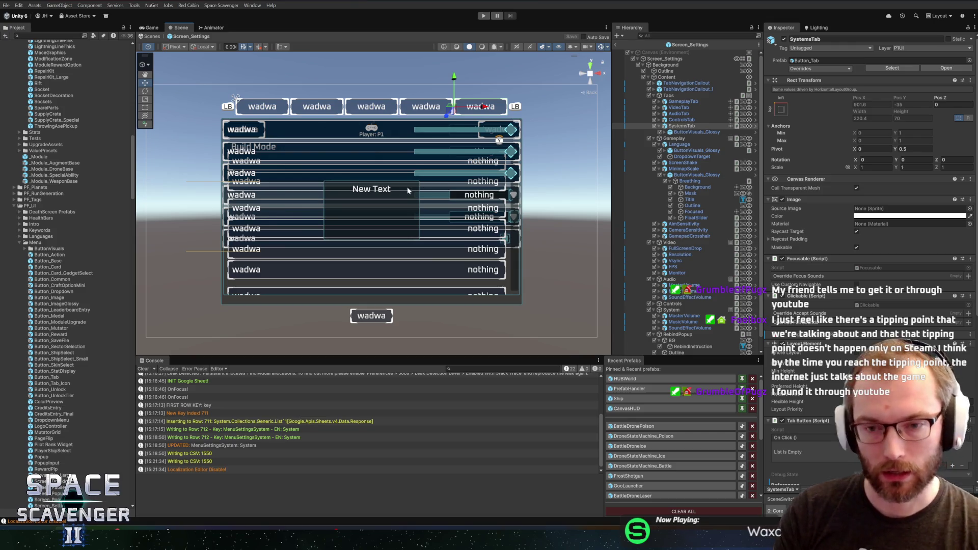
scroll(389, 199, "up", 3)
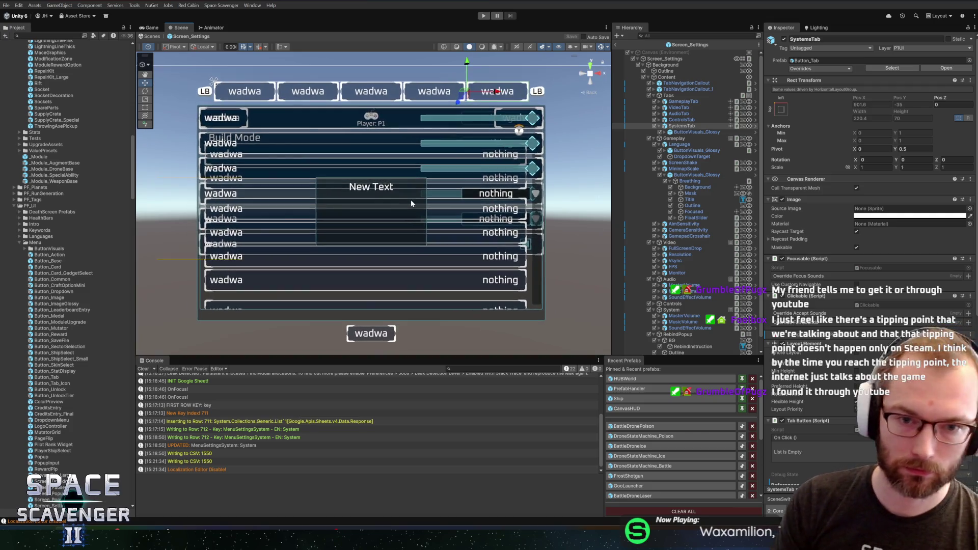
scroll(408, 197, "down", 2)
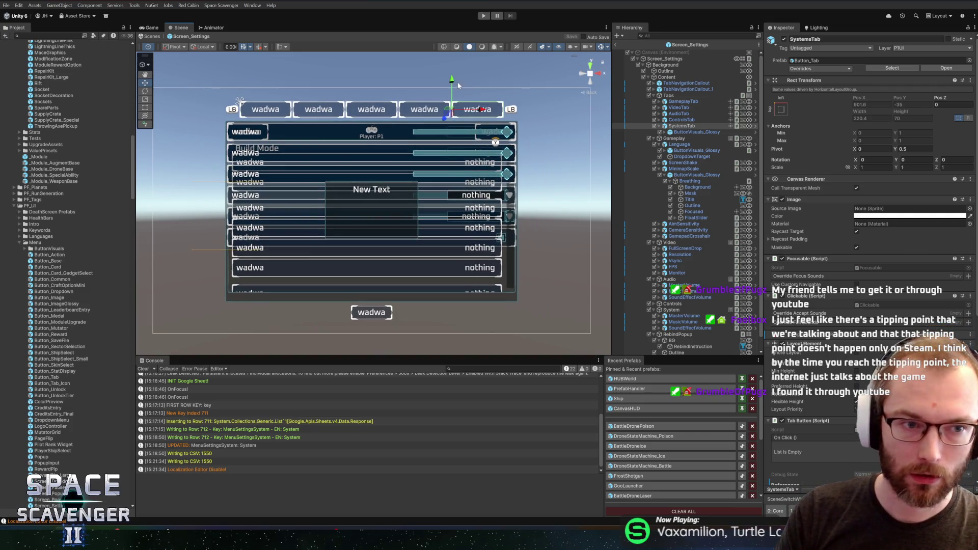
scroll(454, 181, "down", 2)
scroll(455, 183, "up", 2)
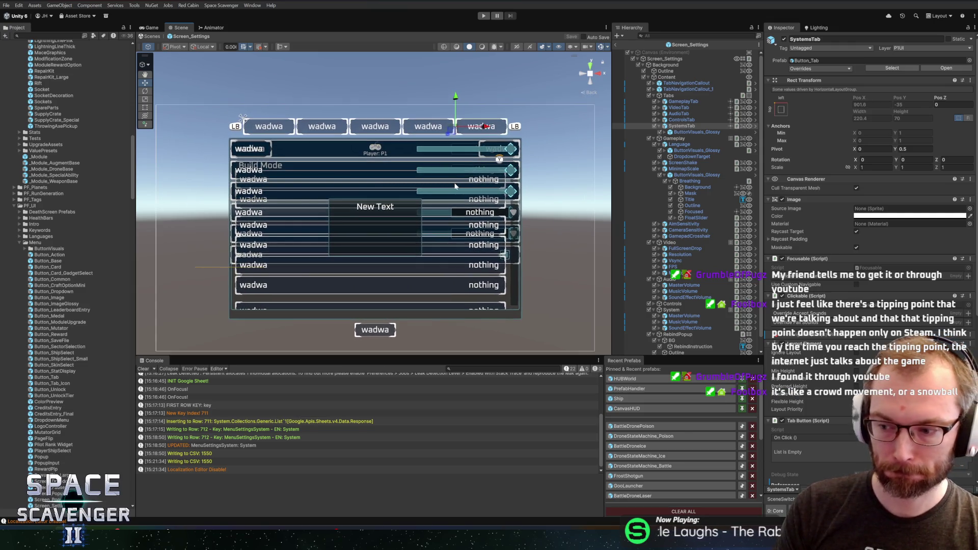
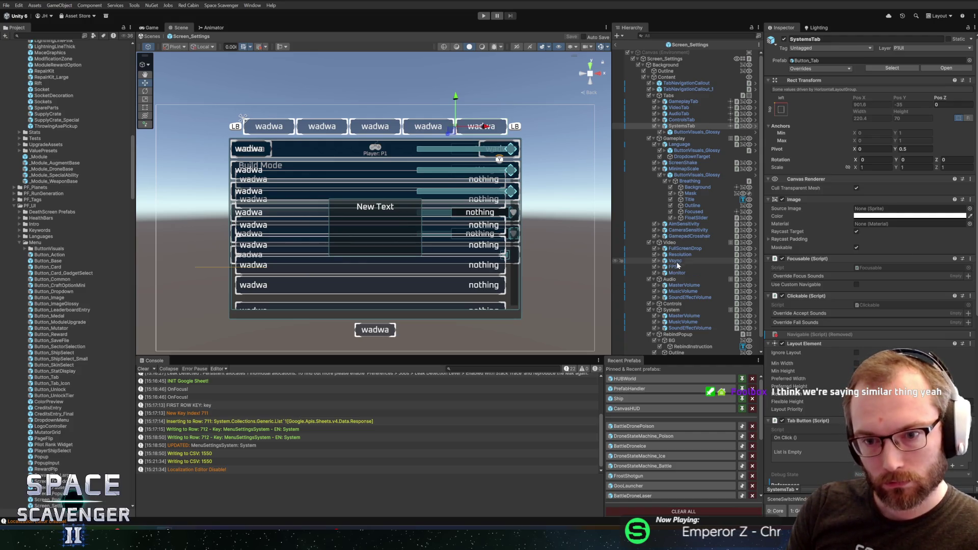
- Inspect the MasterVolume and MusicVolume sliders under System and widen the Inspector panel
left_click(681, 285)
left_click(667, 310)
left_click(682, 316)
left_click(685, 322)
left_click(685, 315)
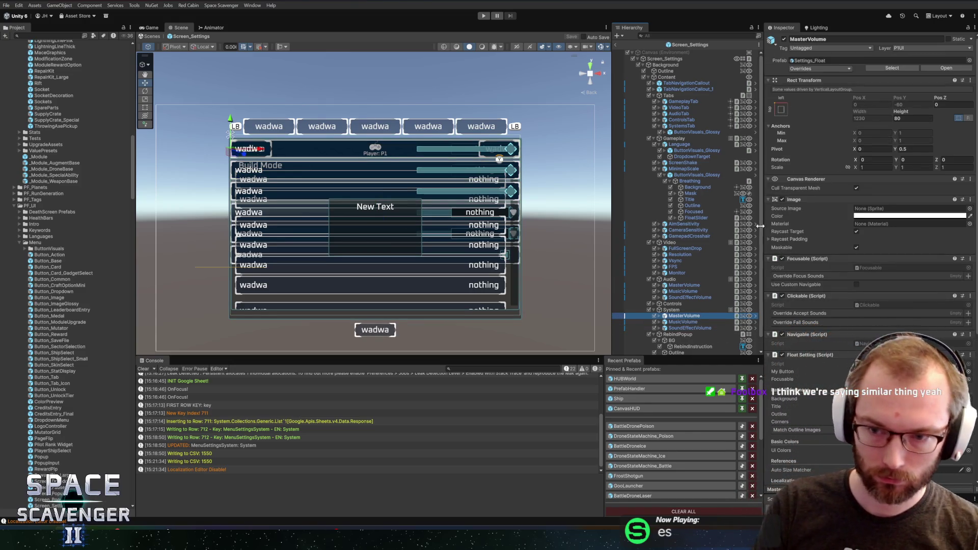
left_click_drag(760, 231, 742, 231)
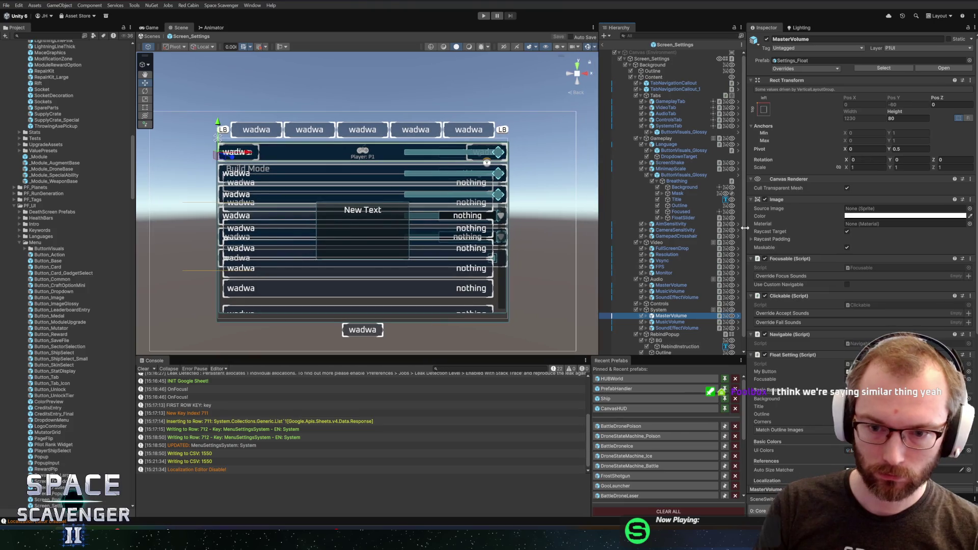
- Leave only a Button_Common under System, save Screen_Settings, and return to the Core scene
left_click(855, 67)
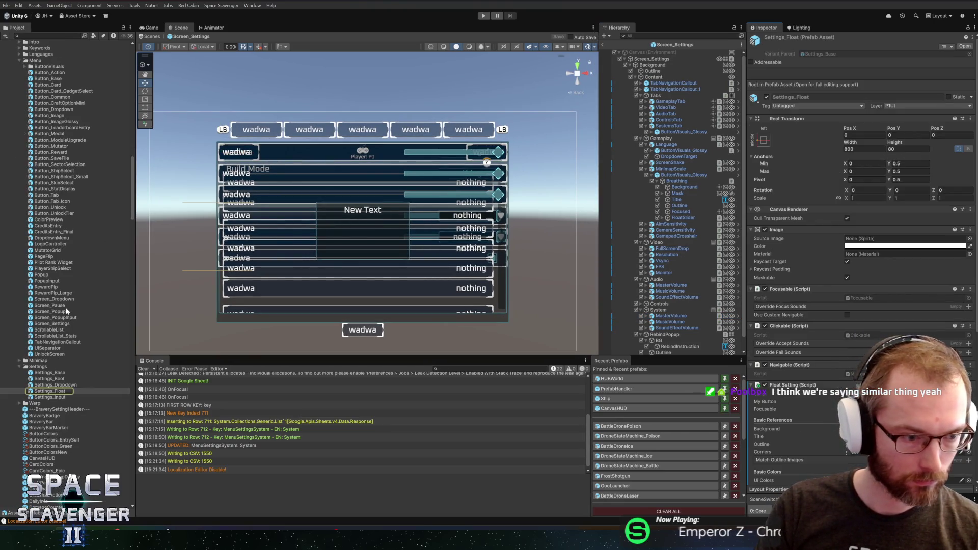
scroll(54, 293, "up", 5)
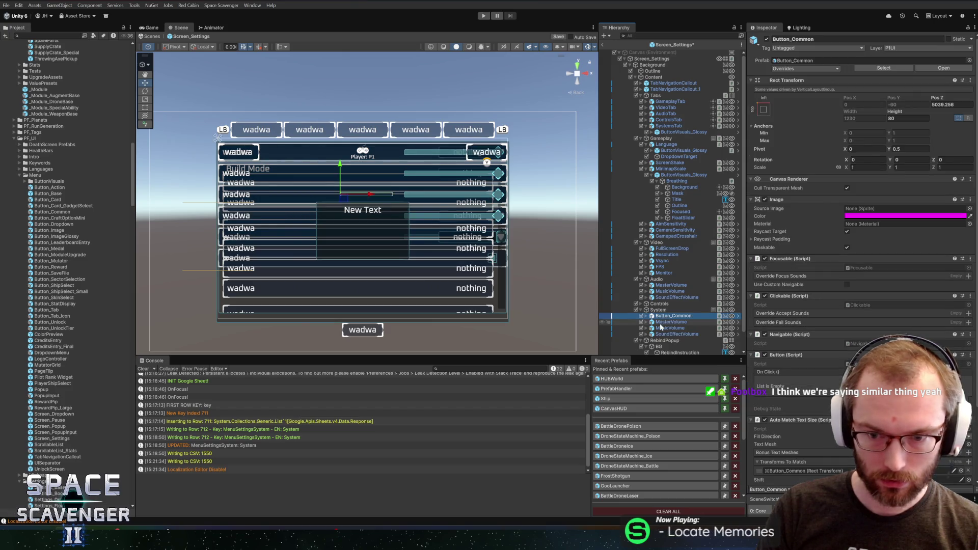
key("ctrl+z")
left_click(662, 317)
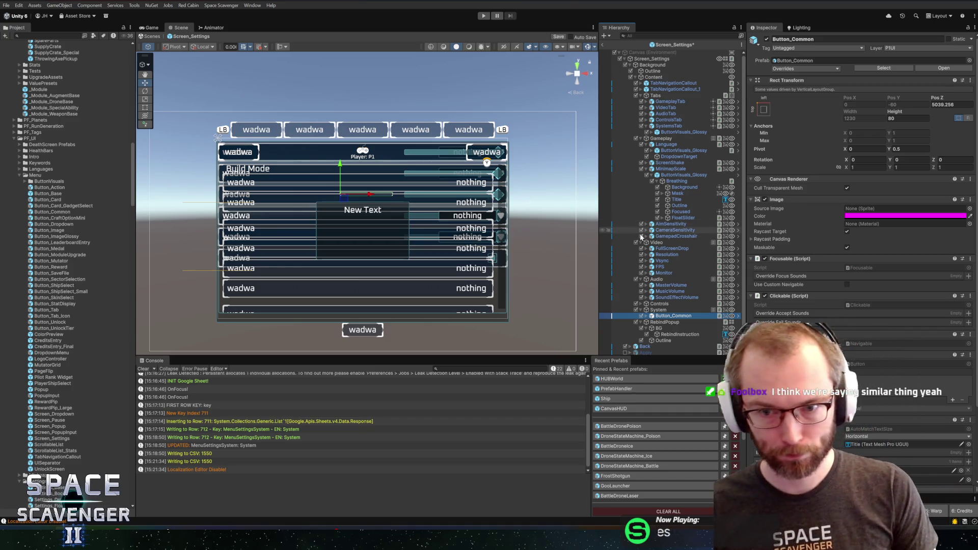
key("ctrl+s")
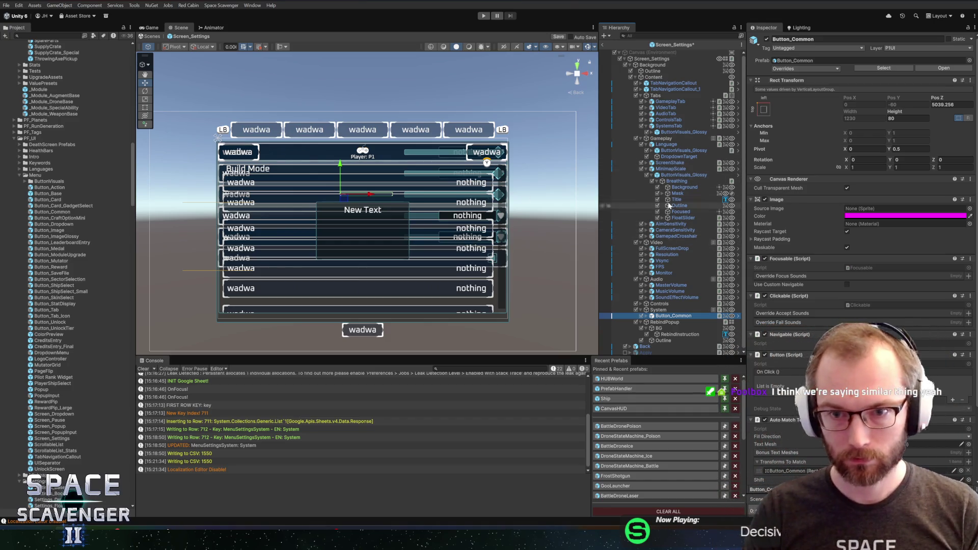
left_click(603, 46)
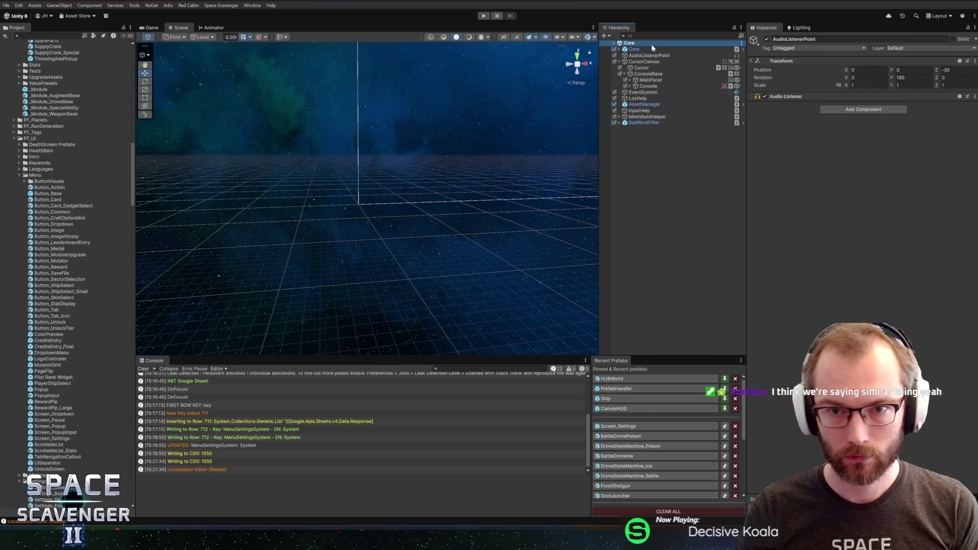
- Set Core's Start State to Menu and, in play mode, go to the Settings screen
left_click(857, 140)
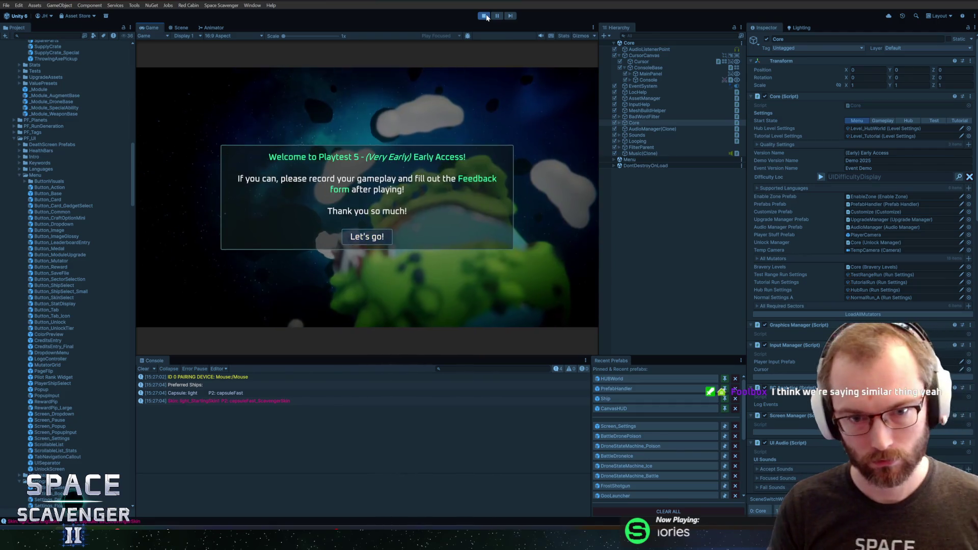
key("Return")
key("Down")
key("Down")
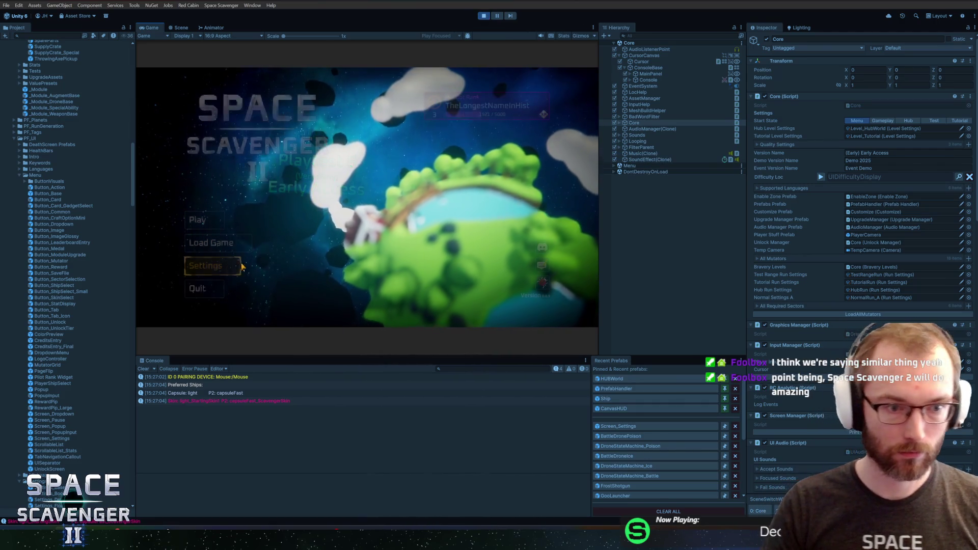
key("Return")
- Cycle through the Settings tabs, confirm the System tab is empty, and stop play mode
left_click(475, 97)
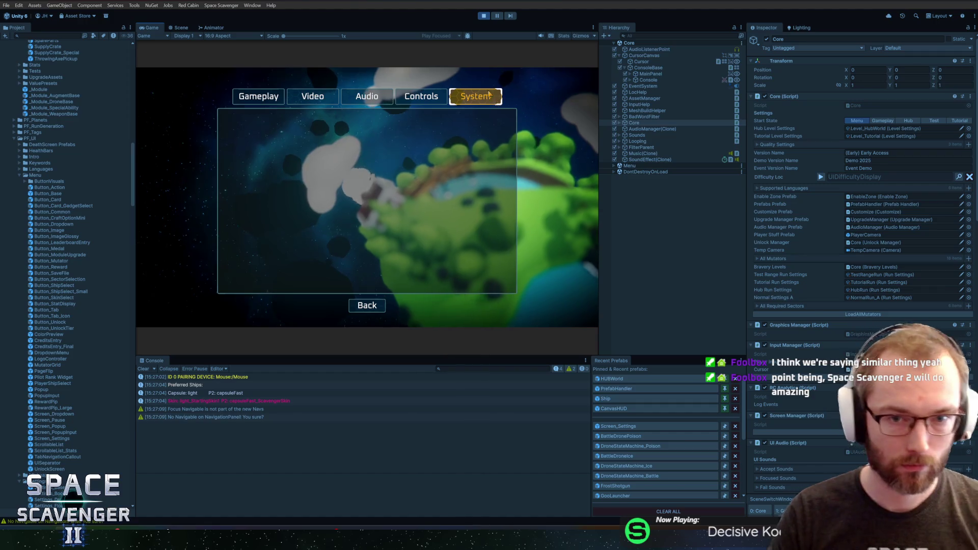
left_click(411, 99)
left_click(366, 99)
left_click(312, 97)
left_click(258, 97)
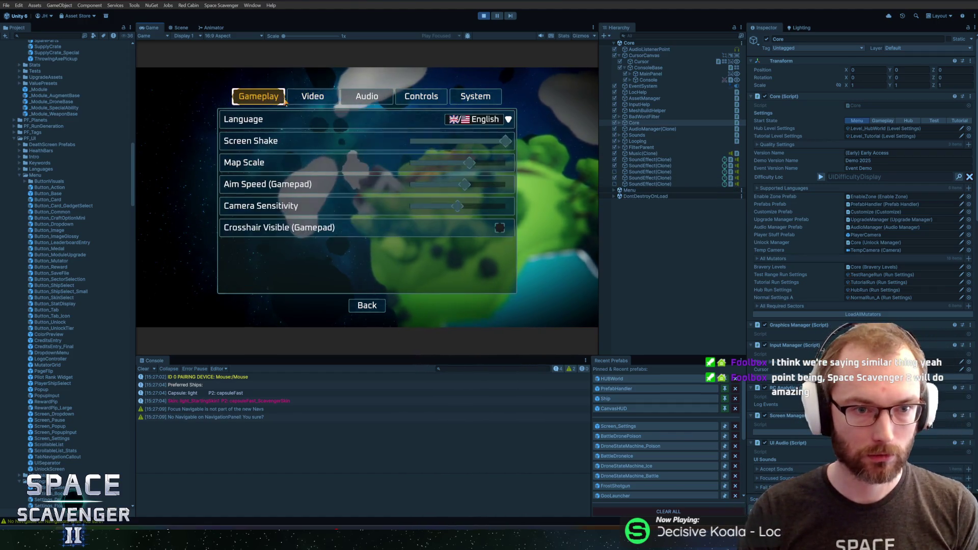
left_click(358, 105)
left_click(421, 98)
left_click(474, 98)
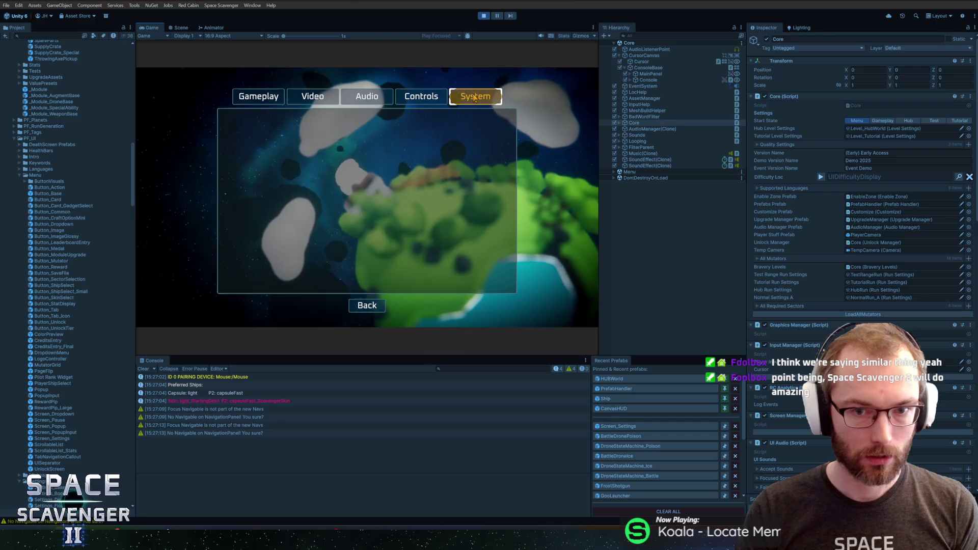
left_click(441, 99)
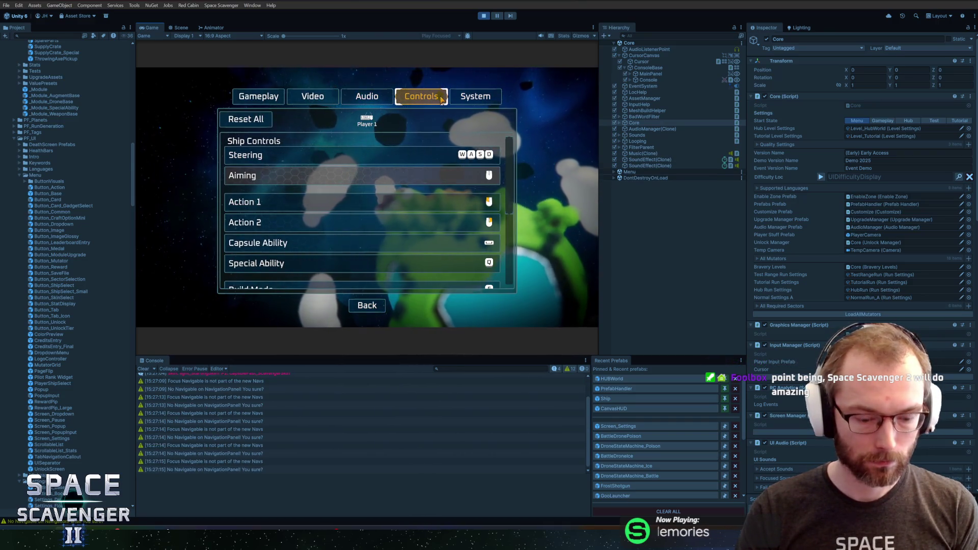
left_click(474, 97)
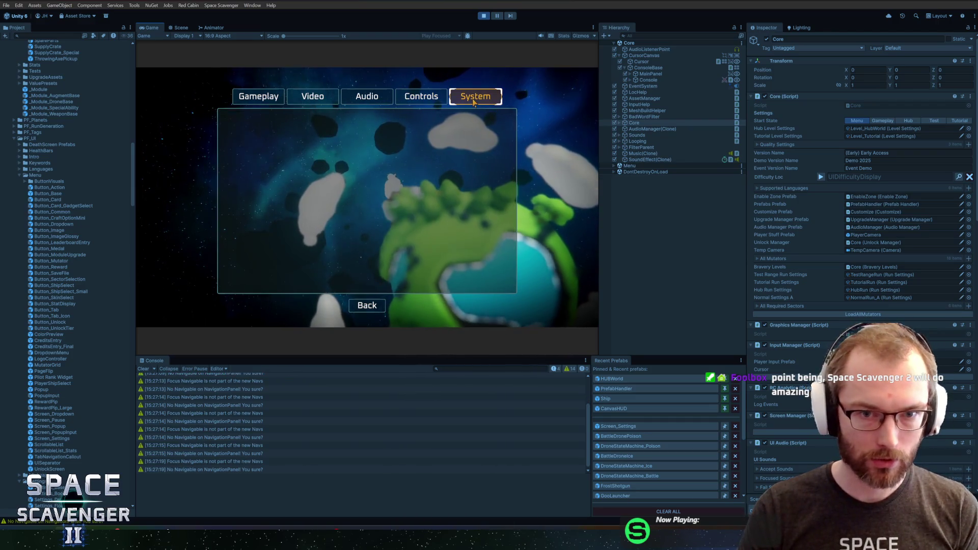
left_click(421, 97)
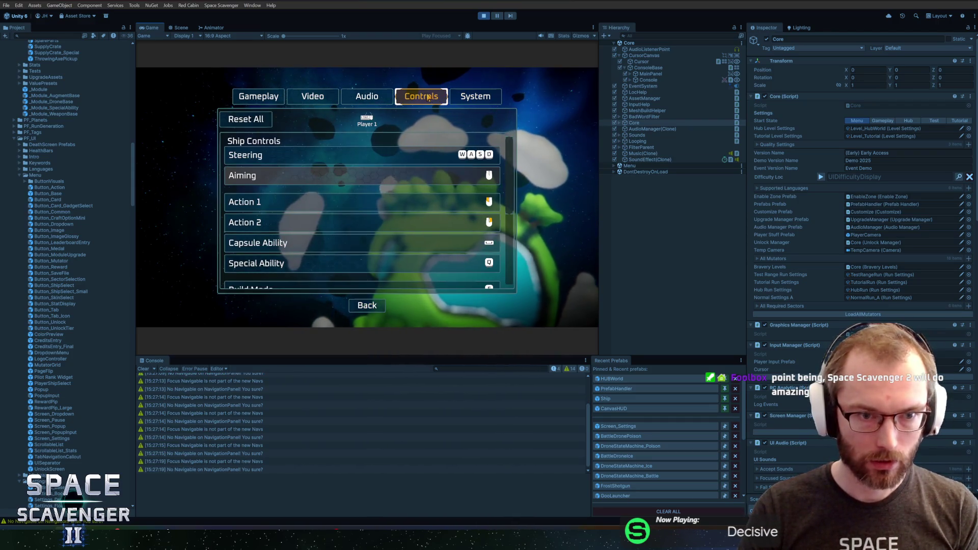
key("ctrl+p")
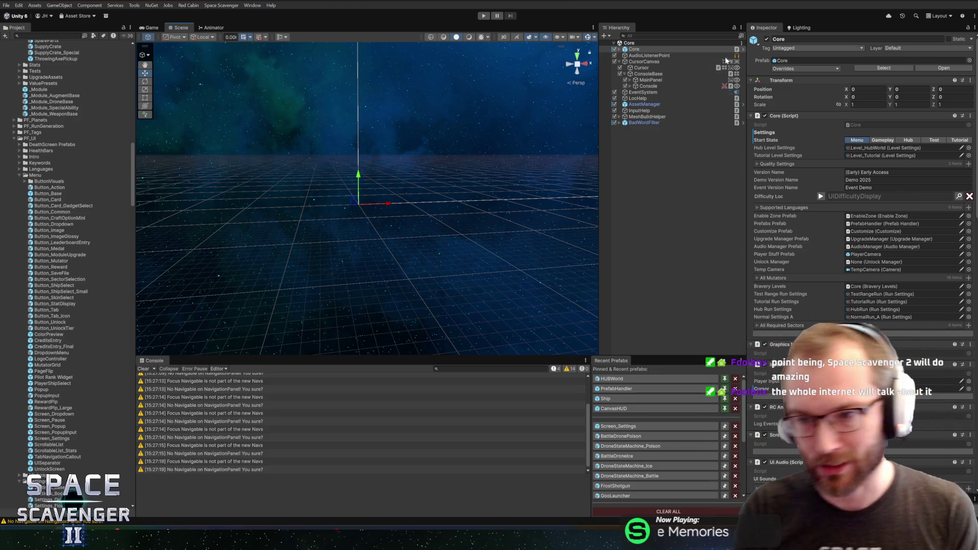
- Open the Screen_Settings prefab and centre its settings UI in the Scene view
left_click(618, 426)
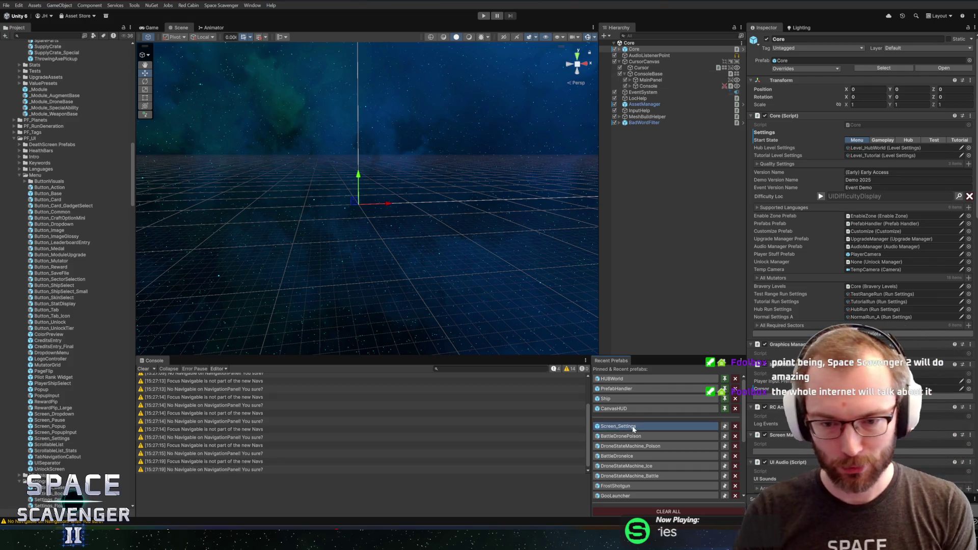
scroll(455, 235, "up", 5)
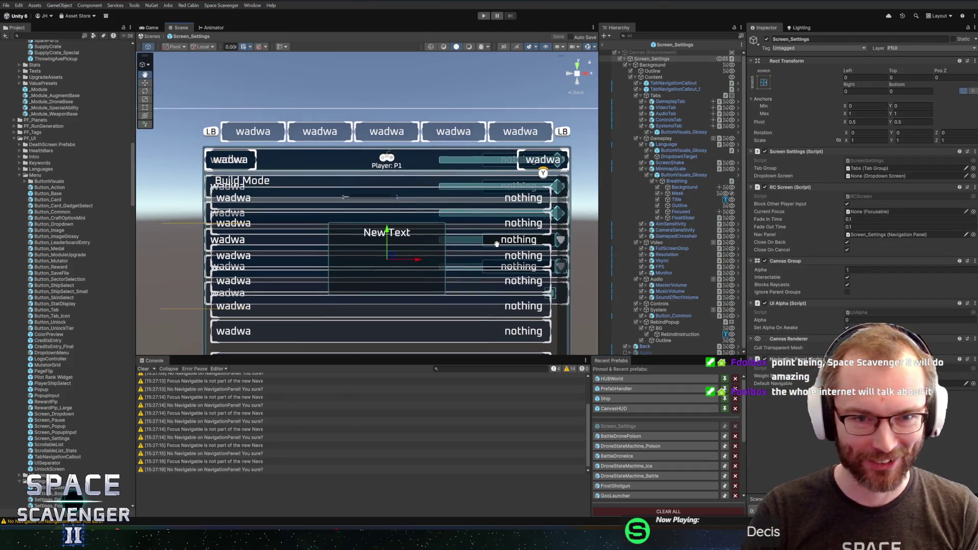
left_click_drag(458, 238, 474, 246)
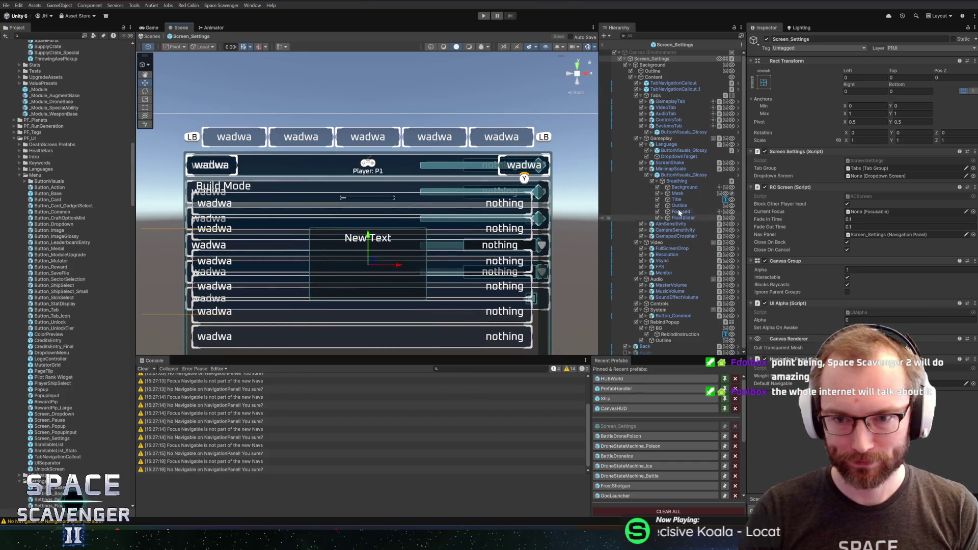
- Compare the Tabs container's tab group with the SystemsTab button's components
left_click(670, 127)
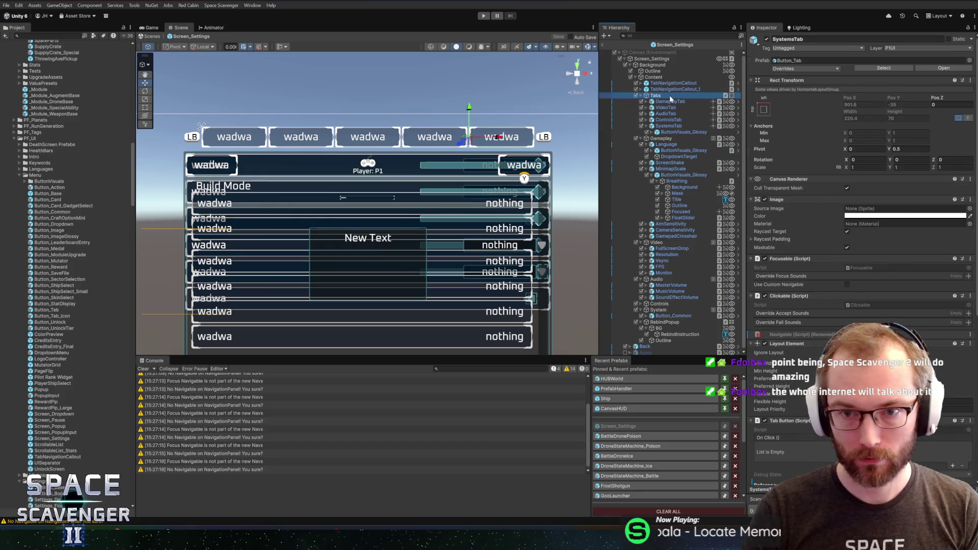
left_click(670, 96)
left_click(669, 126)
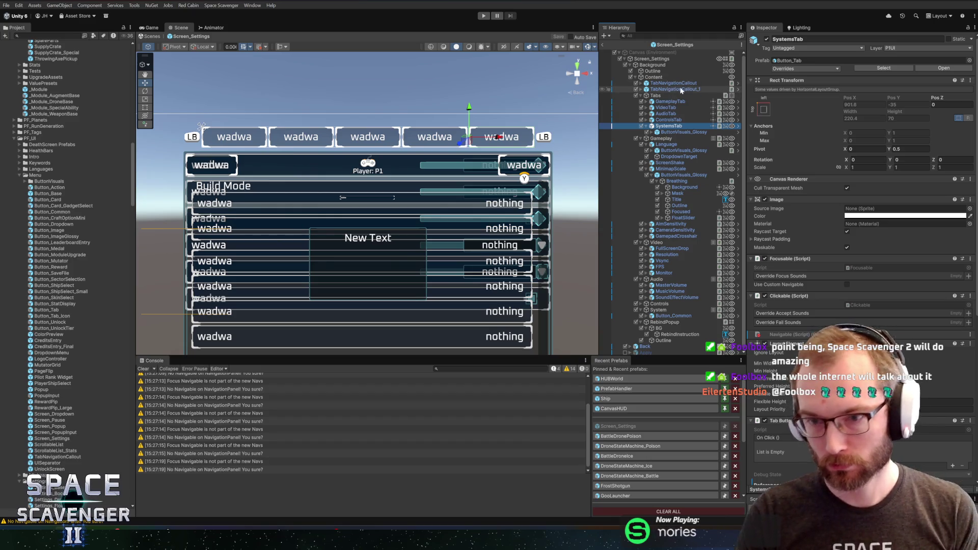
left_click(667, 95)
left_click(669, 126)
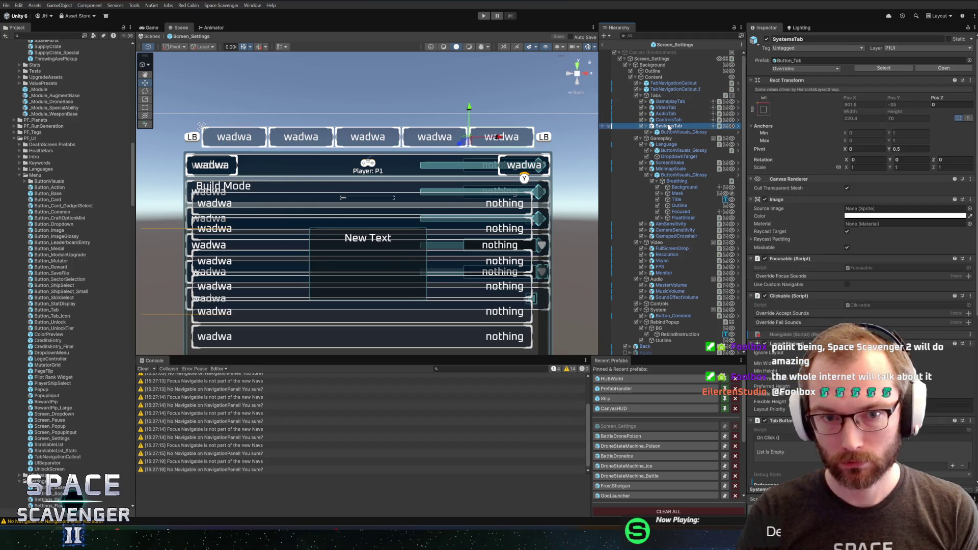
scroll(861, 204, "down", 5)
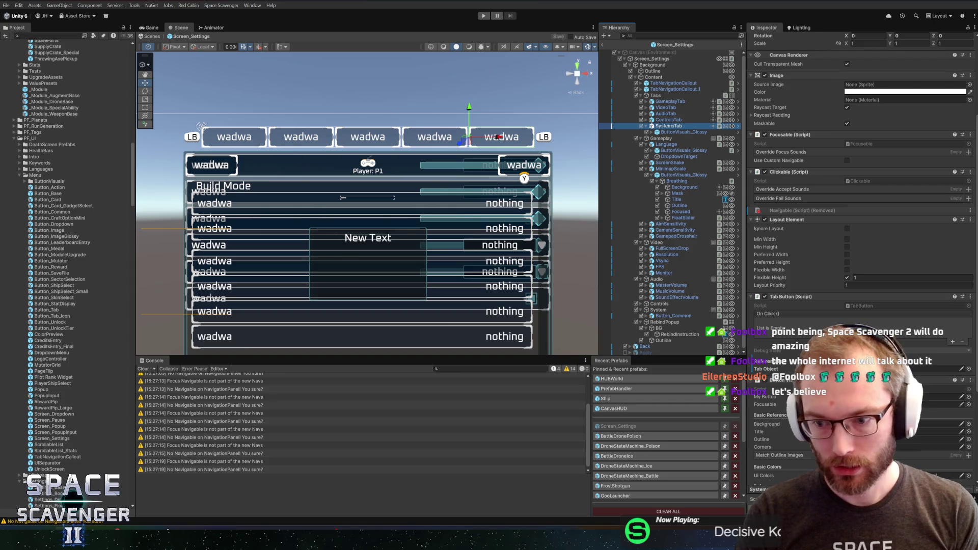
scroll(861, 204, "down", 5)
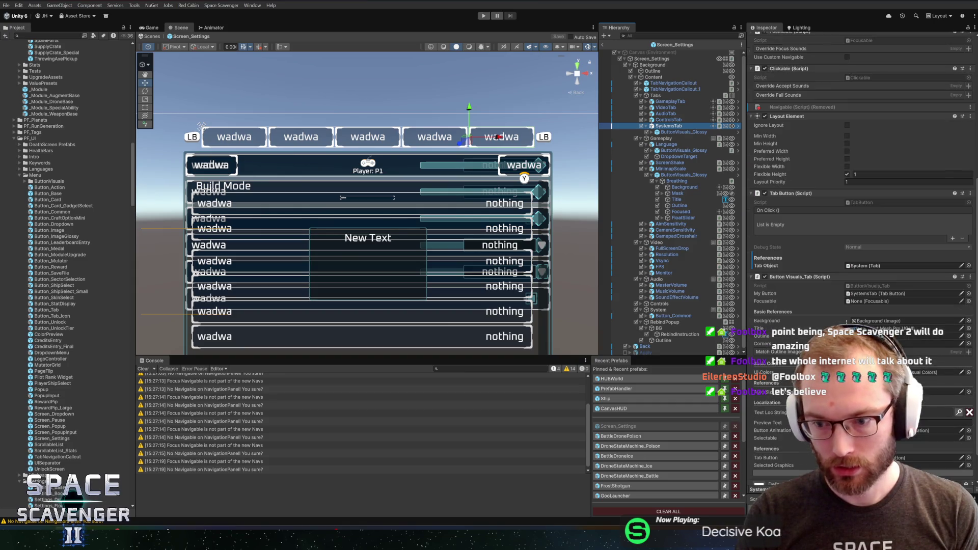
- Ping SystemsTab's Tab Object reference to System (Tab), then inspect System and its Button_Common
left_click(866, 265)
left_click(862, 294)
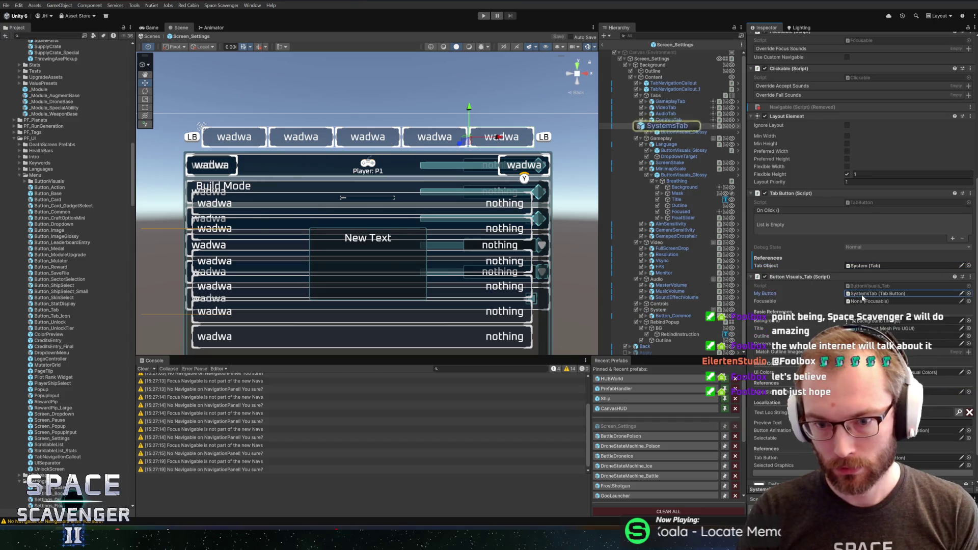
left_click(861, 266)
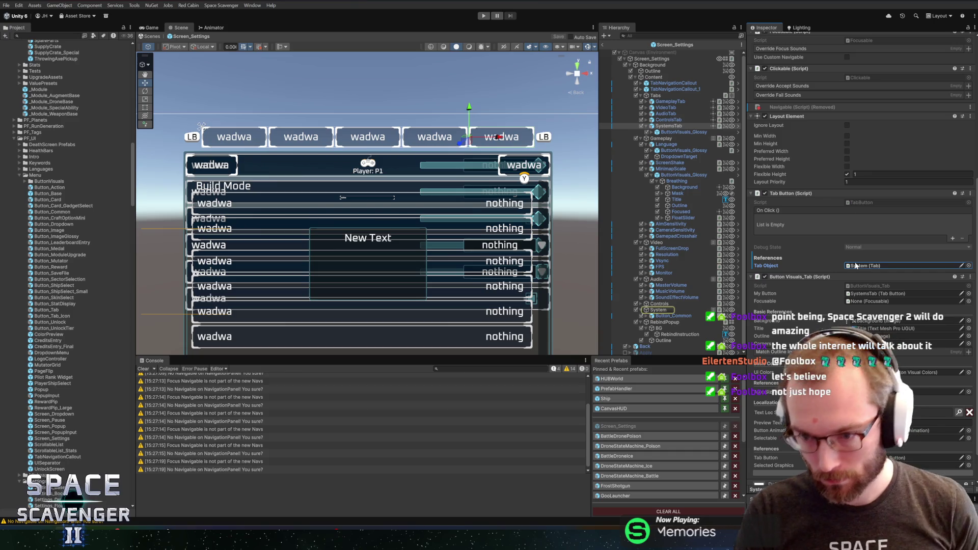
scroll(848, 273, "down", 2)
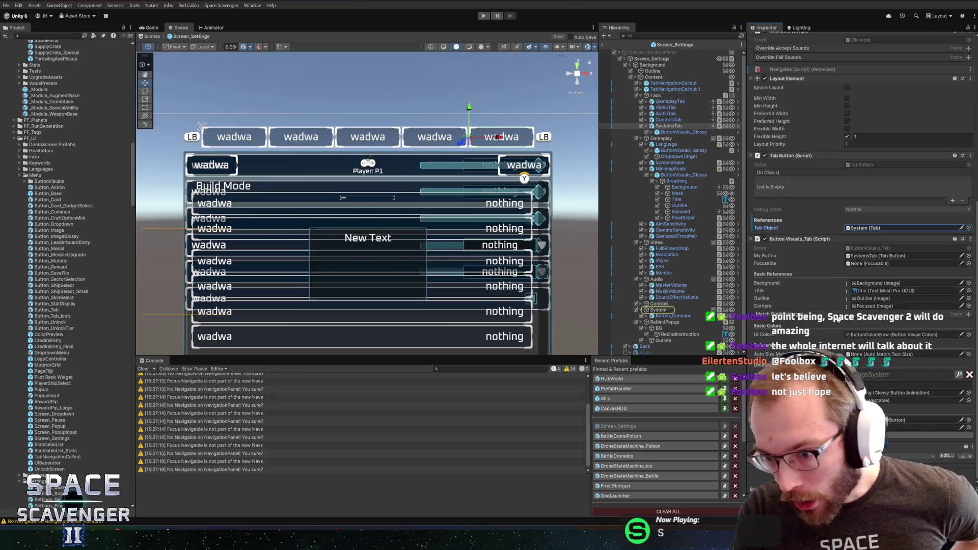
left_click(659, 310)
left_click(657, 316)
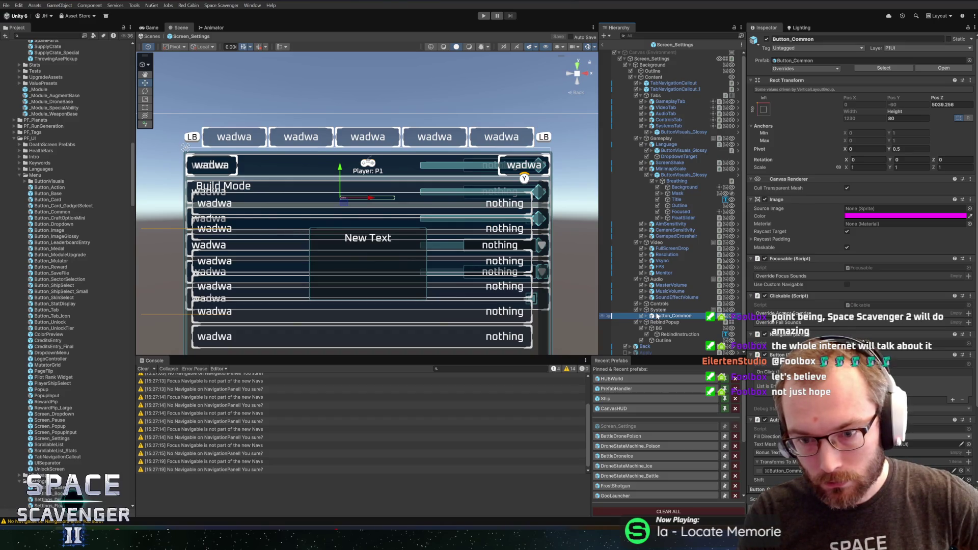
left_click(658, 310)
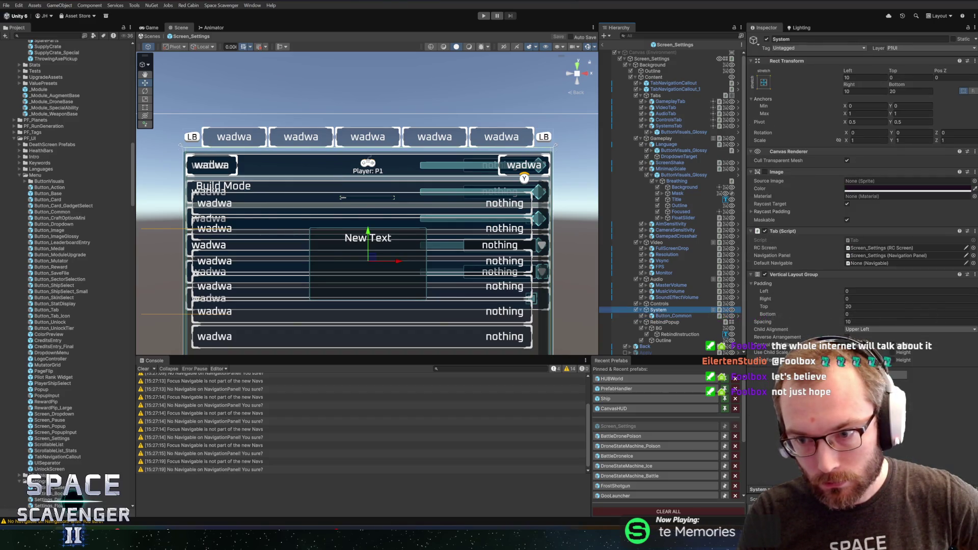
- Make Button_Common System's default navigable, save, and inspect its ButtonVisuals_Glossy child
left_click_drag(672, 316, 891, 266)
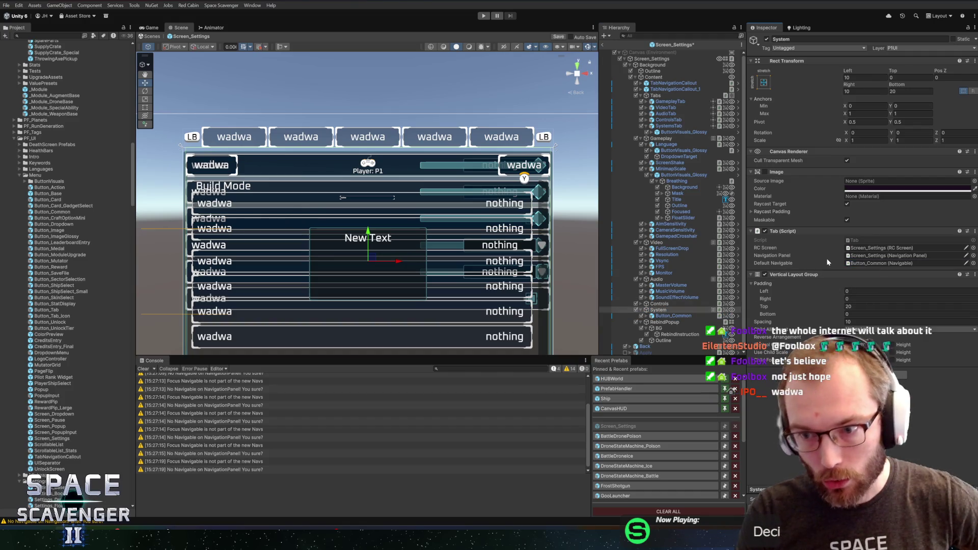
key("ctrl+s")
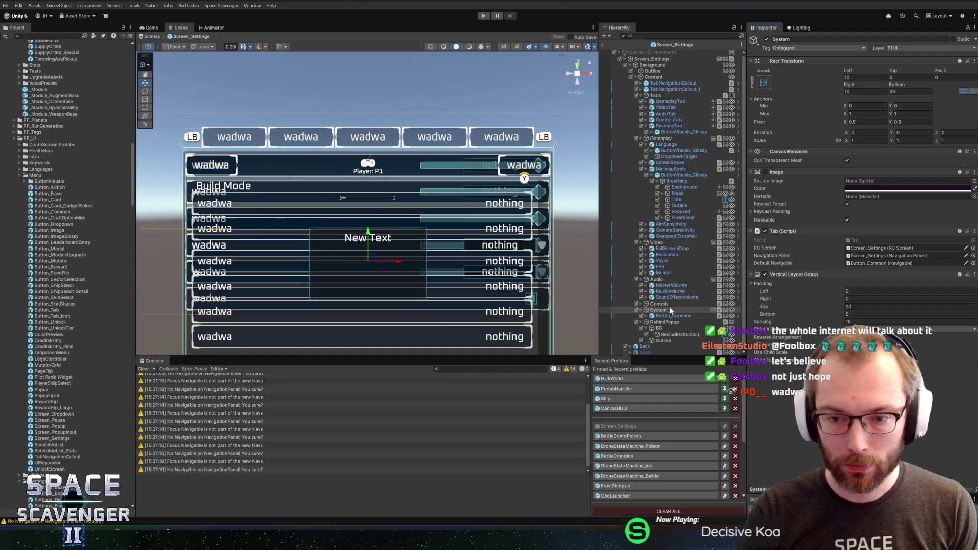
left_click(673, 316)
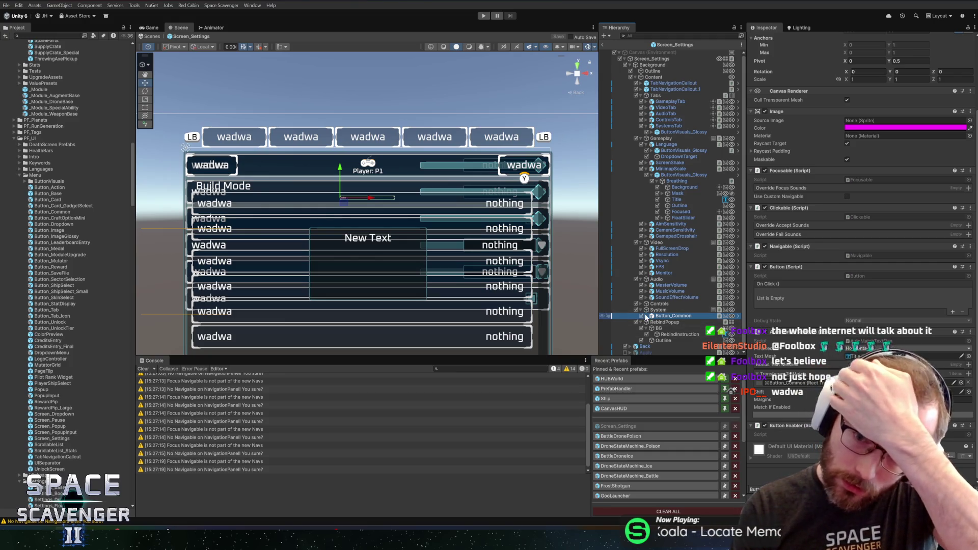
left_click(642, 315)
left_click(682, 322)
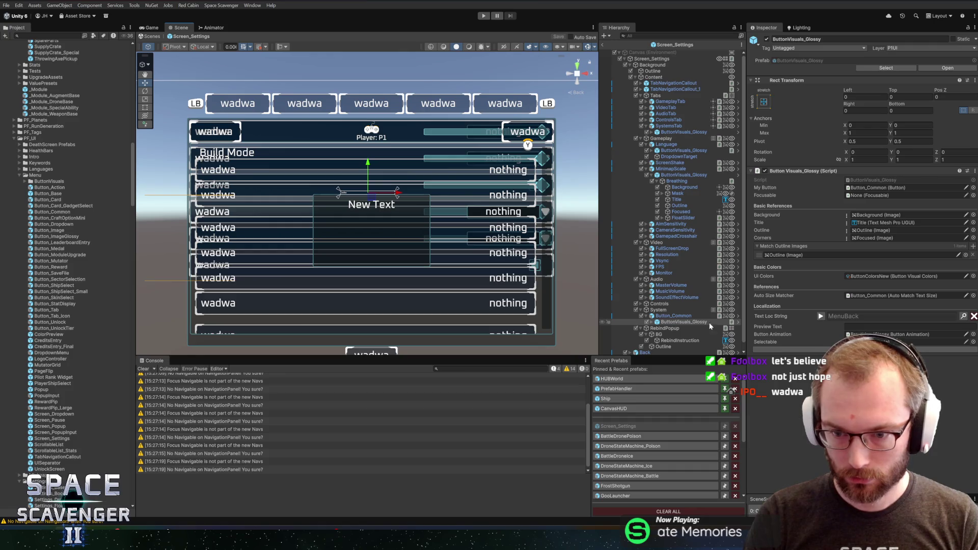
- Review Button_Common's components and the neighbouring MasterVolume setting without renaming anything
left_click(678, 316)
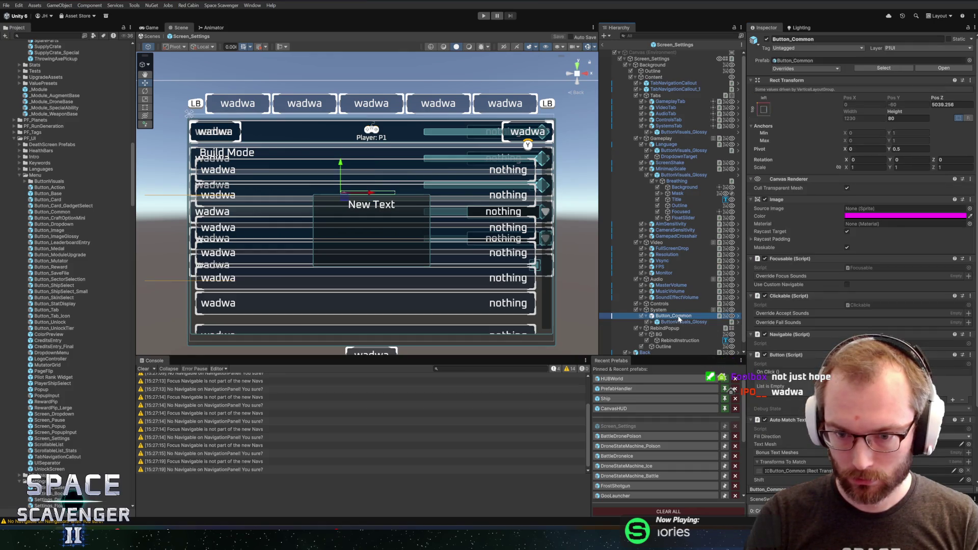
key("F2")
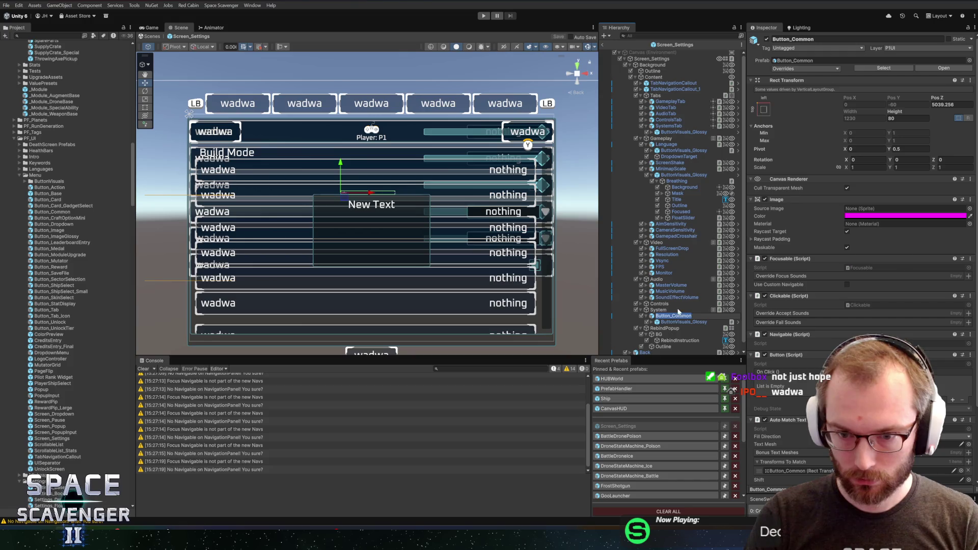
key("Escape")
key("Up")
key("Up")
key("Up")
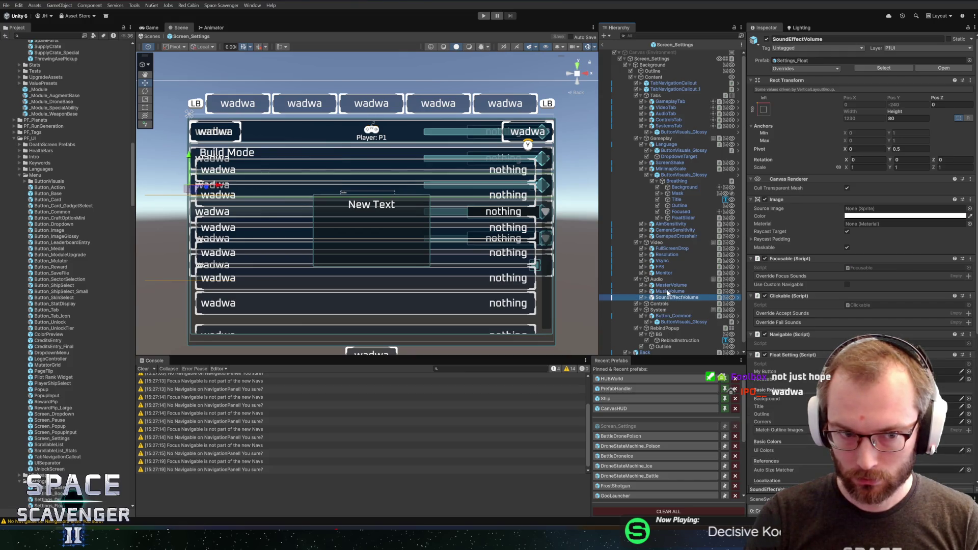
left_click(670, 287)
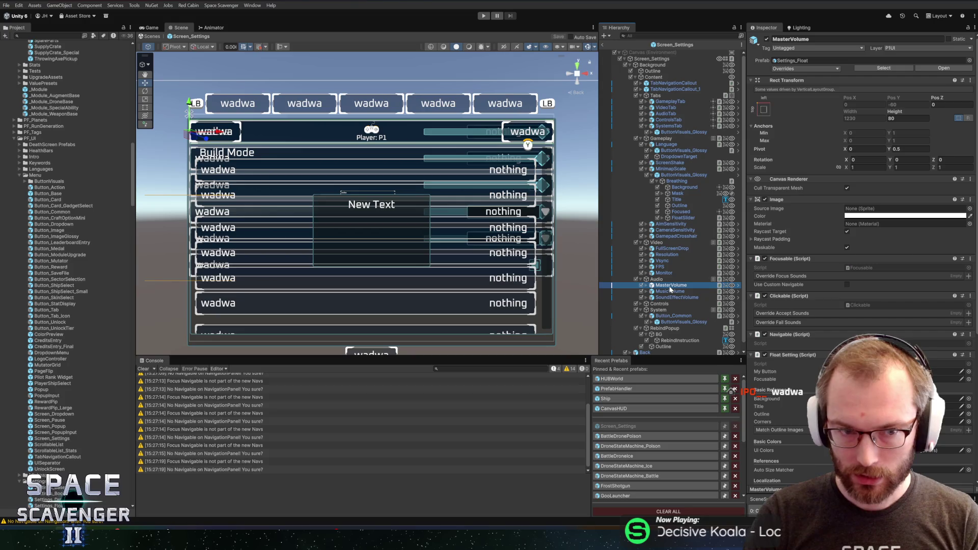
left_click(666, 316)
- Set Button_Common's Pos Z to 0, save the prefab, and start play mode
double_click(947, 104)
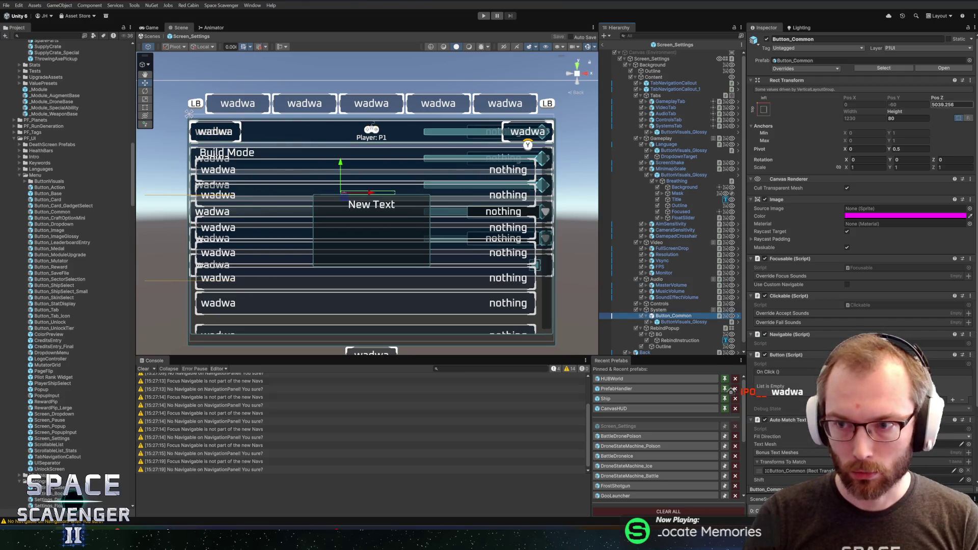
type("0")
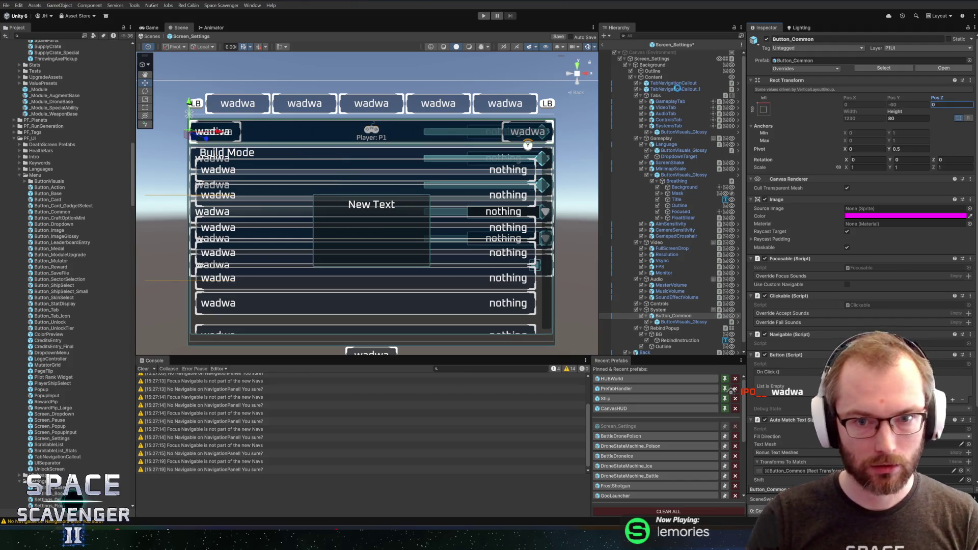
key("ctrl+s")
left_click(603, 42)
left_click(483, 15)
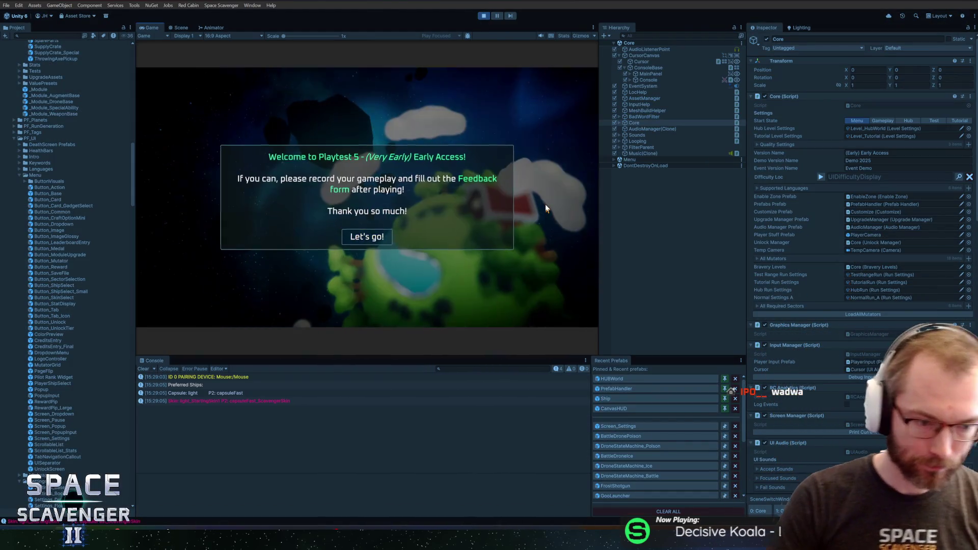
- Dismiss the welcome popup to reach the main menu, then stop play mode
left_click(438, 214)
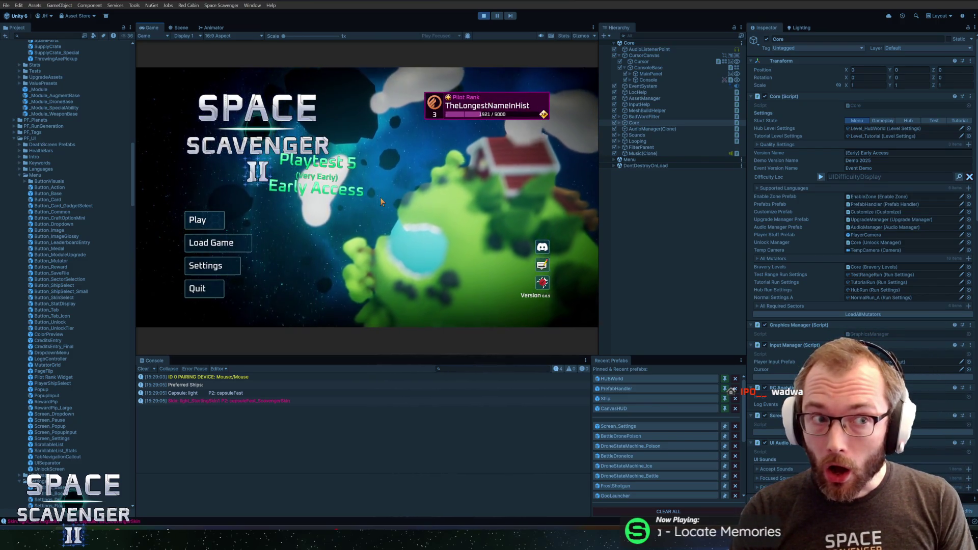
key("ctrl+p")
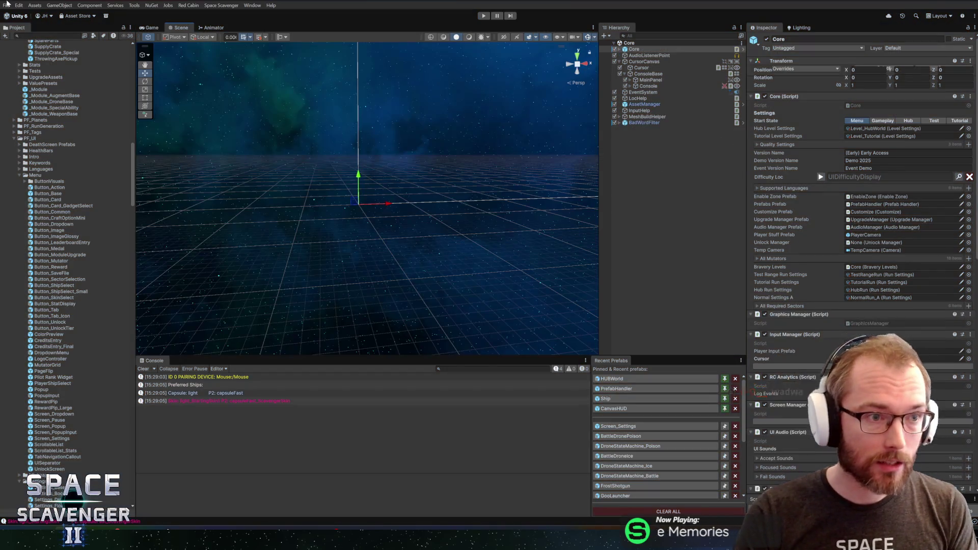
left_click(18, 5)
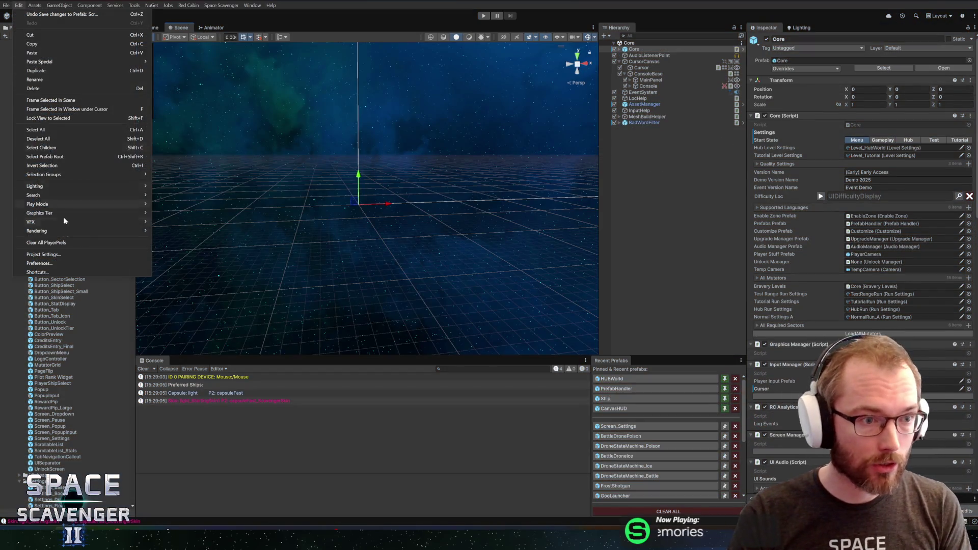
left_click(53, 262)
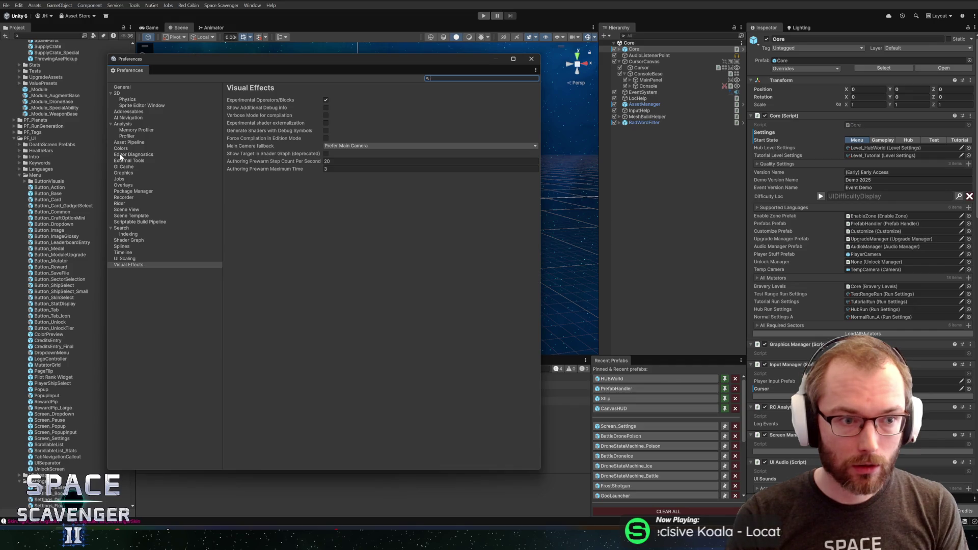
left_click(531, 59)
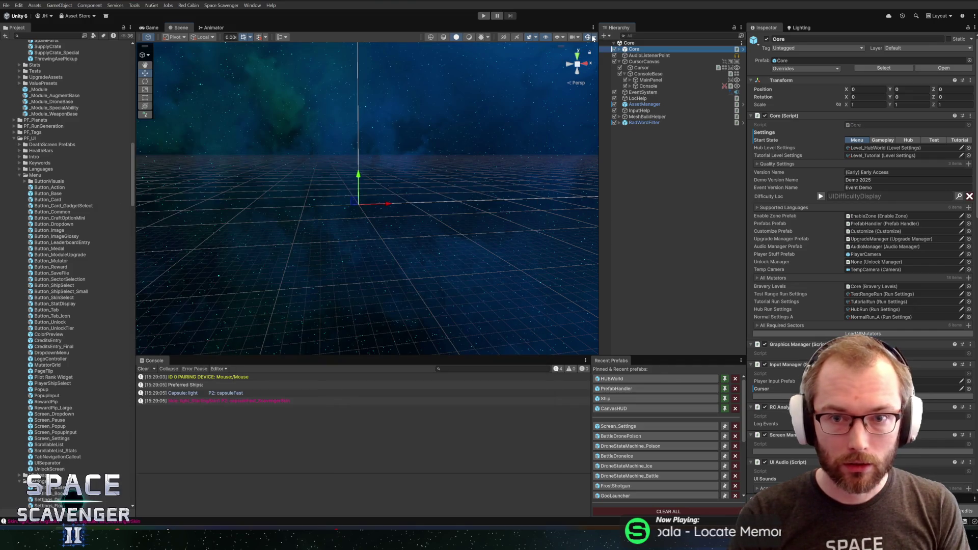
left_click(594, 37)
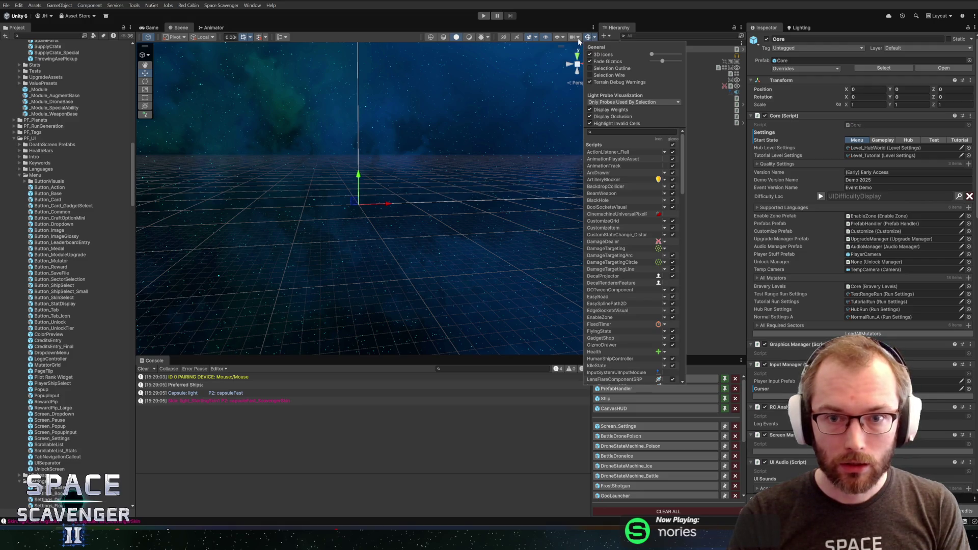
left_click(563, 37)
left_click(561, 38)
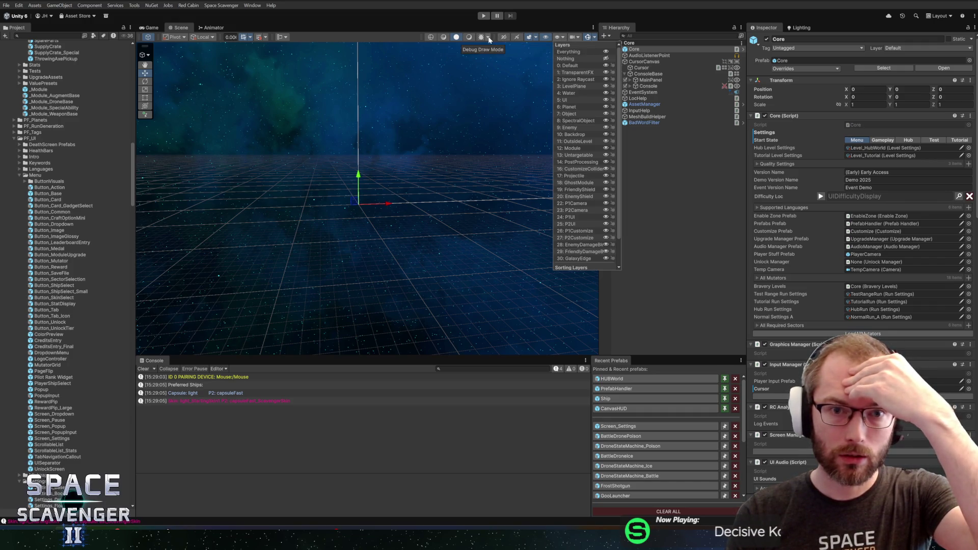
left_click(504, 39)
left_click(534, 38)
left_click(536, 38)
left_click(536, 37)
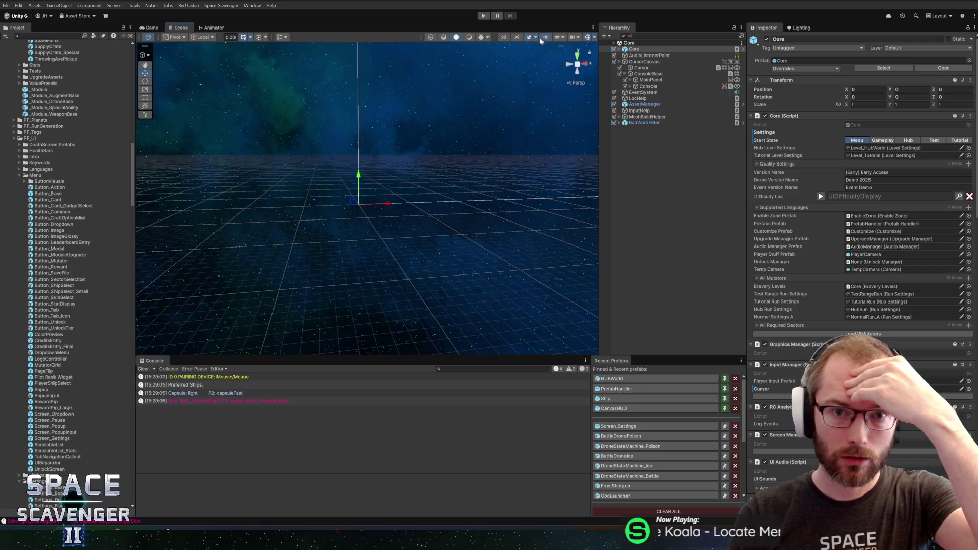
left_click(536, 37)
left_click(536, 38)
mouse_move(461, 187)
left_mouse_down()
mouse_move(384, 177)
mouse_move(472, 151)
mouse_move(448, 131)
mouse_move(513, 162)
left_mouse_up()
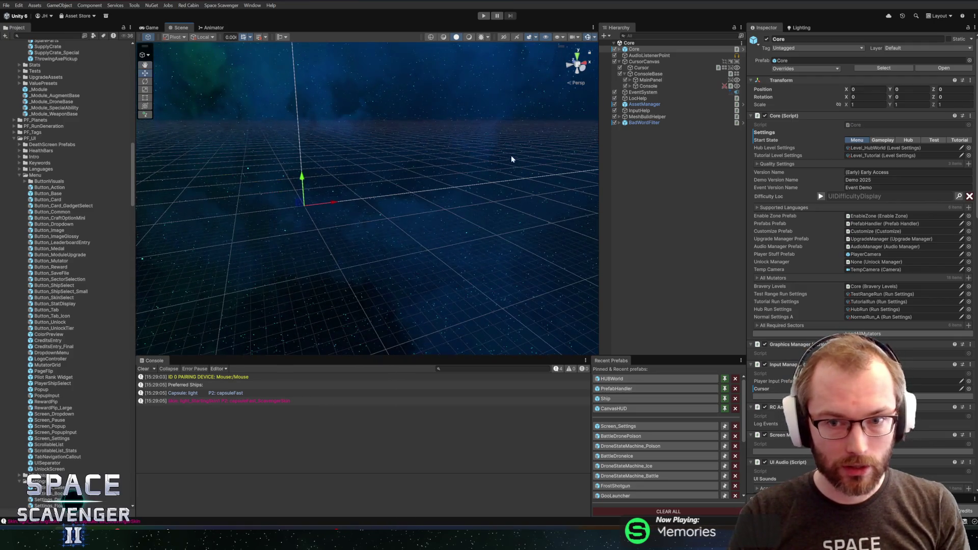
mouse_move(416, 270)
left_mouse_down()
mouse_move(442, 171)
mouse_move(395, 161)
left_mouse_up()
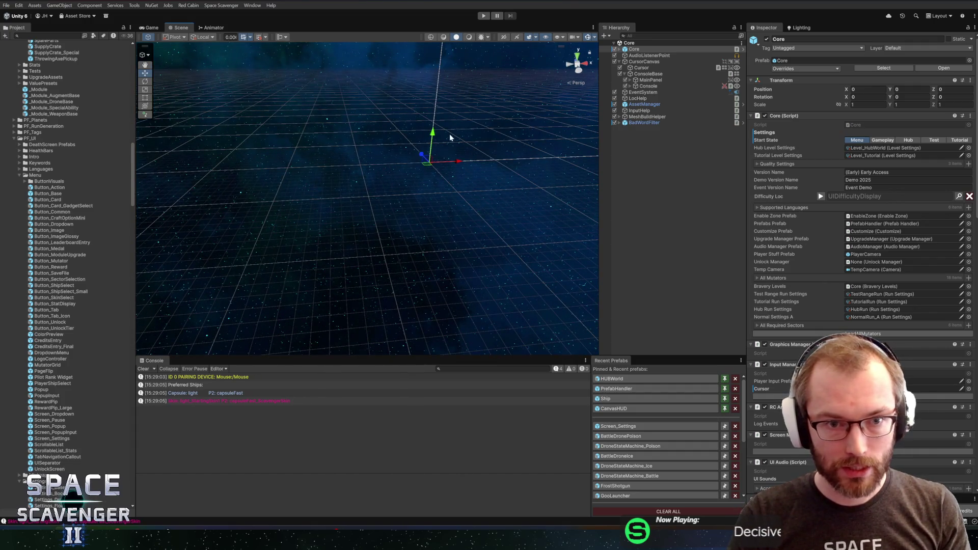
left_click(450, 136)
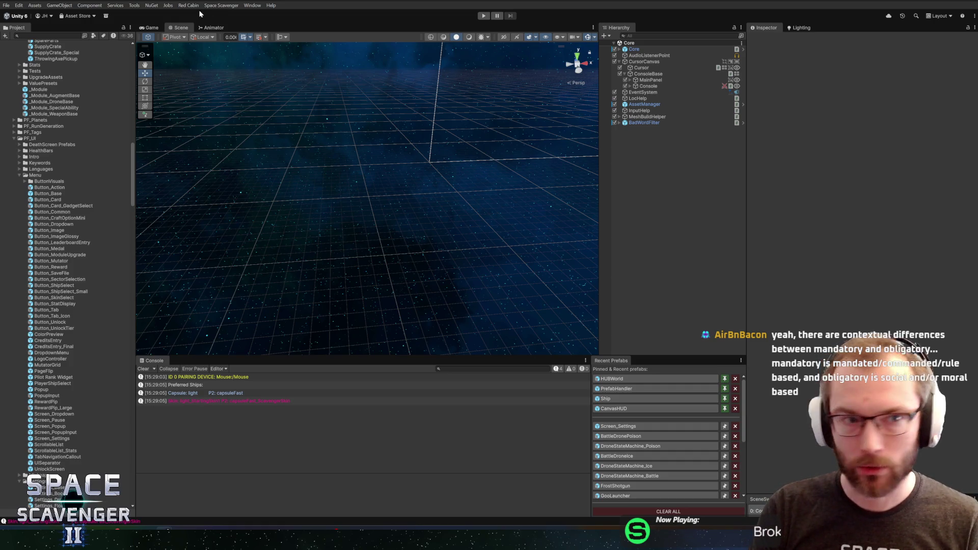
- Change the Scene view Grid Plane from Y to Z and orbit to see the new grid
left_click(265, 37)
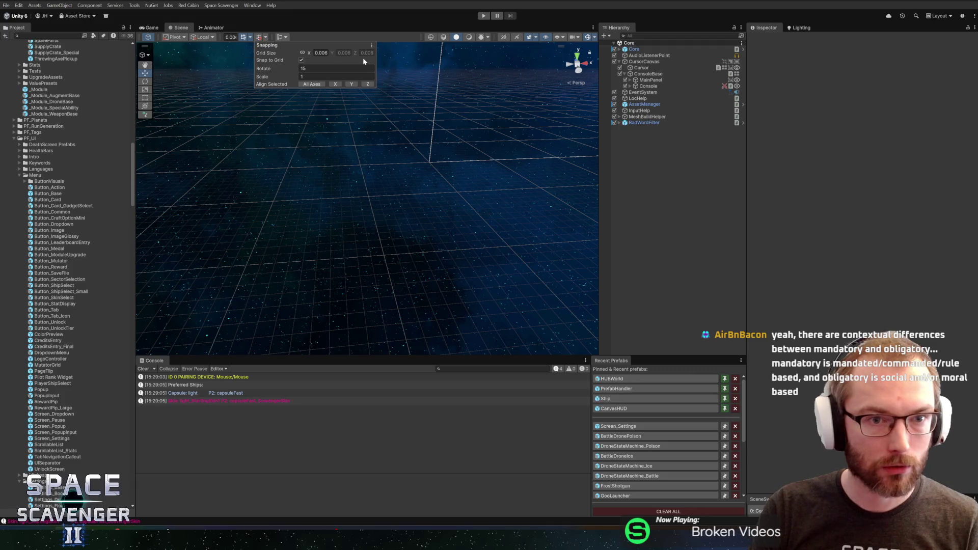
left_click(258, 38)
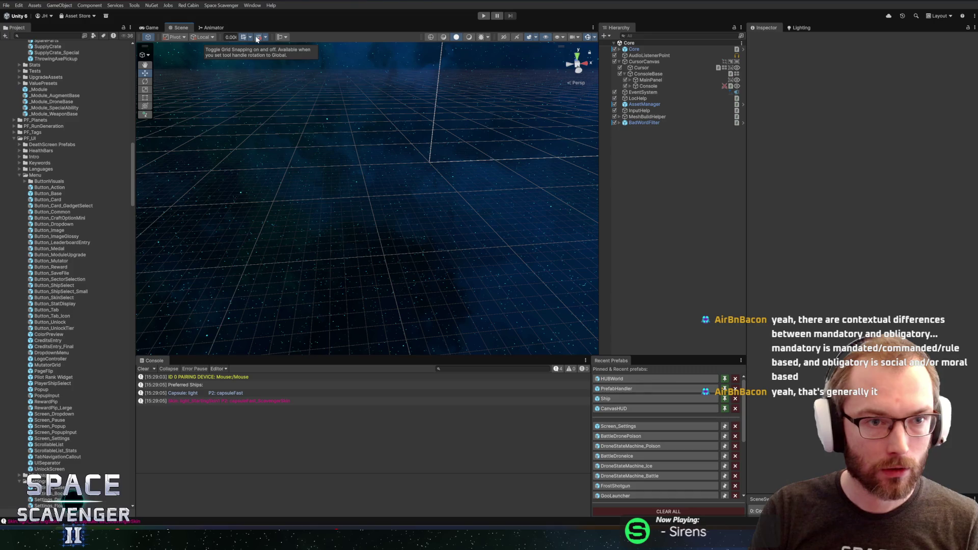
left_click(249, 37)
left_click(341, 52)
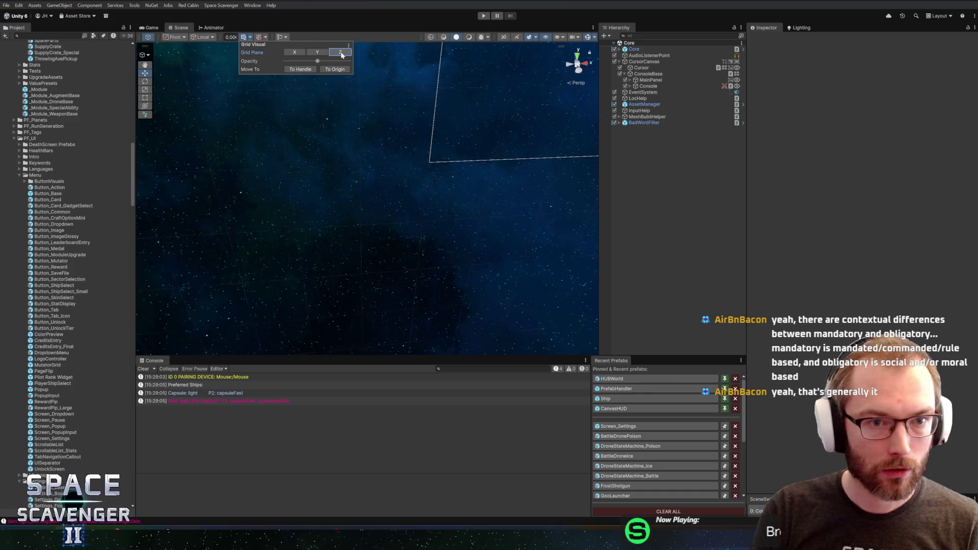
mouse_move(466, 125)
left_mouse_down()
mouse_move(422, 111)
mouse_move(460, 120)
mouse_move(430, 94)
mouse_move(494, 109)
left_mouse_up()
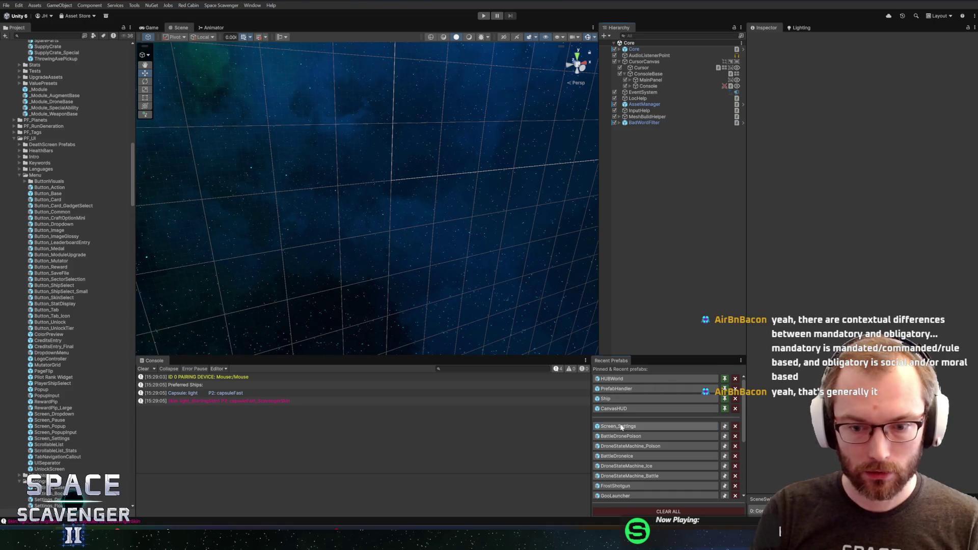
left_click(647, 426)
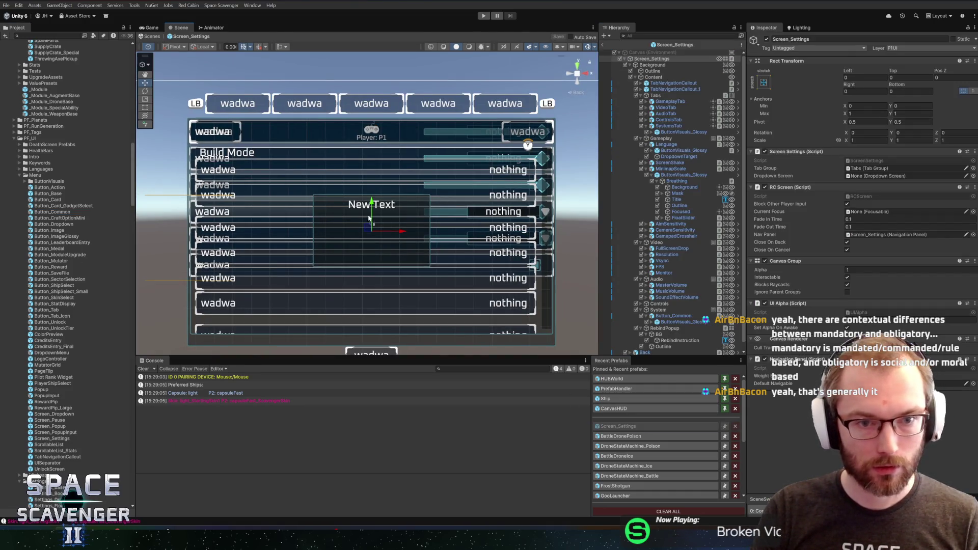
left_click_drag(666, 97, 666, 96)
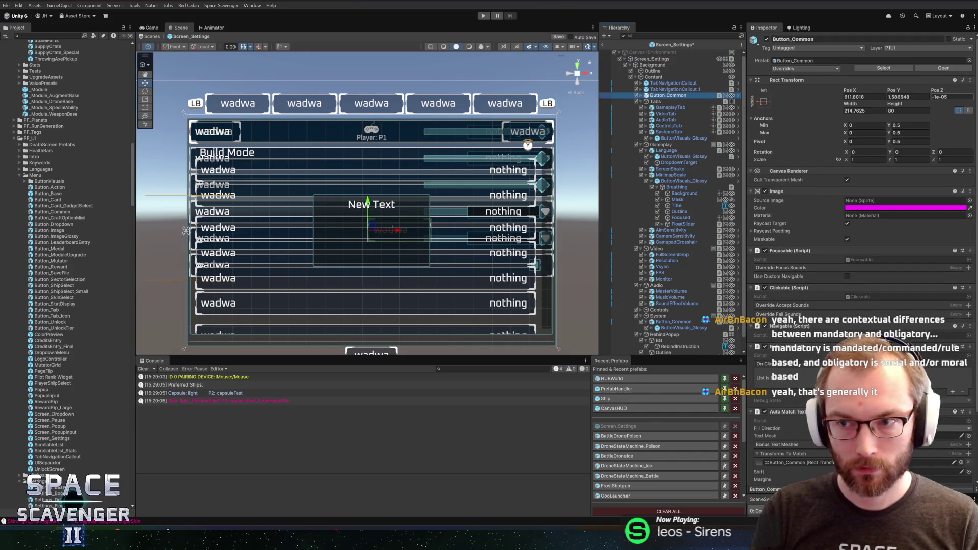
left_click(946, 97)
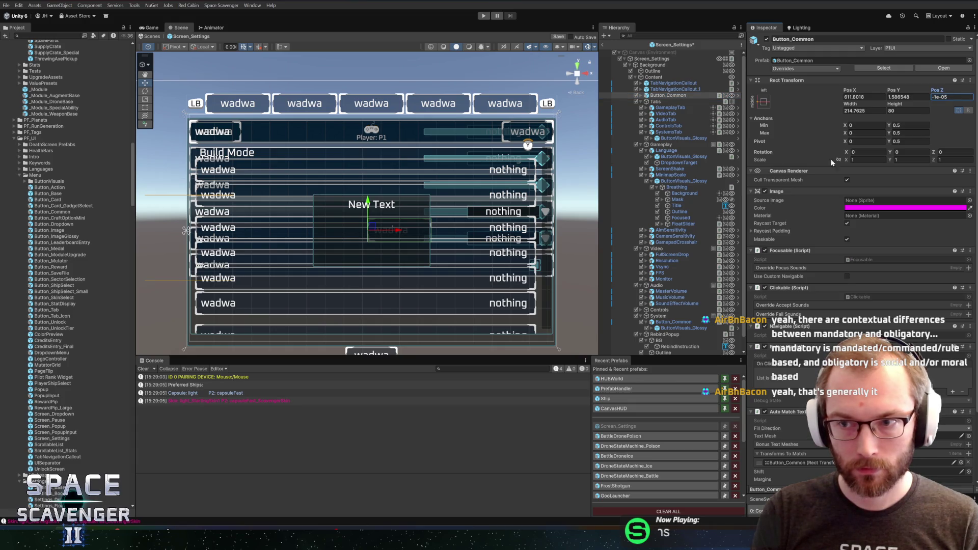
key("Delete")
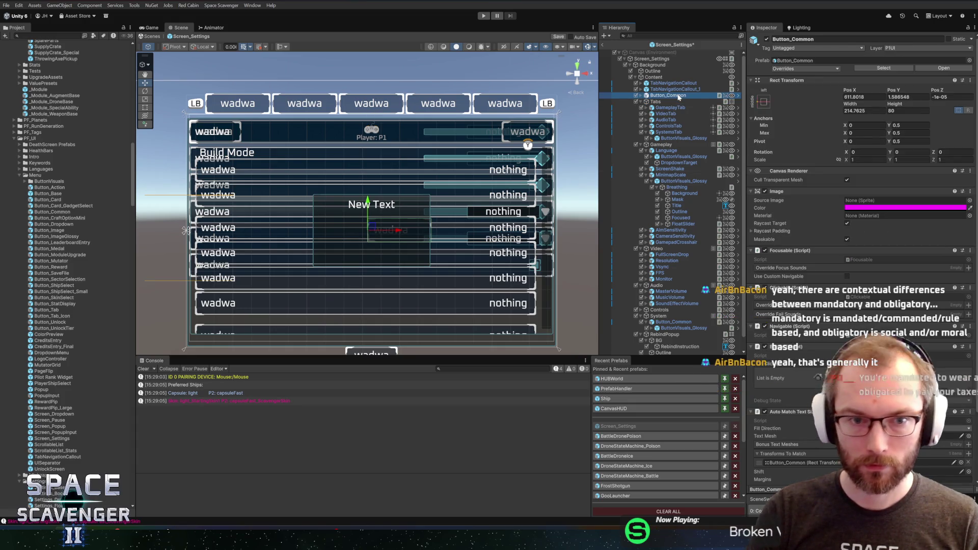
mouse_move(462, 205)
left_mouse_down()
mouse_move(489, 190)
mouse_move(397, 183)
left_mouse_up()
left_click(603, 45)
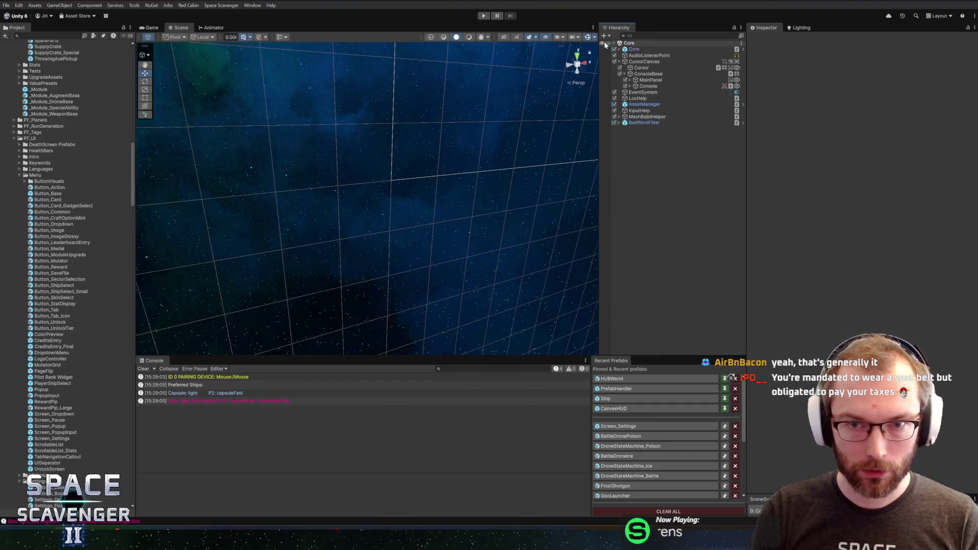
mouse_move(445, 172)
left_mouse_down()
mouse_move(439, 163)
mouse_move(453, 160)
mouse_move(455, 111)
mouse_move(467, 171)
left_mouse_up()
key("w")
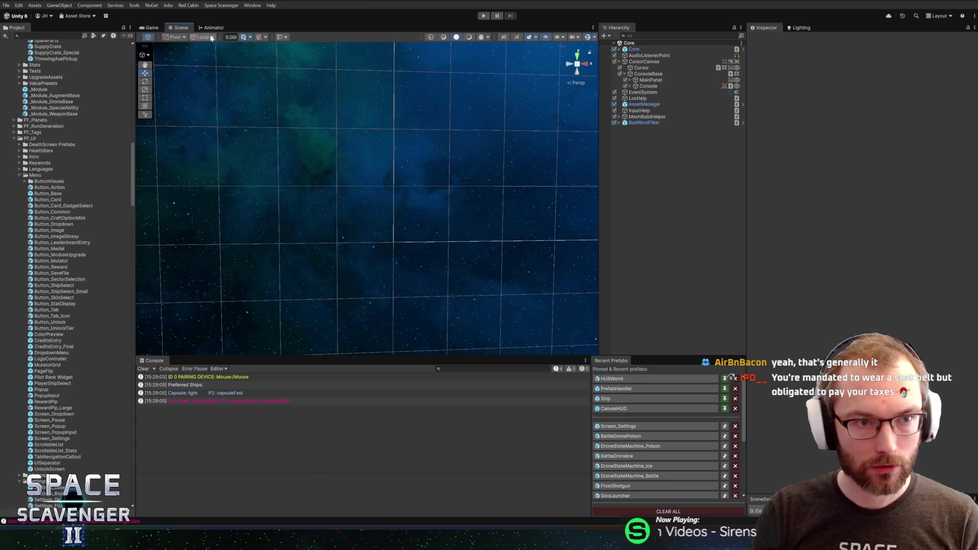
left_click(251, 37)
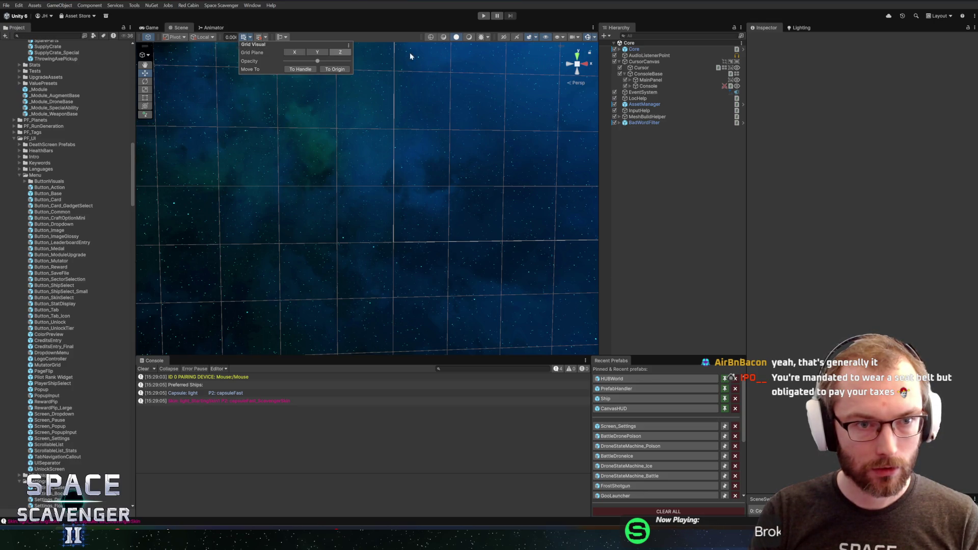
left_click(349, 47)
left_click(371, 50)
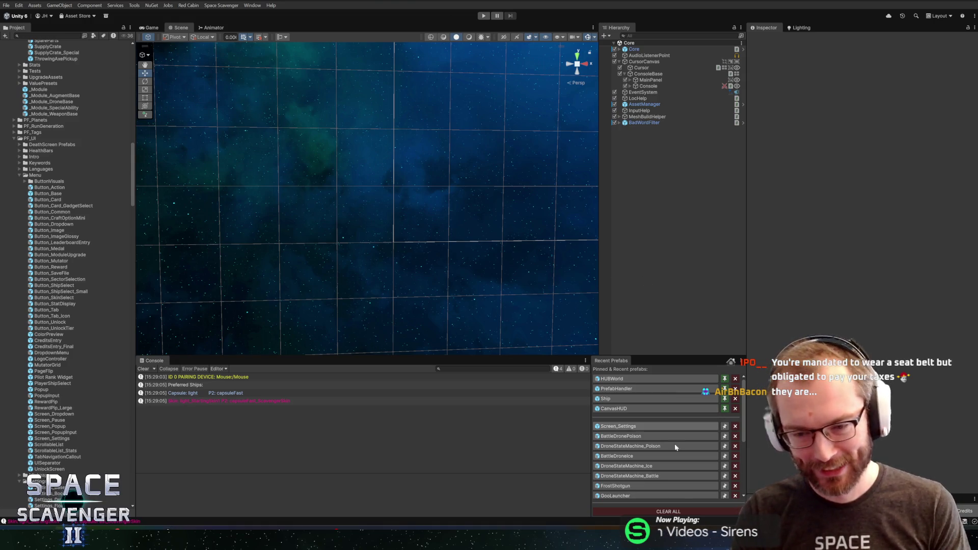
- Open Screen_Settings, frame its settings canvas, then go back to the main scene
left_click(622, 429)
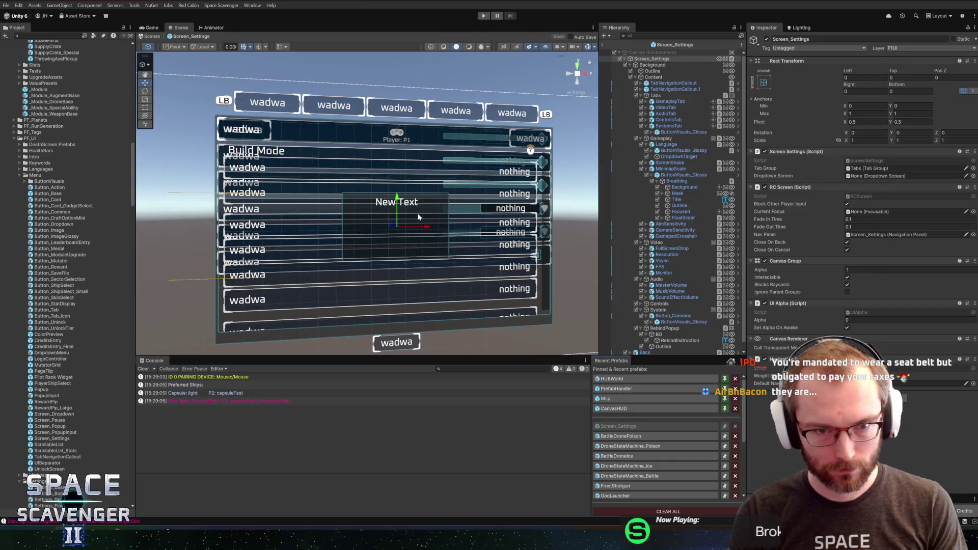
scroll(458, 199, "up", 3)
scroll(478, 180, "down", 3)
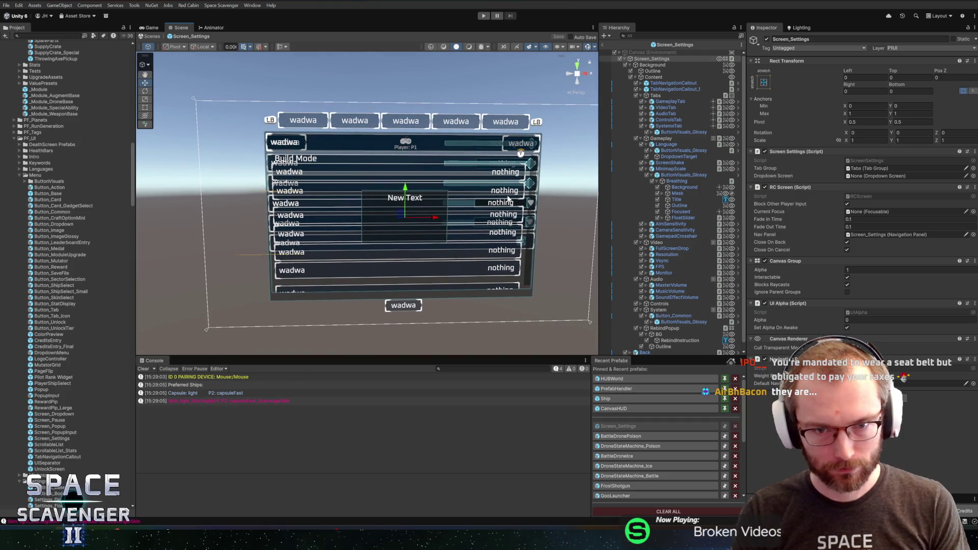
scroll(504, 195, "up", 1)
left_click_drag(504, 194, 494, 172)
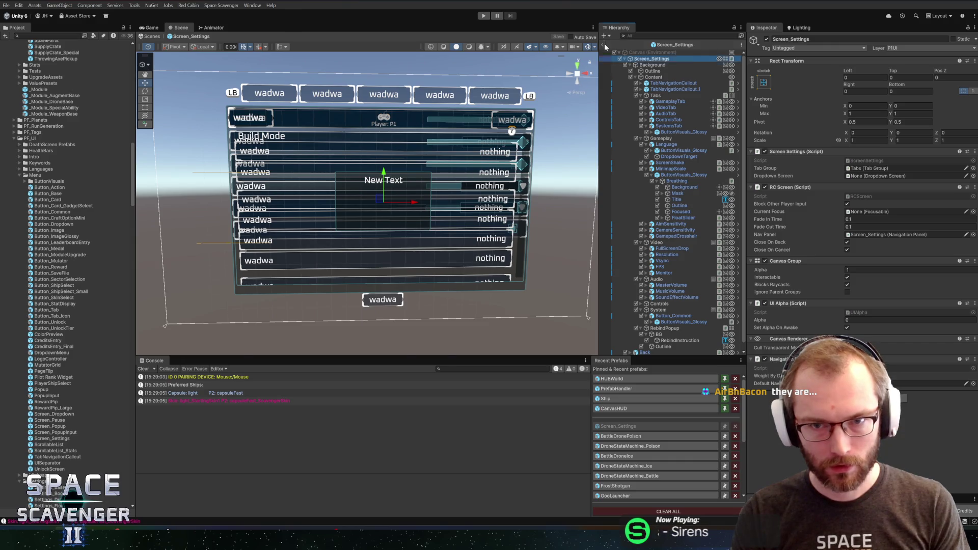
left_click(604, 44)
- Play the game, dismiss the welcome message, start a new run and pause it
left_click(484, 16)
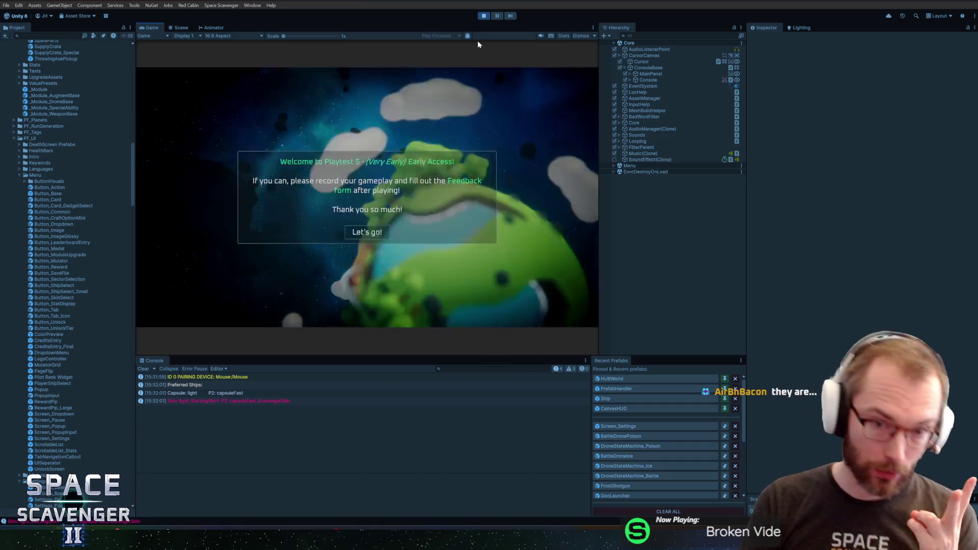
left_click(367, 233)
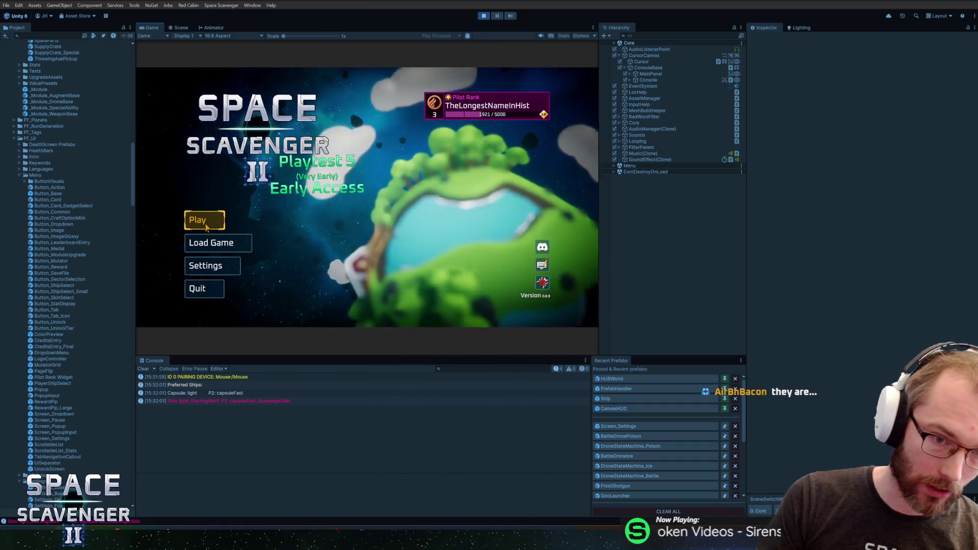
left_click(206, 225)
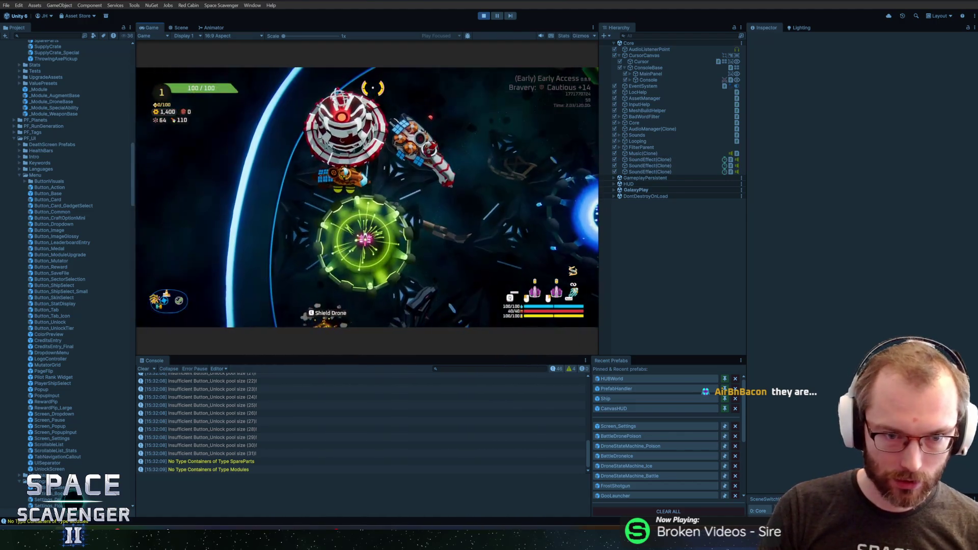
key("Escape")
- View the System tab in the pause menu's Settings, then quit and stop play mode
left_click(209, 262)
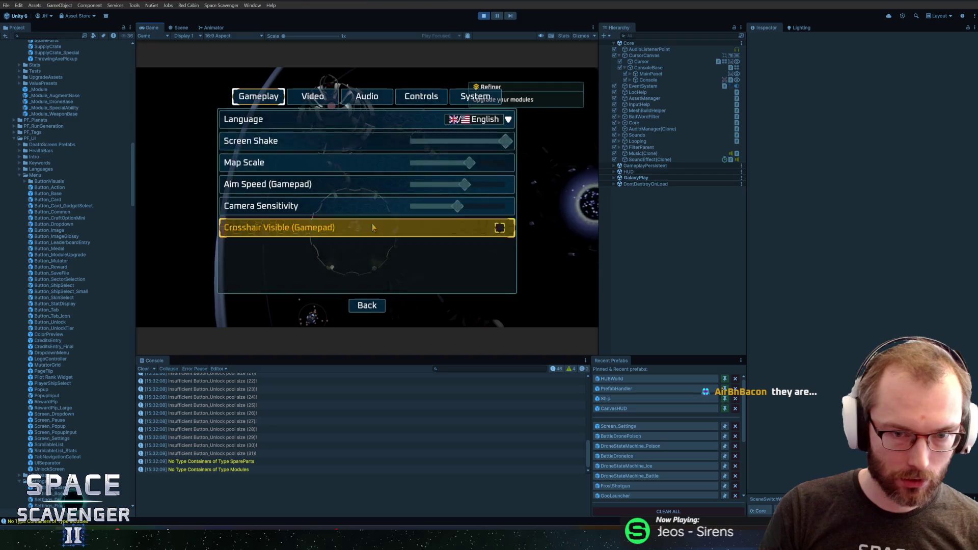
left_click(475, 96)
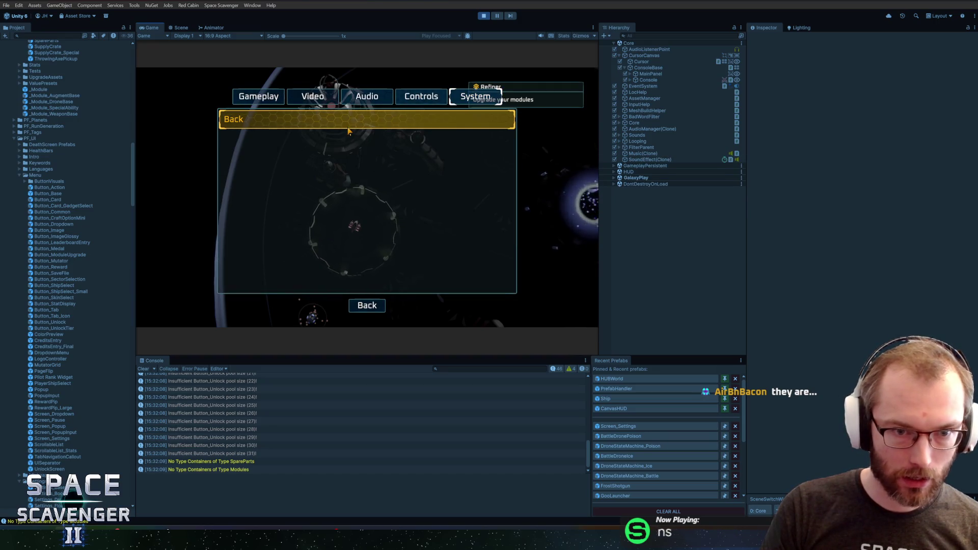
left_click(376, 306)
left_click(219, 287)
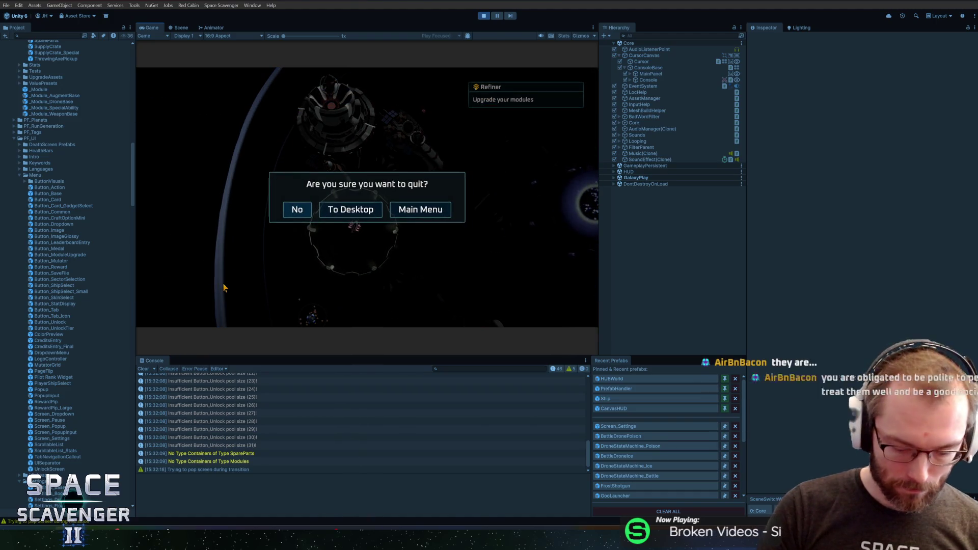
key("ctrl+p")
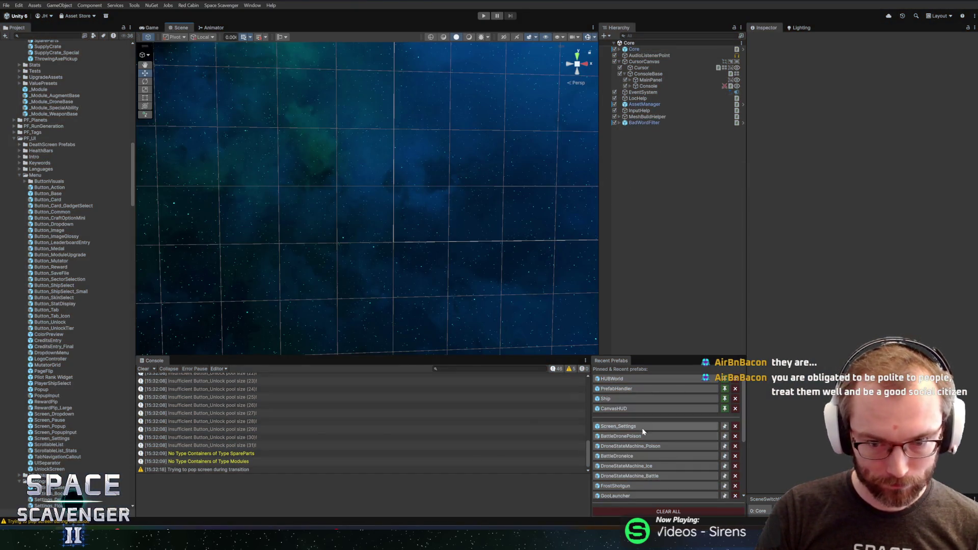
- Open Screen_Settings from Recent Prefabs, zoom and pan to frame the panel, and select SystemsTab
left_click(643, 429)
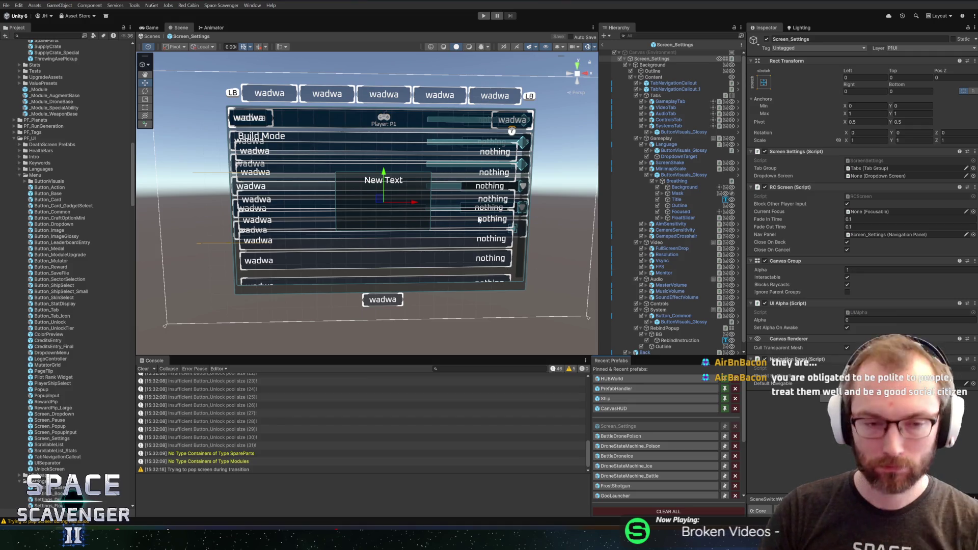
scroll(391, 166, "up", 4)
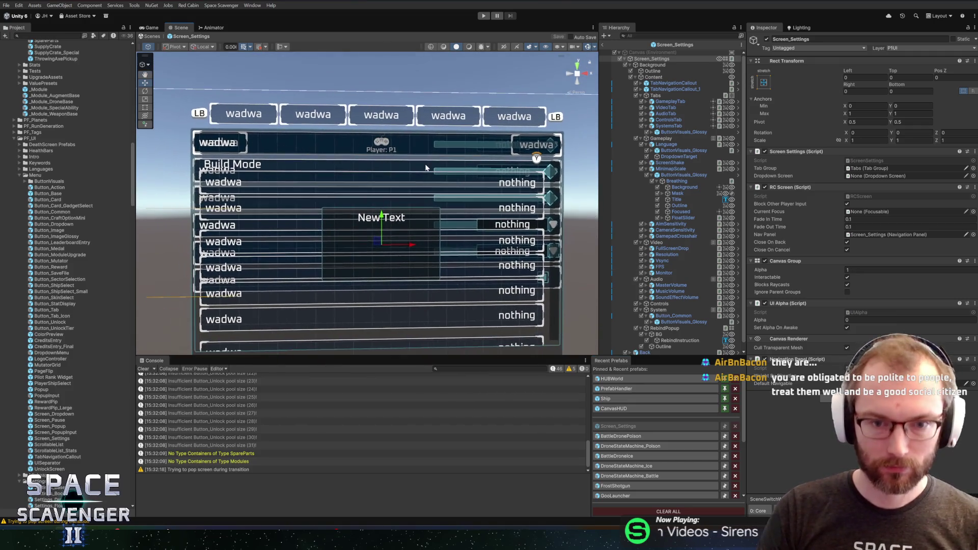
scroll(422, 187, "down", 3)
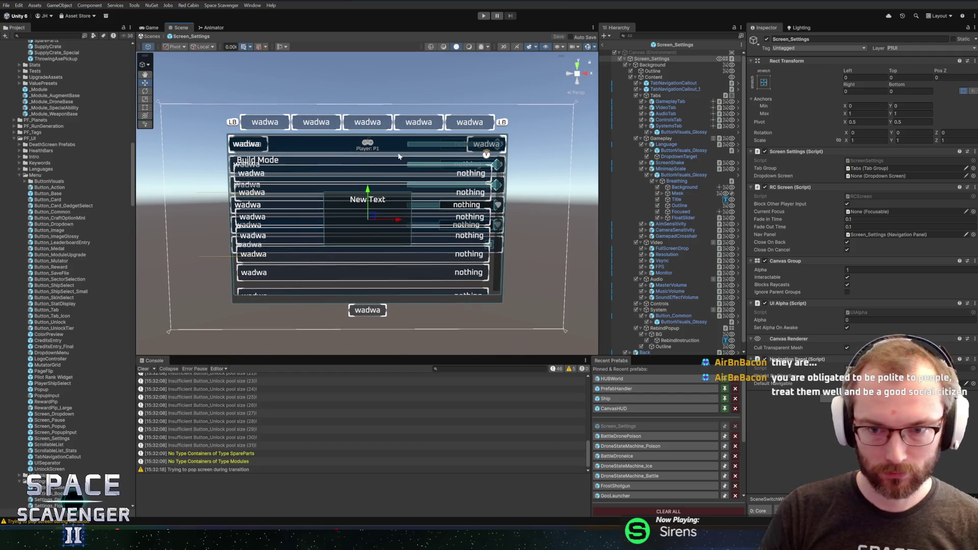
scroll(408, 153, "up", 1)
scroll(418, 148, "down", 2)
scroll(430, 143, "up", 1)
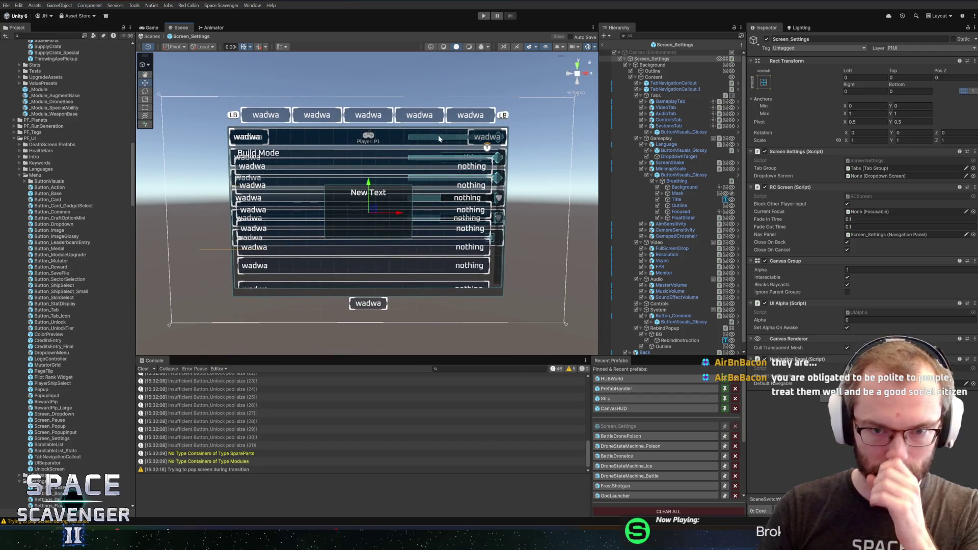
left_click_drag(439, 138, 442, 151)
scroll(422, 150, "up", 1)
scroll(405, 149, "down", 1)
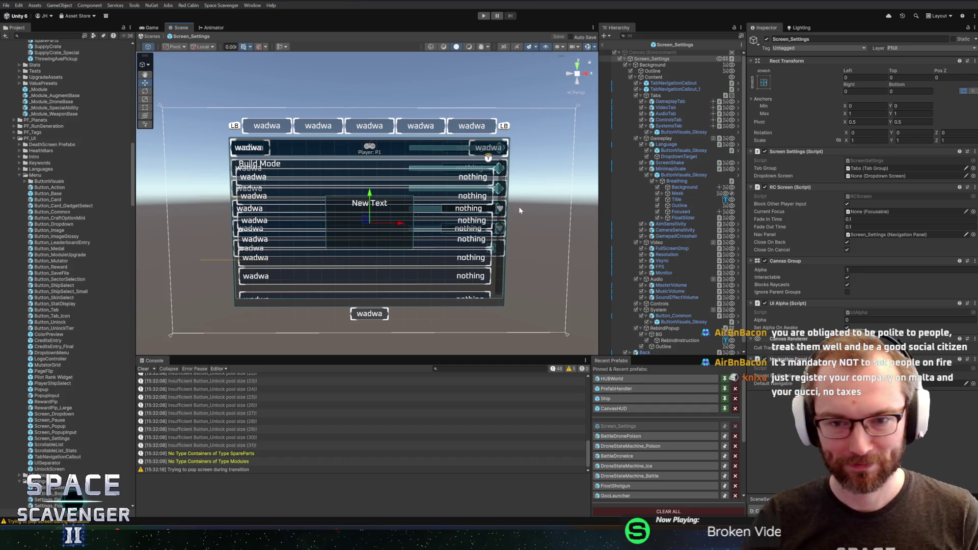
scroll(499, 215, "up", 1)
left_click_drag(498, 210, 513, 193)
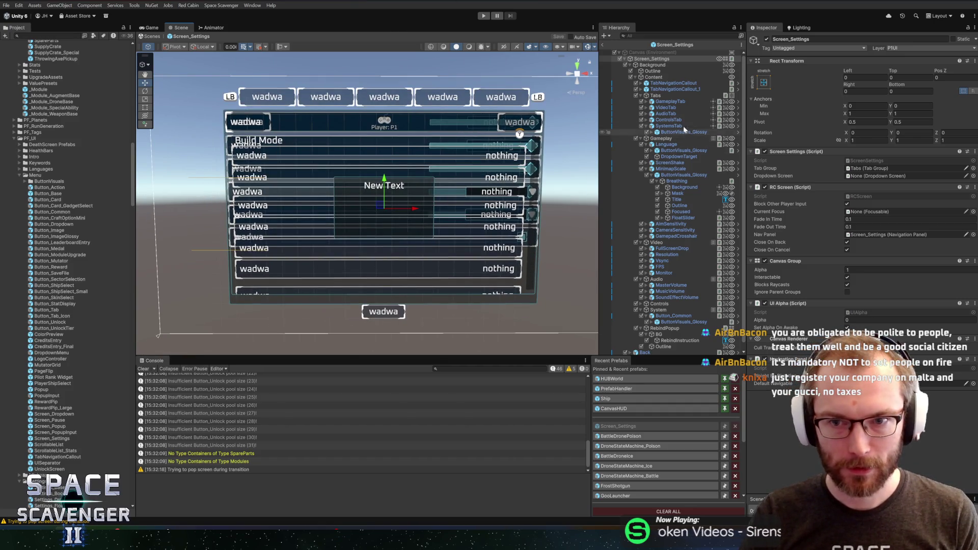
left_click(663, 127)
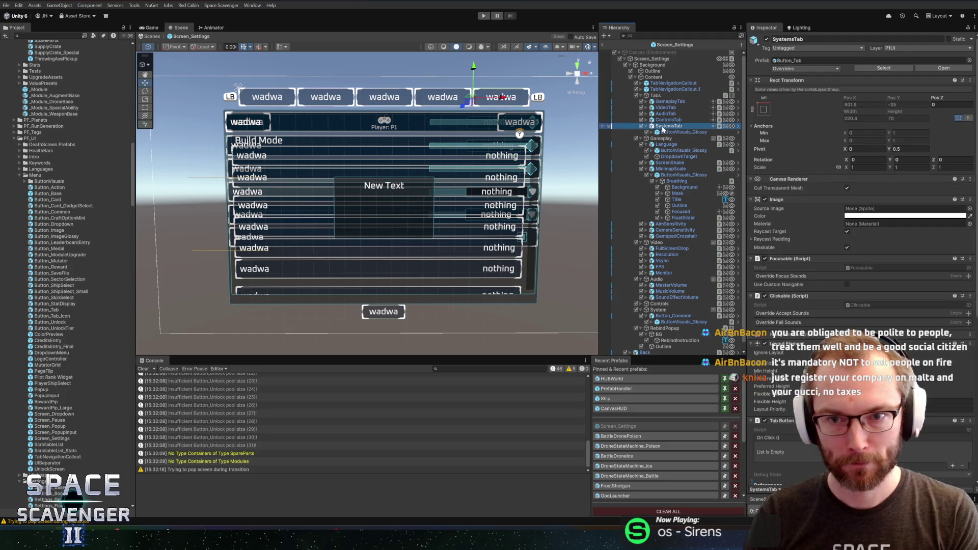
- Rename the Button_Common under System to Button_UnlockAll
key("Left")
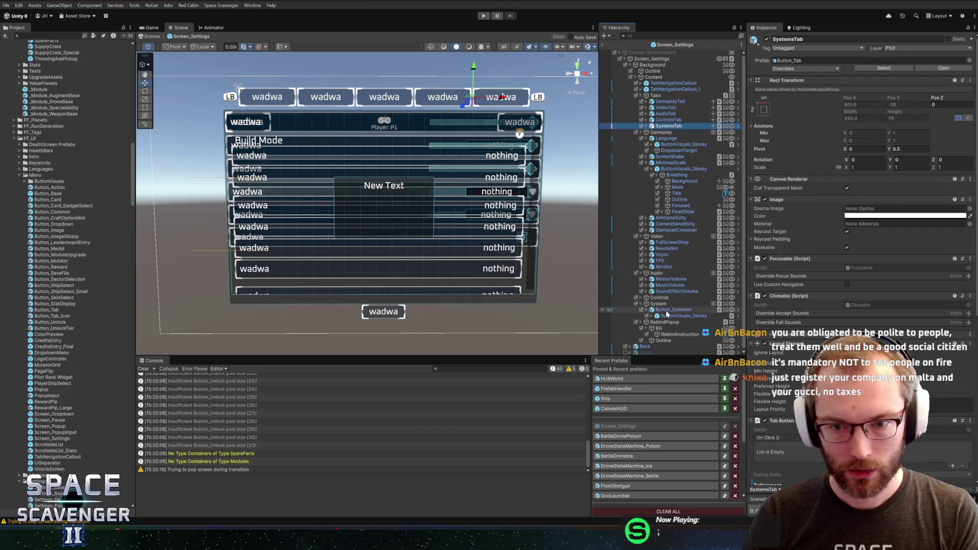
left_click(669, 316)
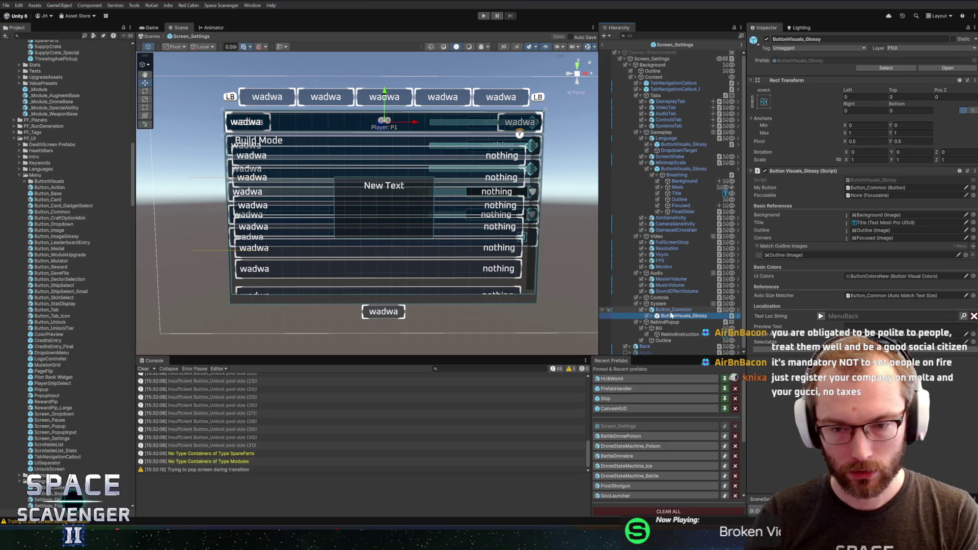
left_click(672, 309)
key("Left")
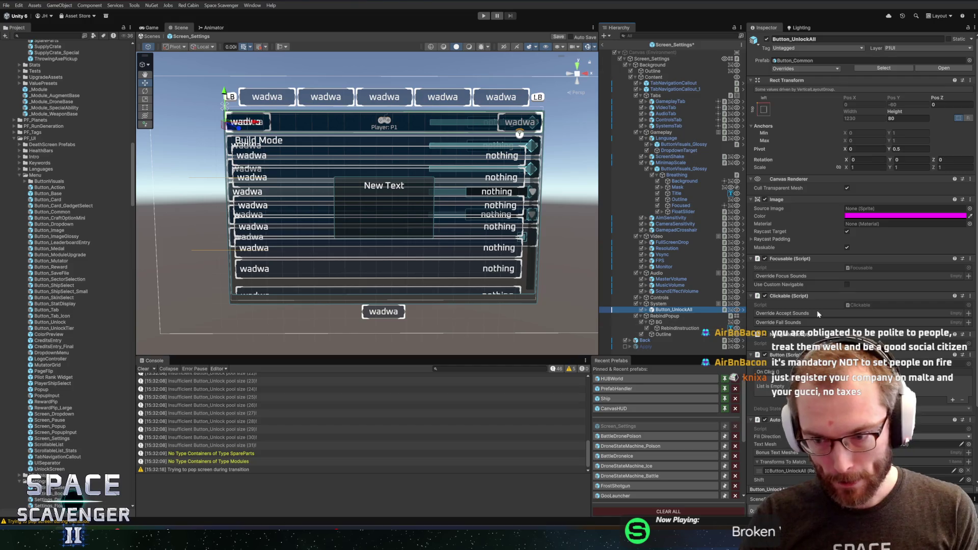
scroll(817, 315, "down", 3)
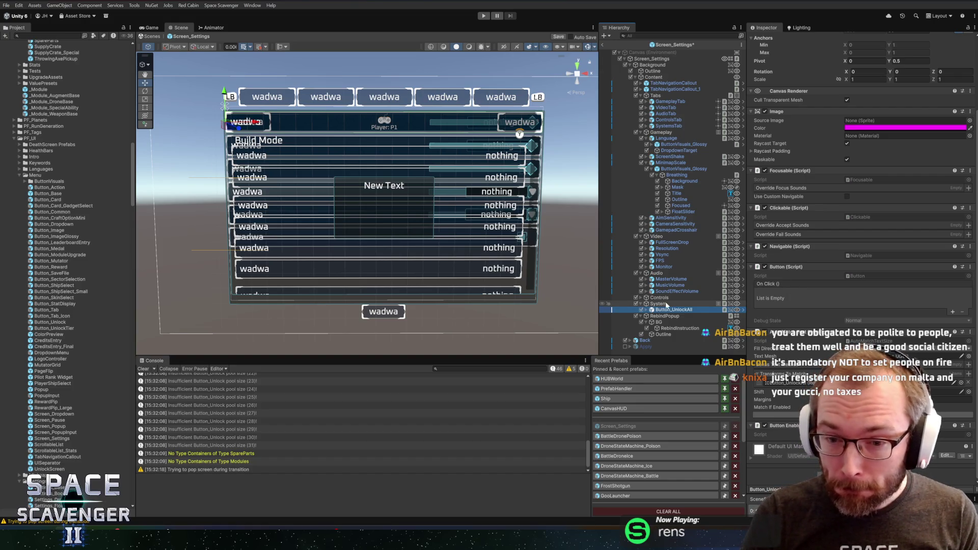
left_click(664, 309)
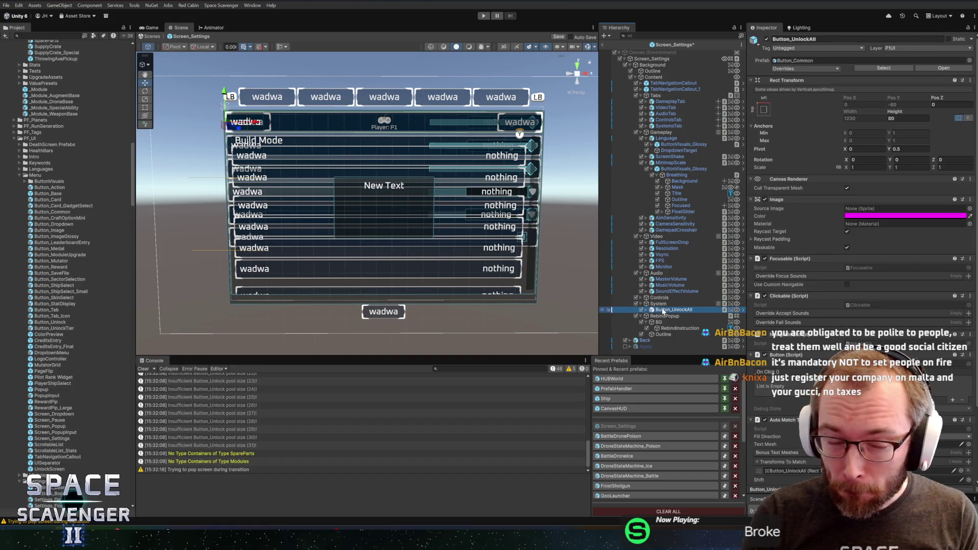
- Set Button_UnlockAll's ButtonVisuals_Glossy UI Colors to ButtonColors_Green
scroll(861, 229, "down", 5)
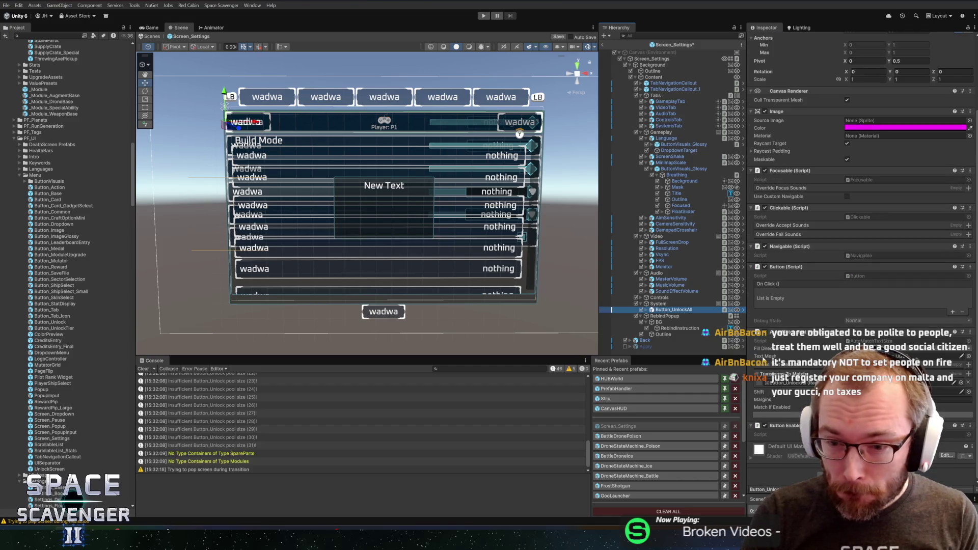
left_click(646, 310)
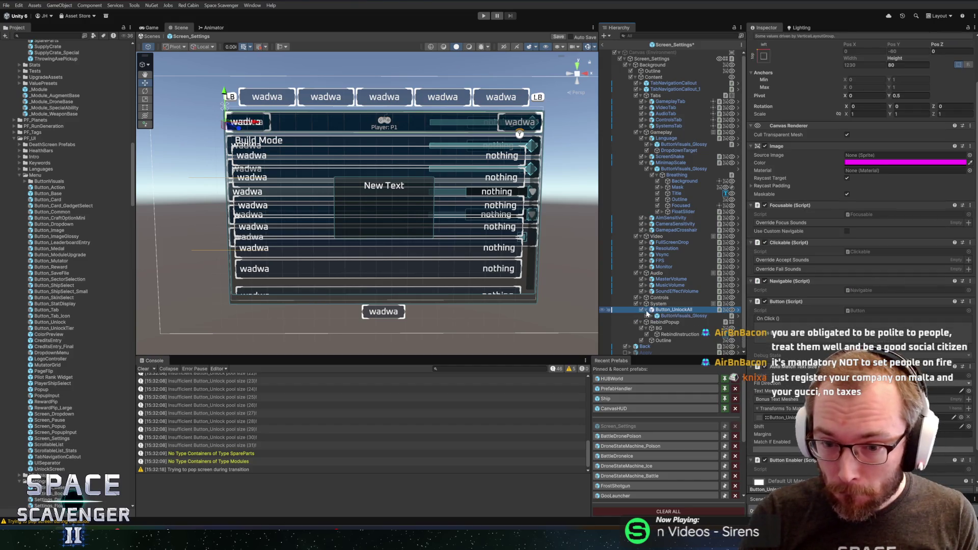
left_click(668, 316)
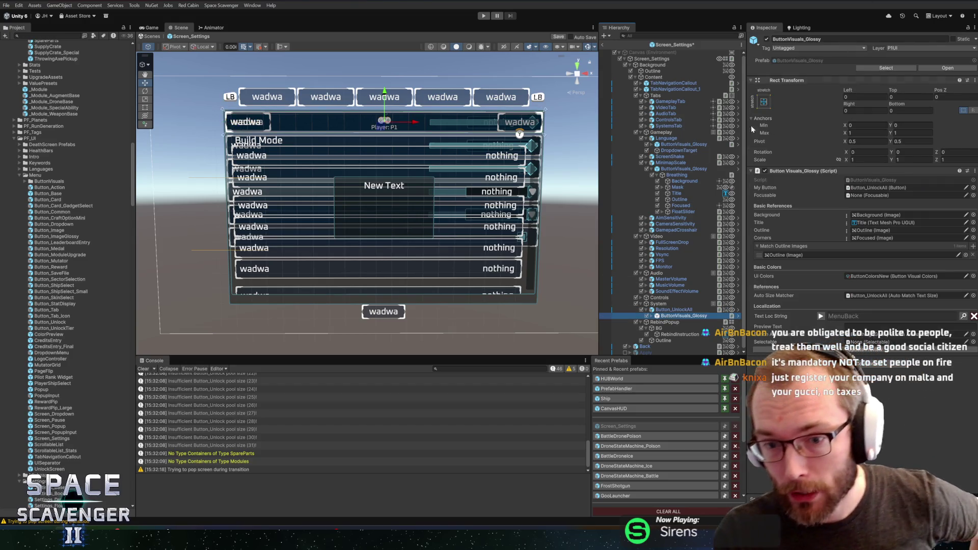
left_click(669, 310)
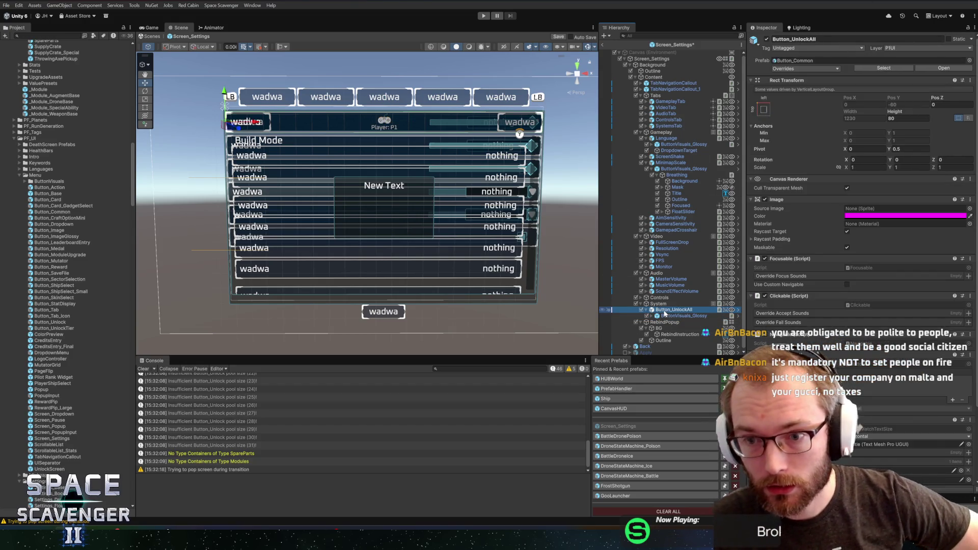
scroll(773, 337, "down", 5)
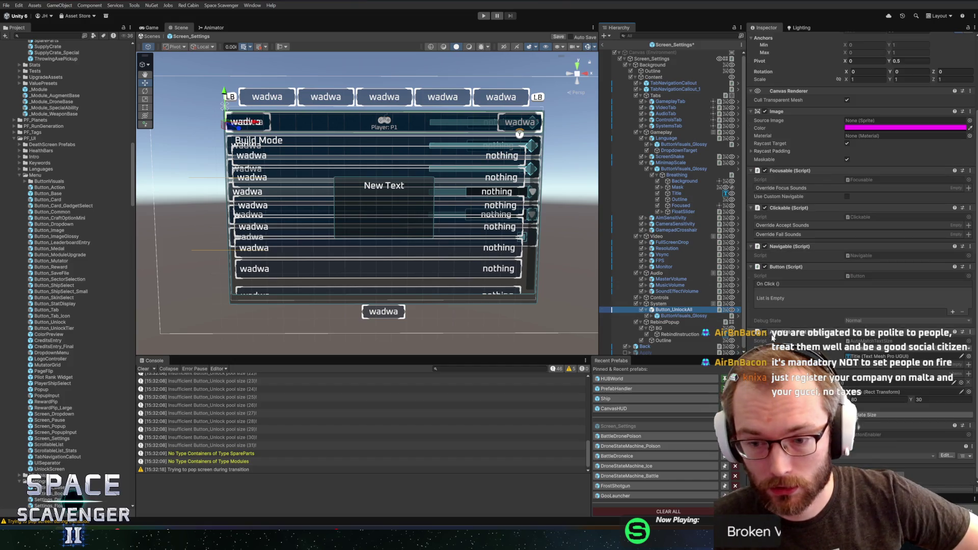
left_click(699, 316)
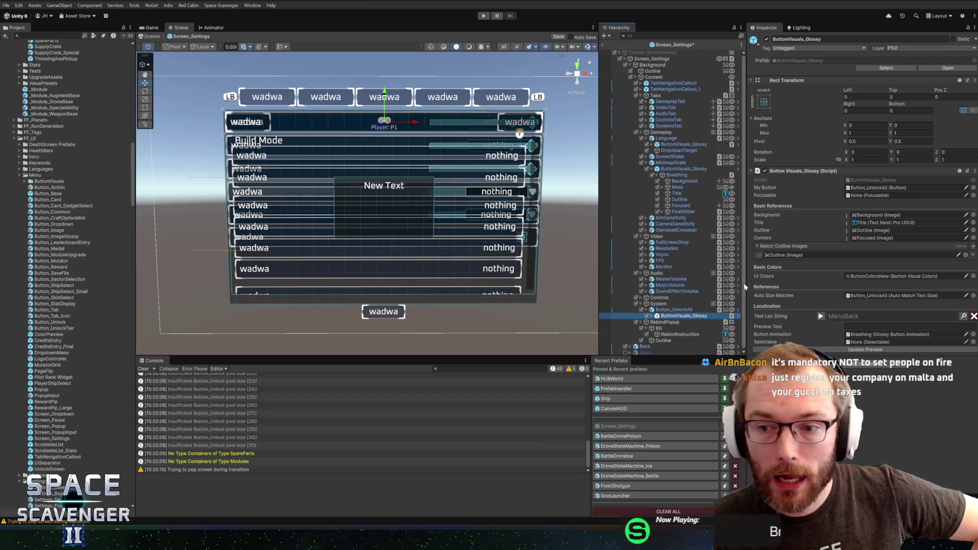
left_click(973, 277)
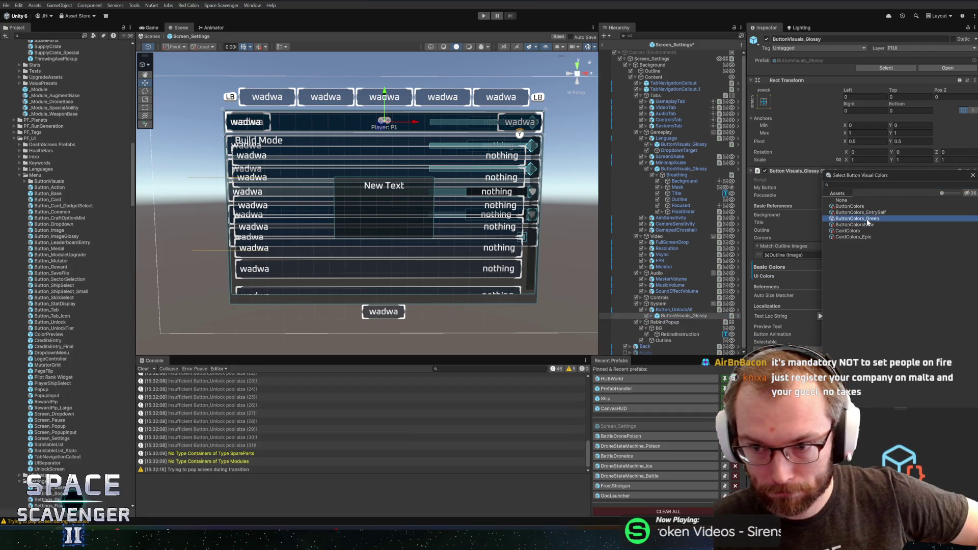
double_click(866, 219)
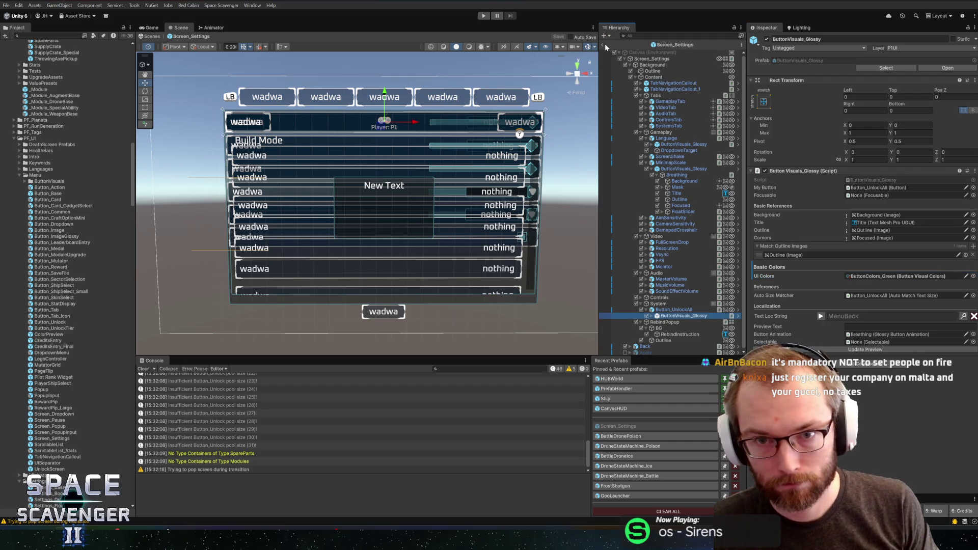
- Play the game and open Settings on the System tab
left_click(484, 16)
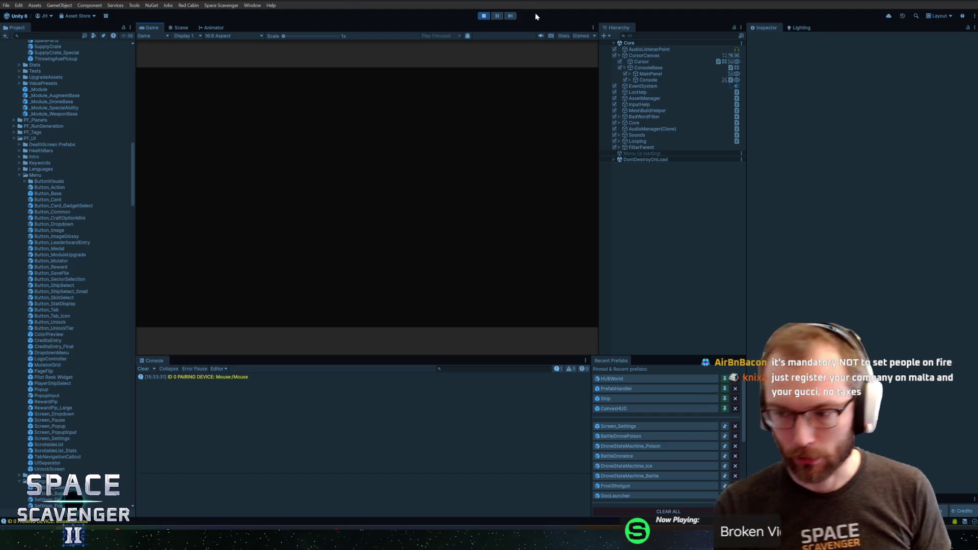
left_click(365, 236)
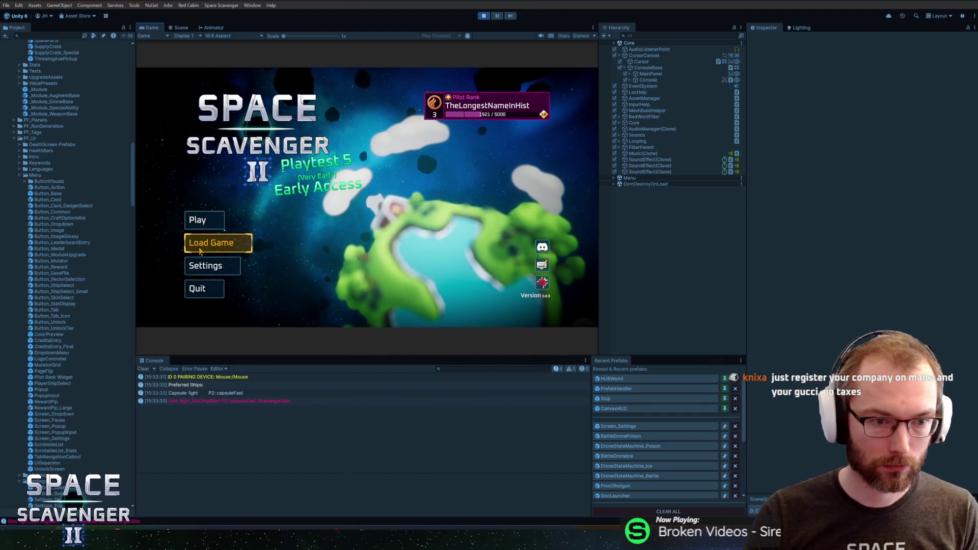
left_click(206, 266)
left_click(473, 101)
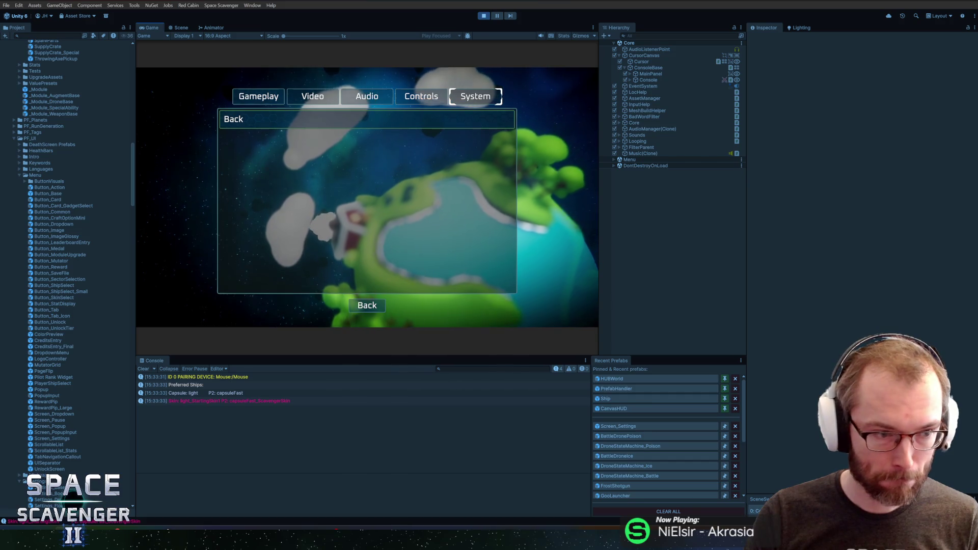
- Search the Project for 'buttonco' and select the ButtonColors_Green colour set
left_click(48, 35)
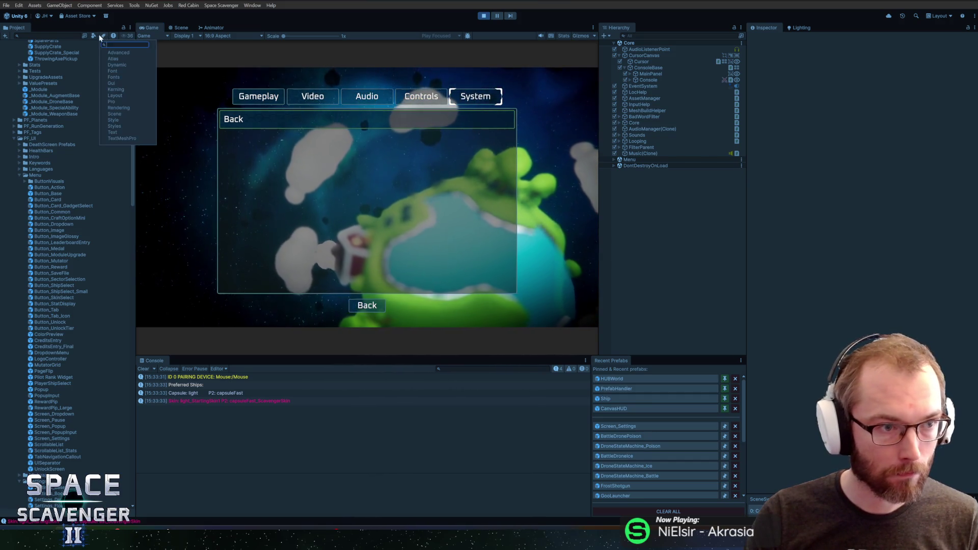
type("buttonco")
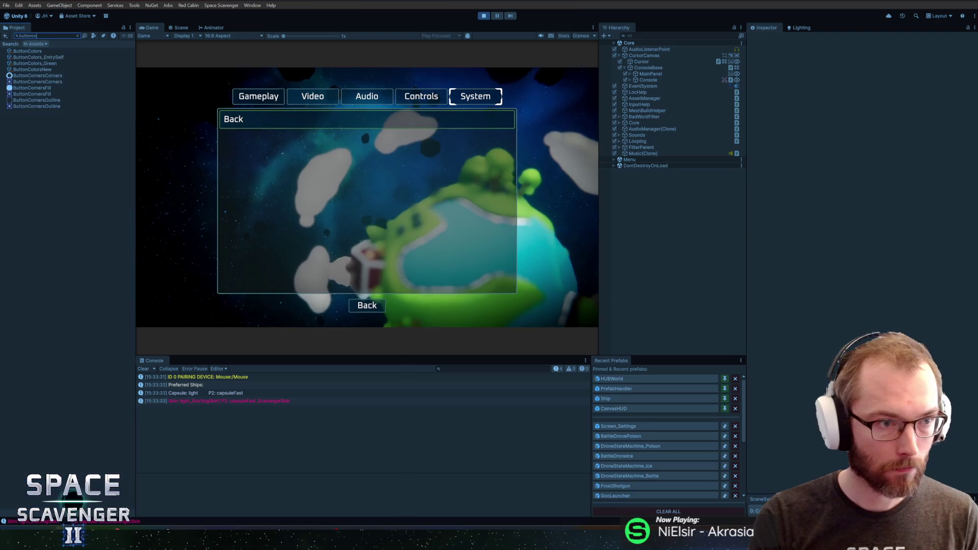
left_click(38, 59)
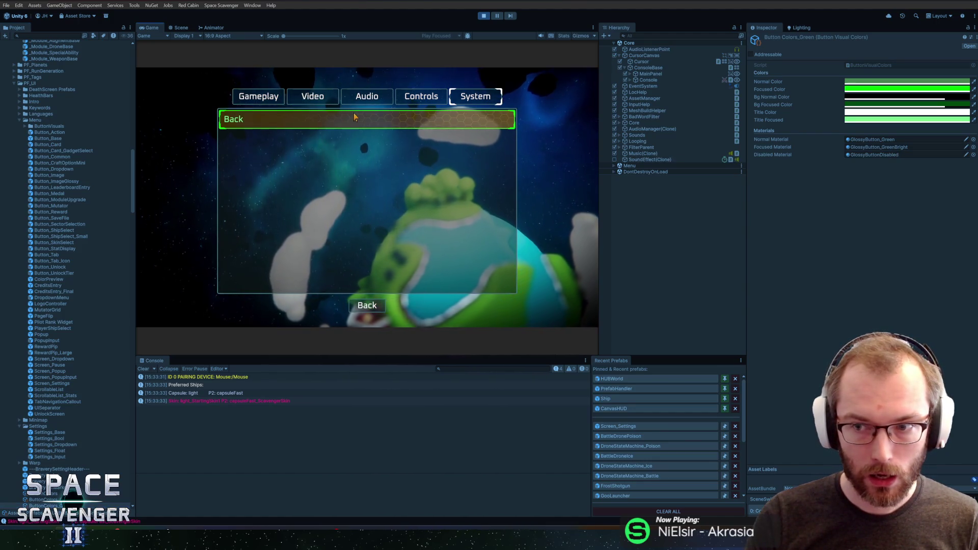
- Ping its Focused Material, inspect GlossyButton_GreenBright, and stop the running game
left_click(879, 146)
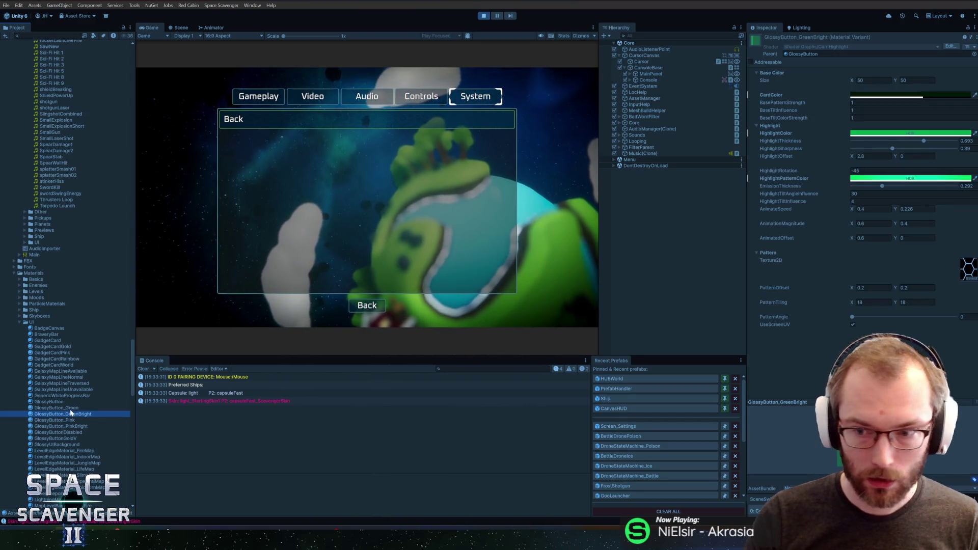
left_click(70, 408)
left_click(70, 414)
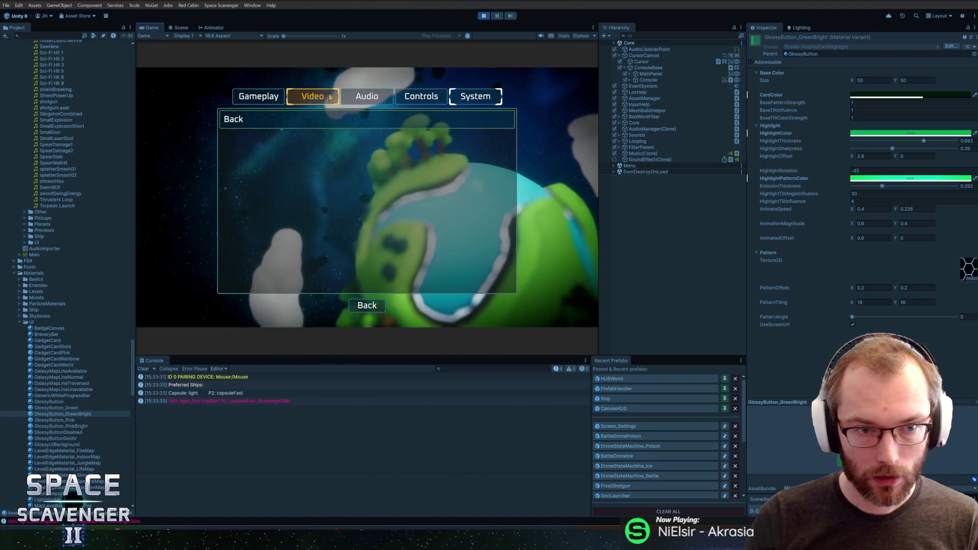
key("ctrl+p")
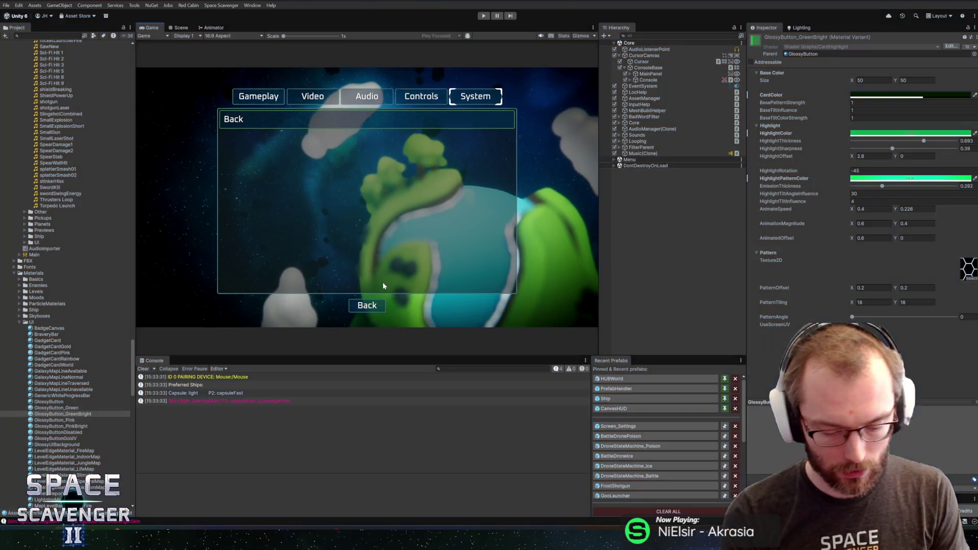
- Give Button_UnlockAll's Breathing child the ButtonColors_Green UI Colors, then enter Play mode
left_click(652, 426)
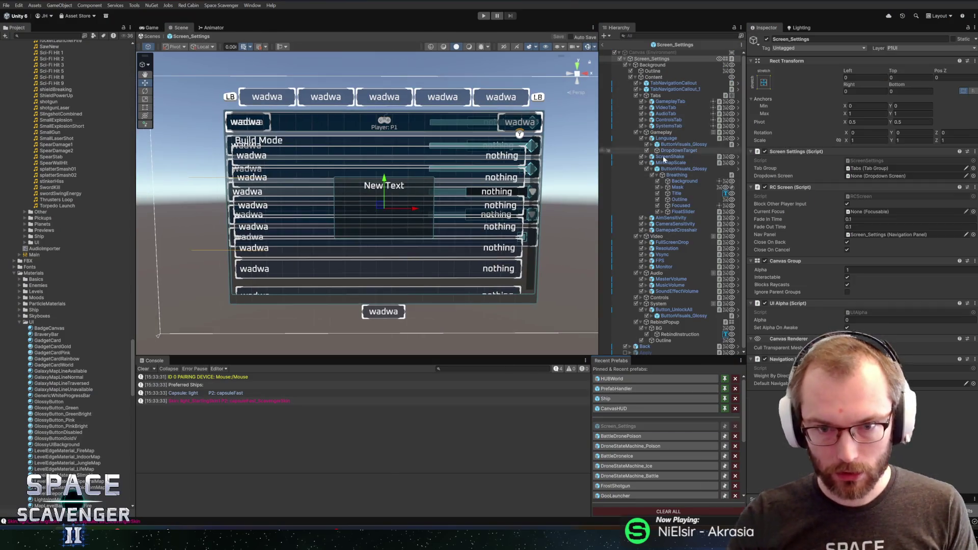
left_click(670, 309)
scroll(826, 312, "down", 3)
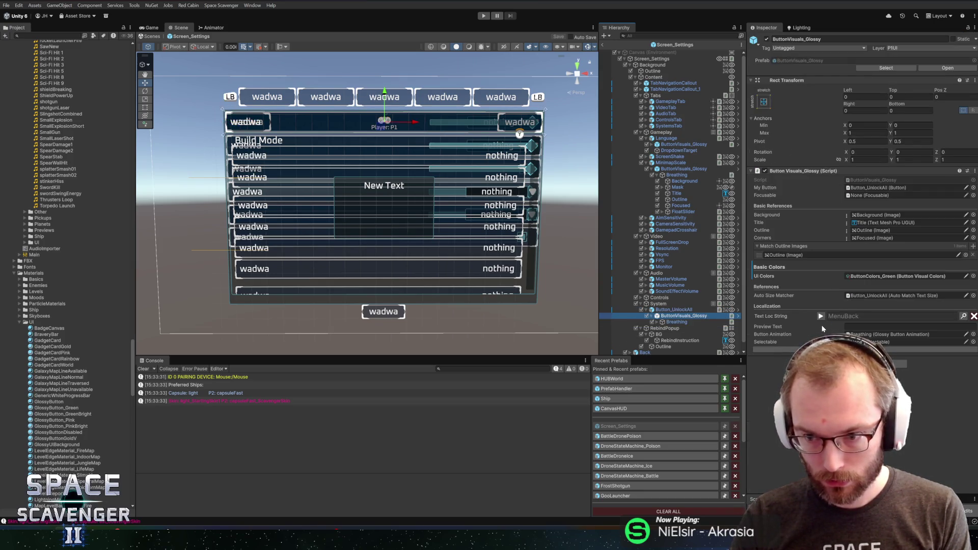
key("Down")
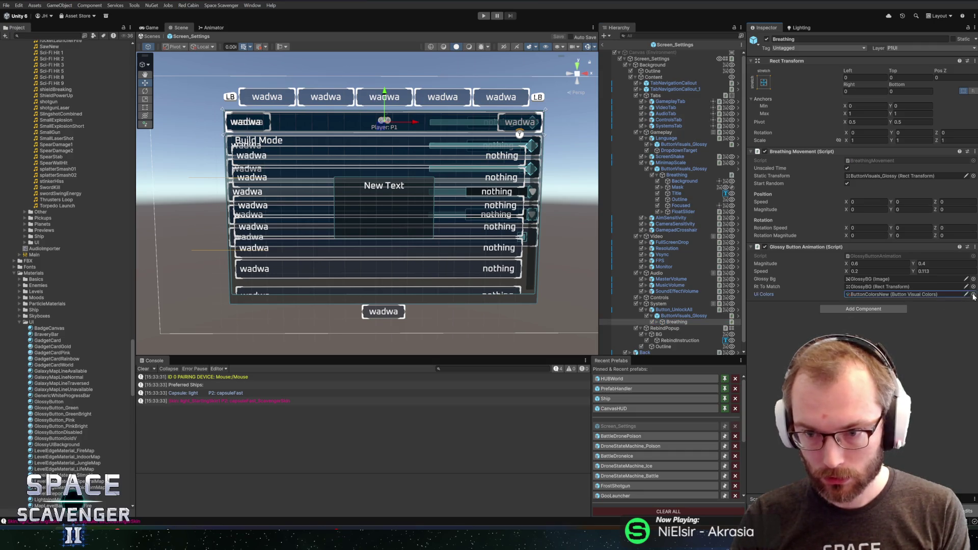
left_click(972, 295)
double_click(860, 219)
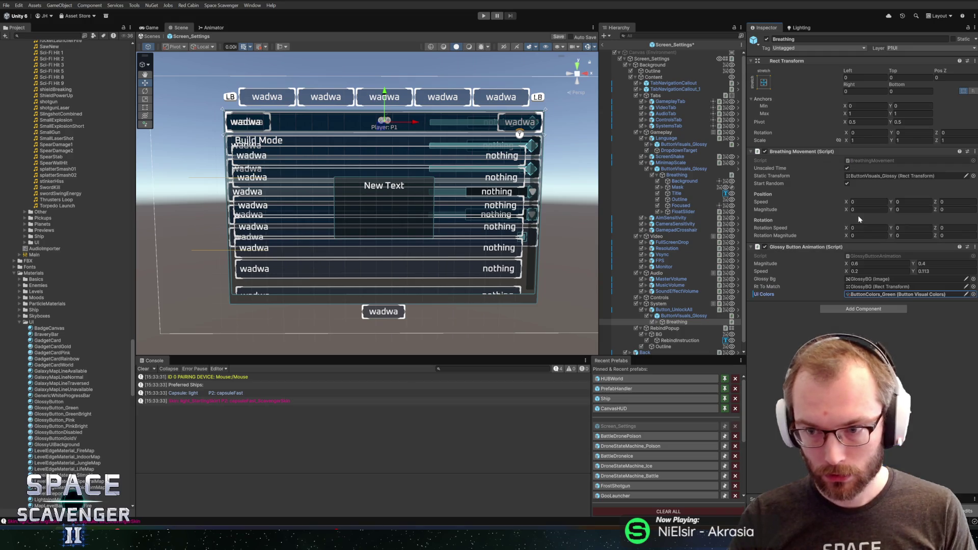
left_click(483, 16)
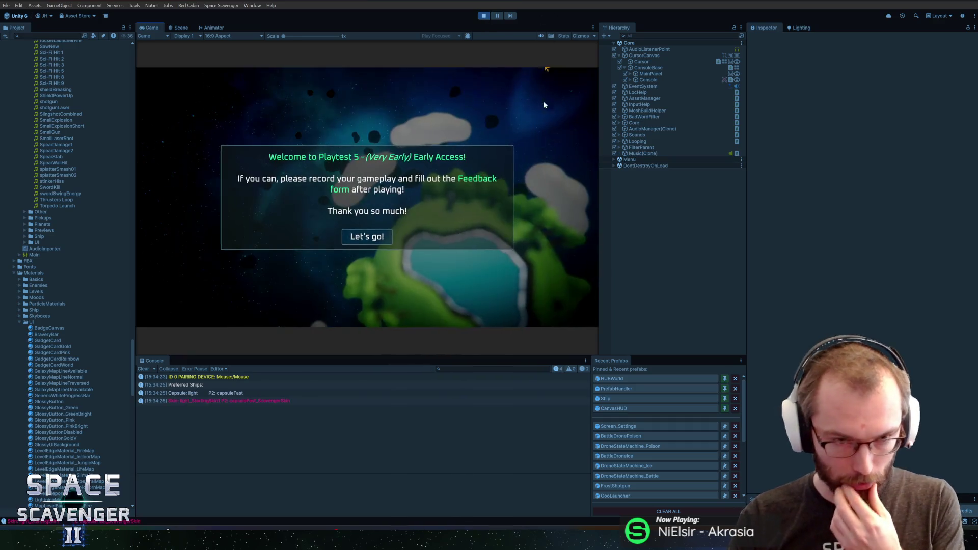
- Dismiss the welcome message, open the in-game Settings, and maximize the Game view on Video
left_click(367, 234)
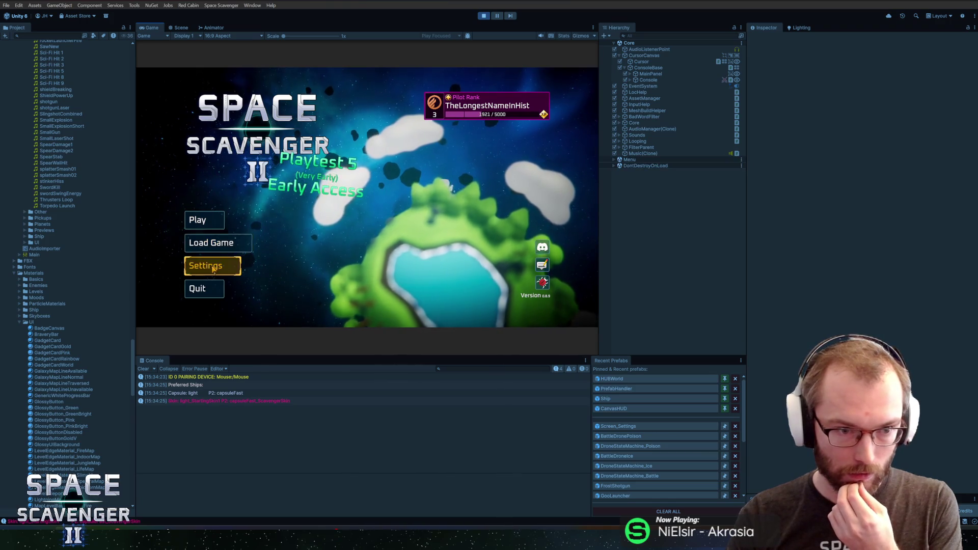
left_click(219, 266)
left_click(496, 96)
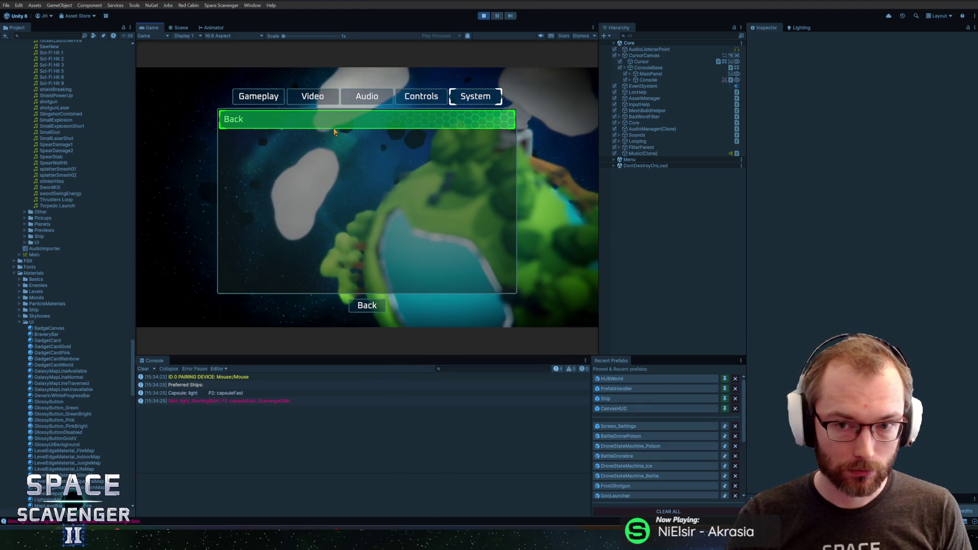
key("super")
left_click(160, 25)
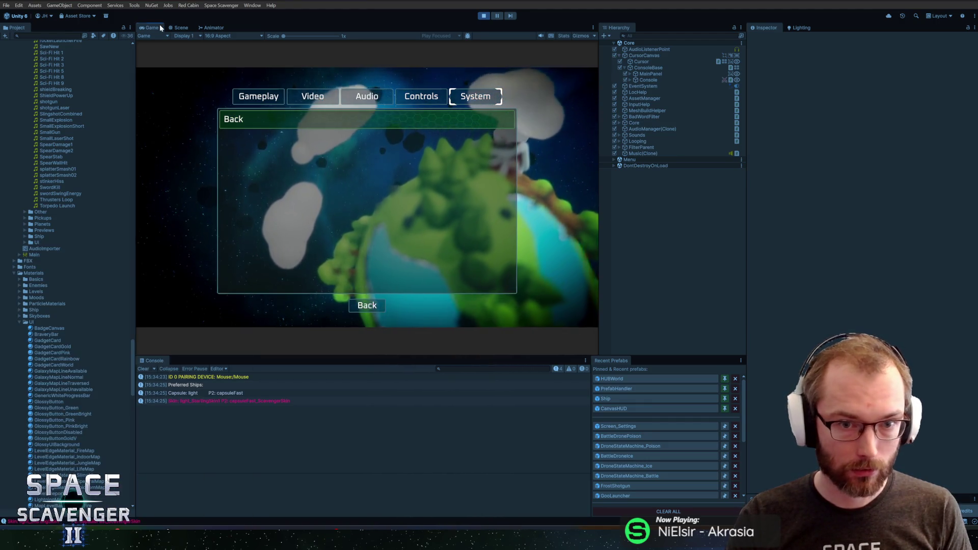
double_click(160, 24)
left_click(384, 99)
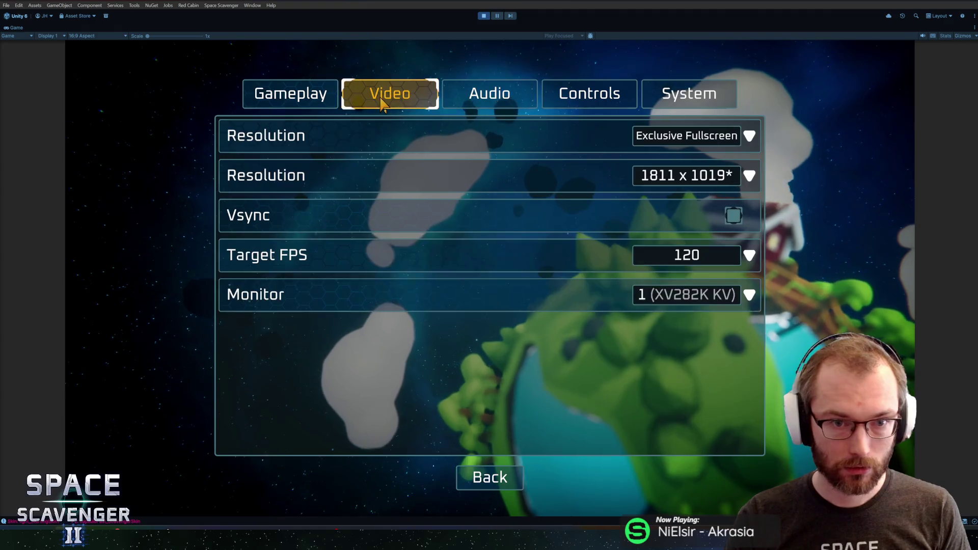
- Switch back and forth between the Gameplay, Video and System settings pages
left_click(318, 102)
left_click(379, 100)
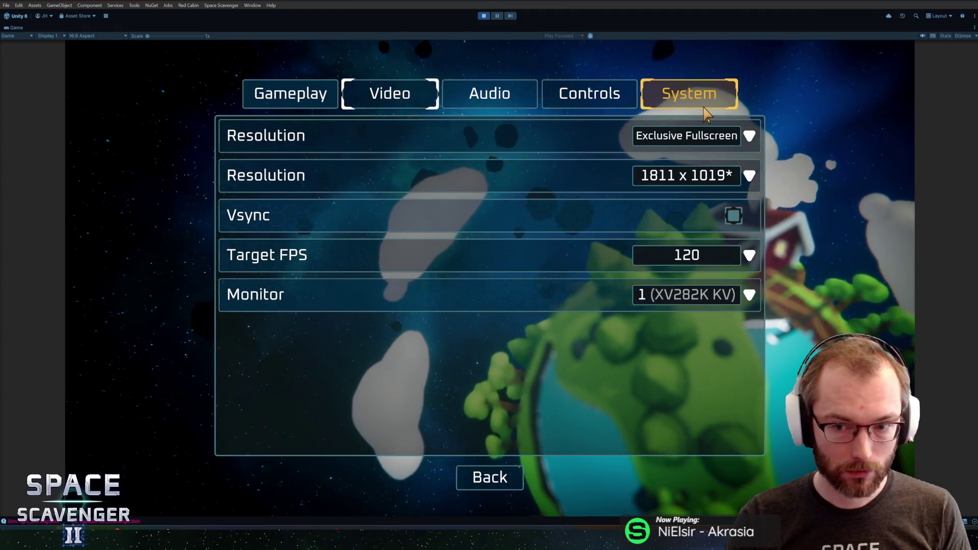
left_click(680, 102)
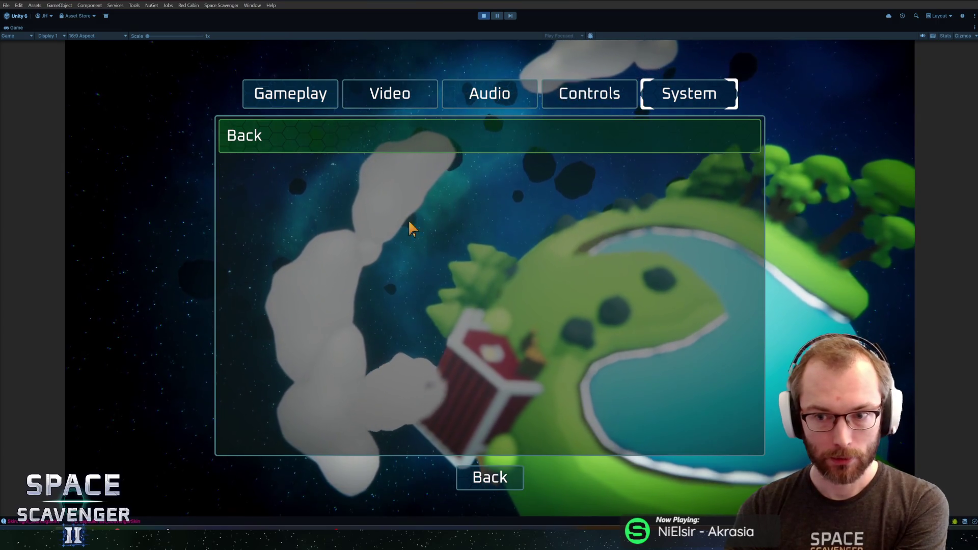
left_click(336, 92)
left_click(390, 94)
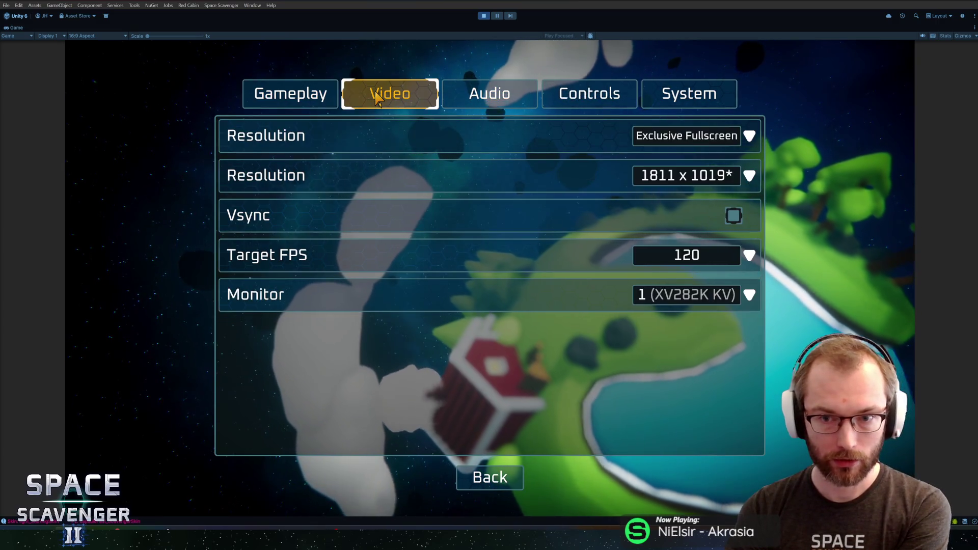
left_click(291, 93)
left_click(383, 101)
left_click(290, 93)
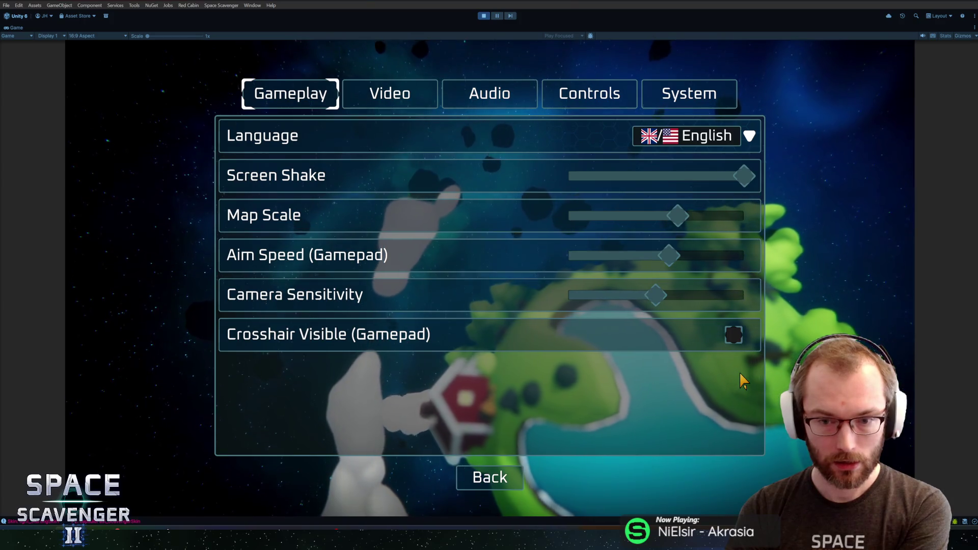
left_click(689, 93)
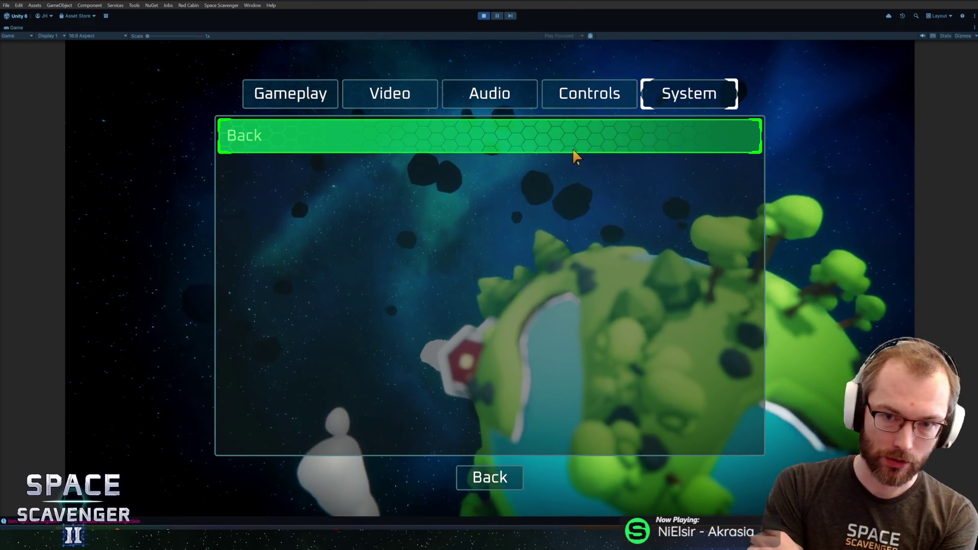
- View the Controls, Audio, Video and Gameplay pages, go Back, and stop Play mode
left_click(586, 99)
left_click(485, 107)
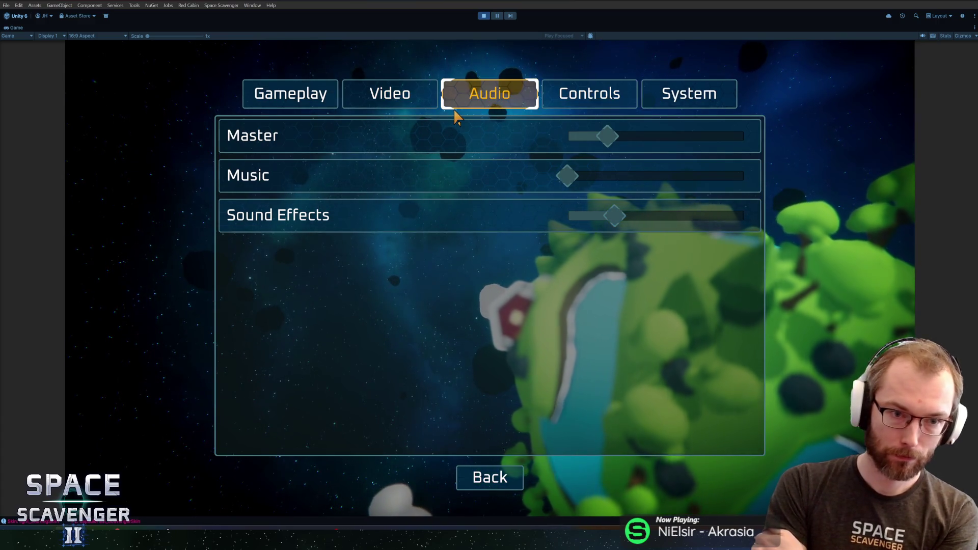
left_click(408, 104)
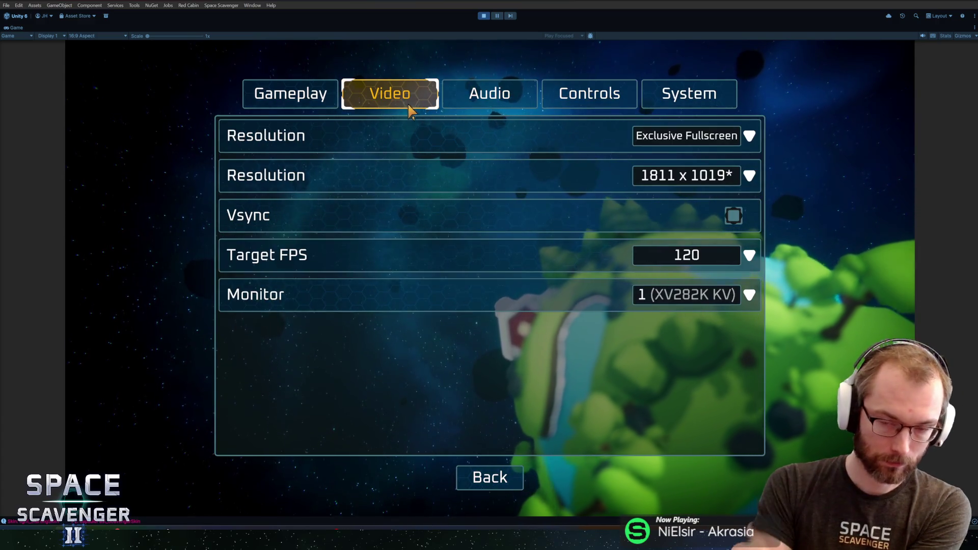
left_click(474, 95)
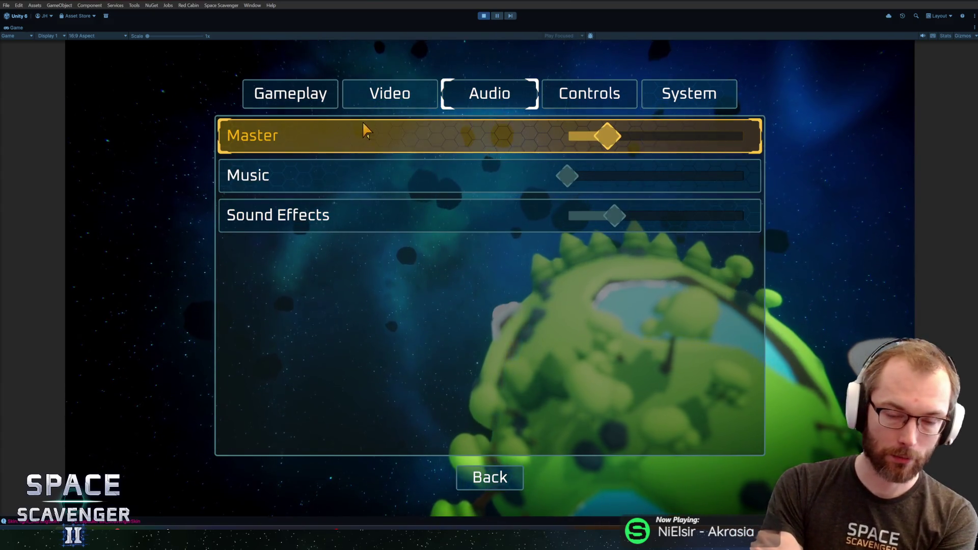
left_click(389, 105)
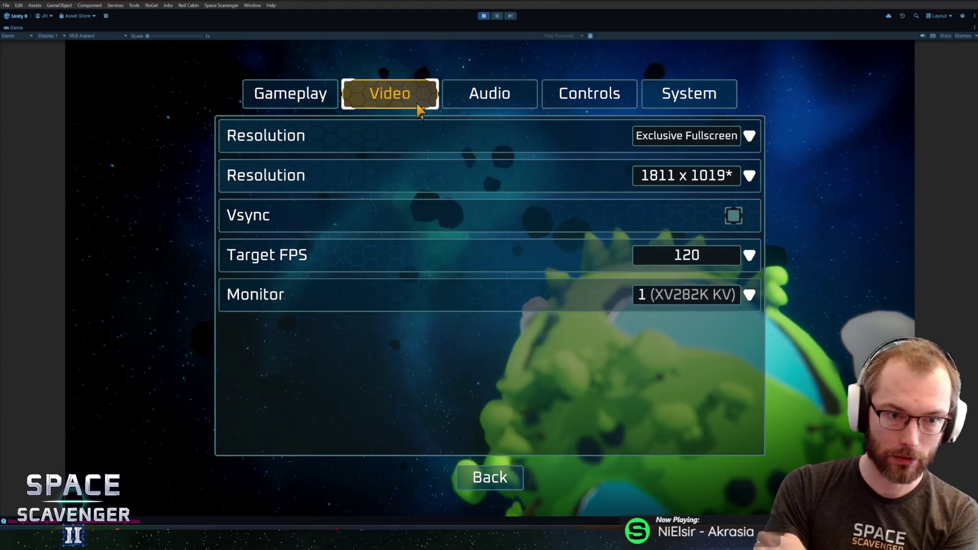
left_click(333, 96)
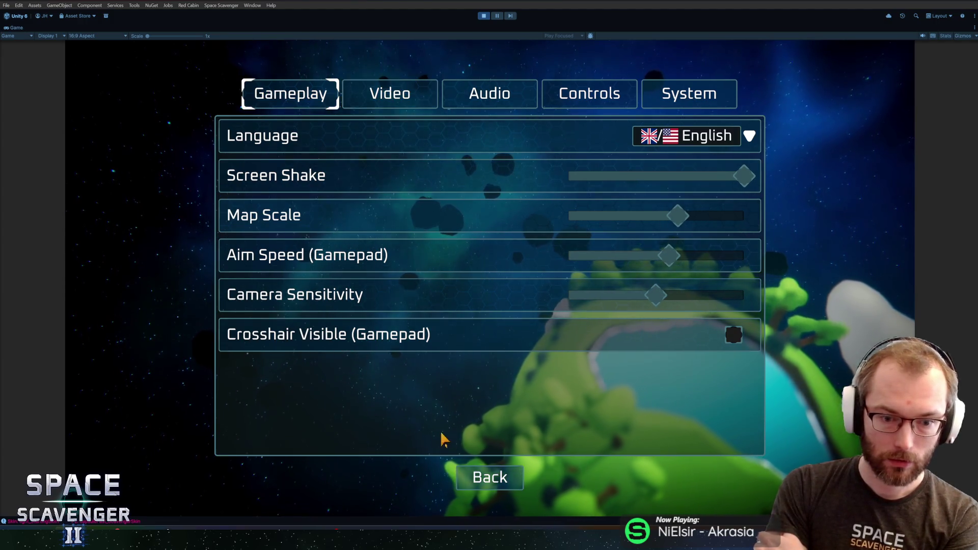
left_click(469, 473)
key("ctrl+p")
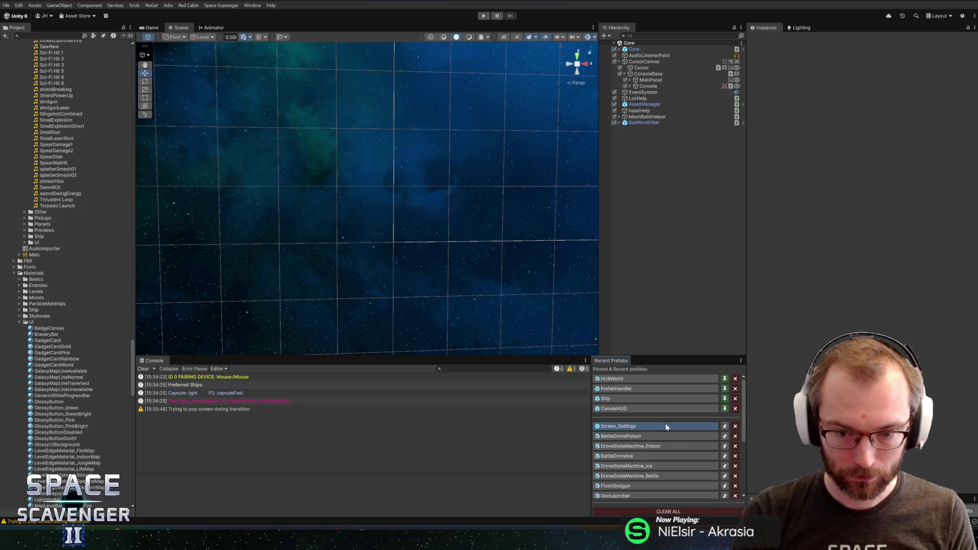
- Duplicate Button_UnlockAll in the Screen_Settings prefab as Button_ResetSave
left_click(665, 426)
left_click(675, 310)
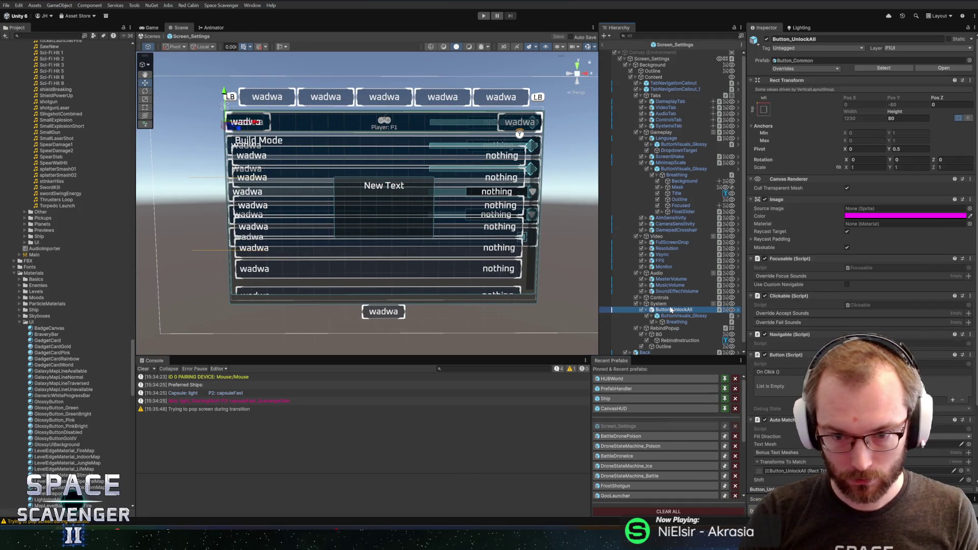
key("ctrl+d")
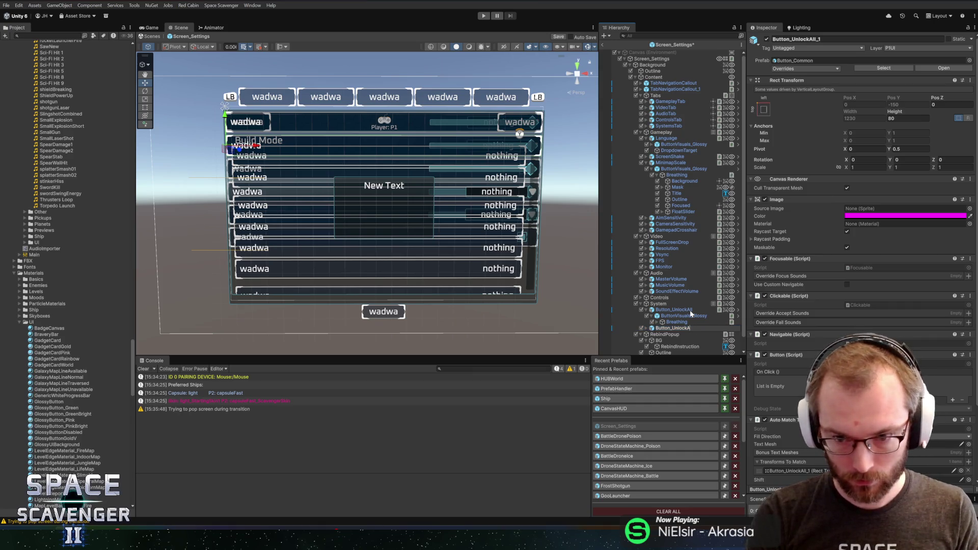
type("Button_ResetSave")
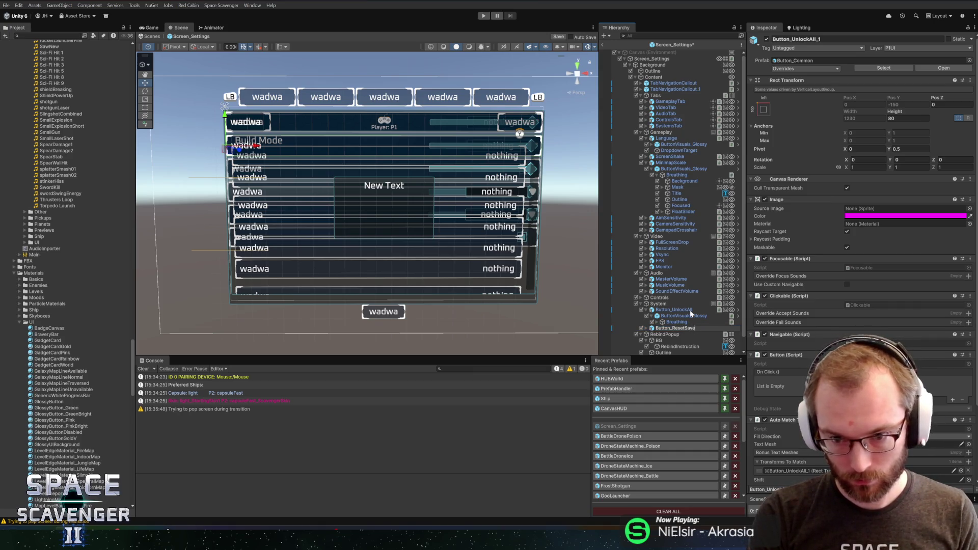
key("Return")
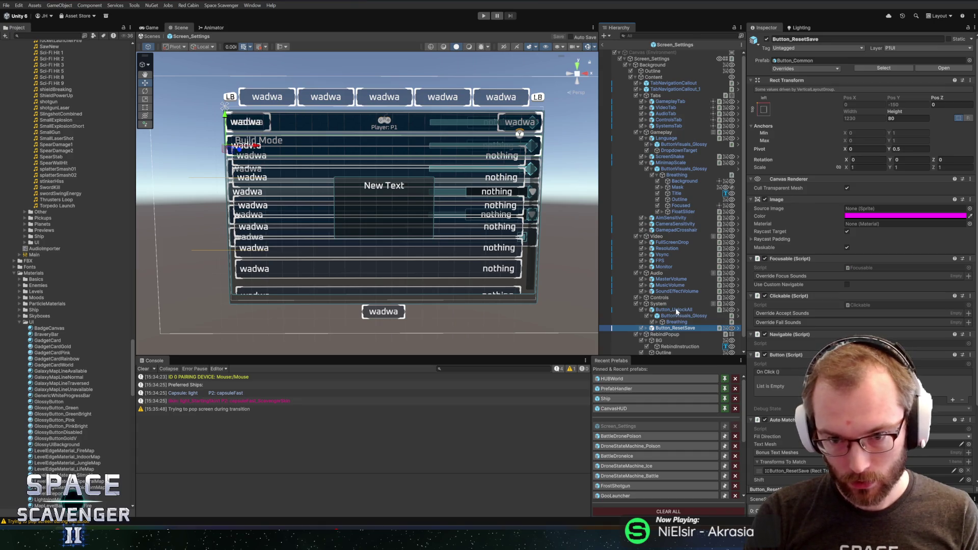
- Select Screen_Settings and open its ScreenSettings script via Edit Script
left_click(679, 304)
key("Left")
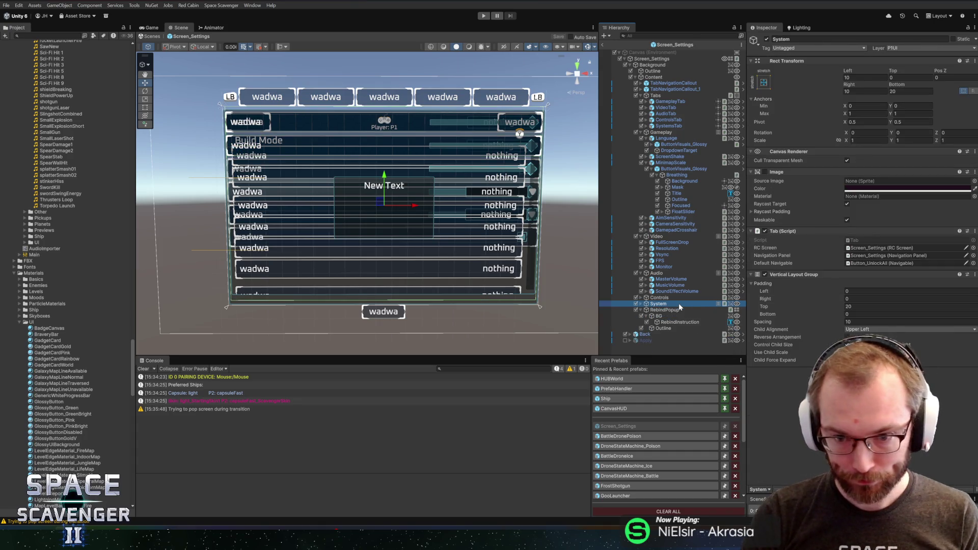
key("Right")
scroll(673, 286, "down", 1)
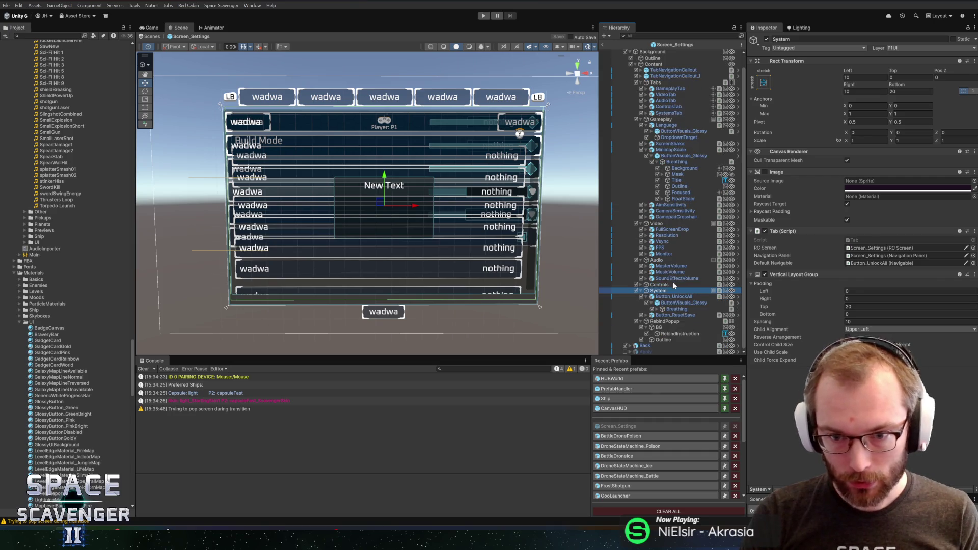
left_click(661, 296)
key("Left")
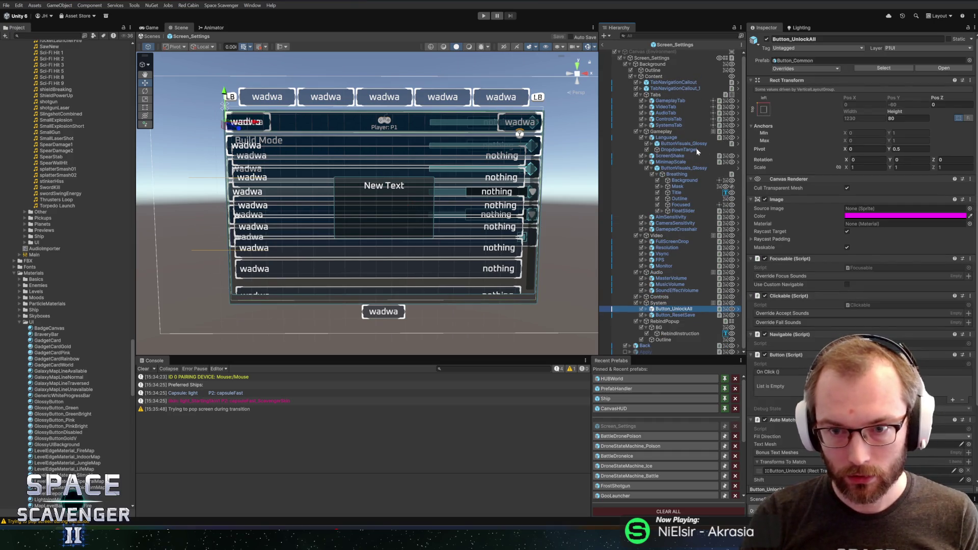
left_click(650, 61)
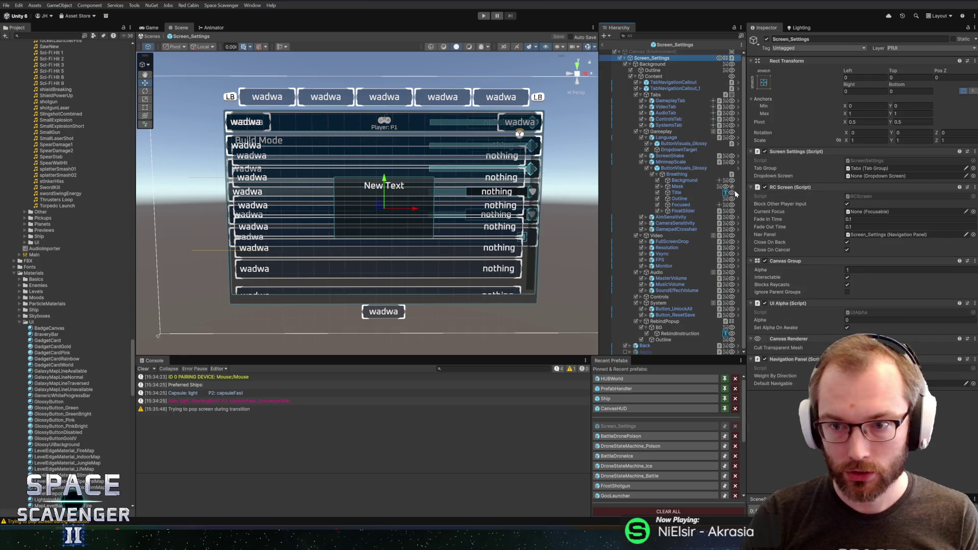
right_click(805, 155)
left_click(839, 270)
- Add an empty public void TryUnlockAll() method at the end of ScreenSettings.cs
key("ctrl+End")
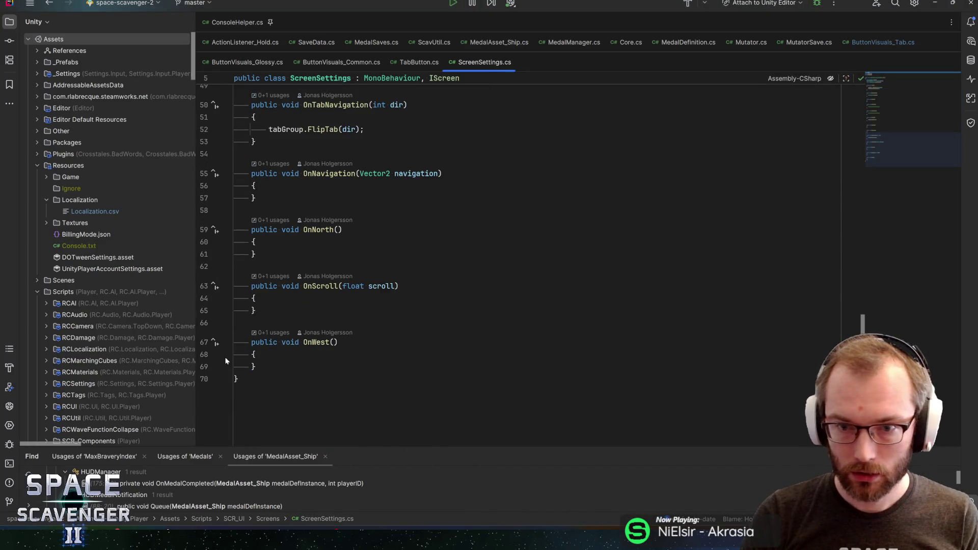
key("Up")
key("Up")
key("Return")
key("Return")
type("publ")
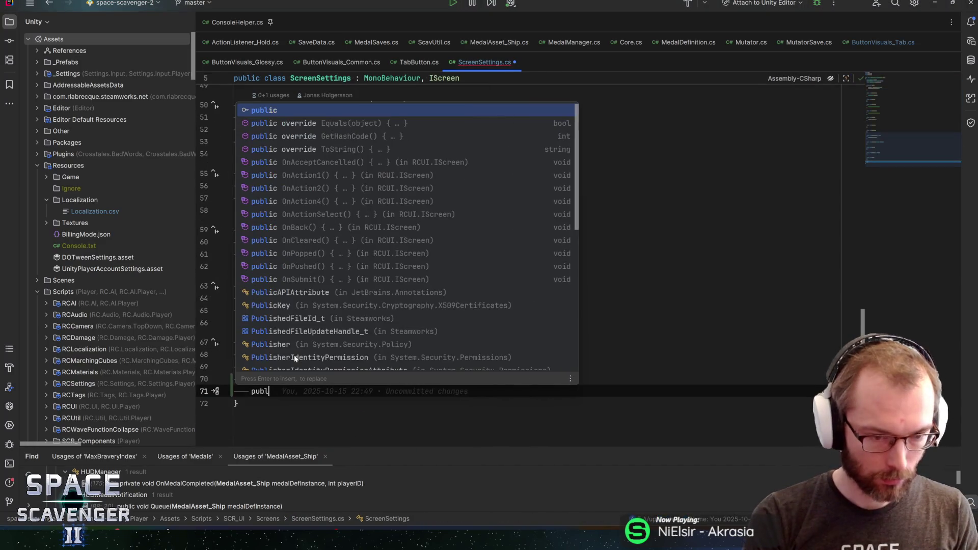
type("ic void TryUnlockAll(){")
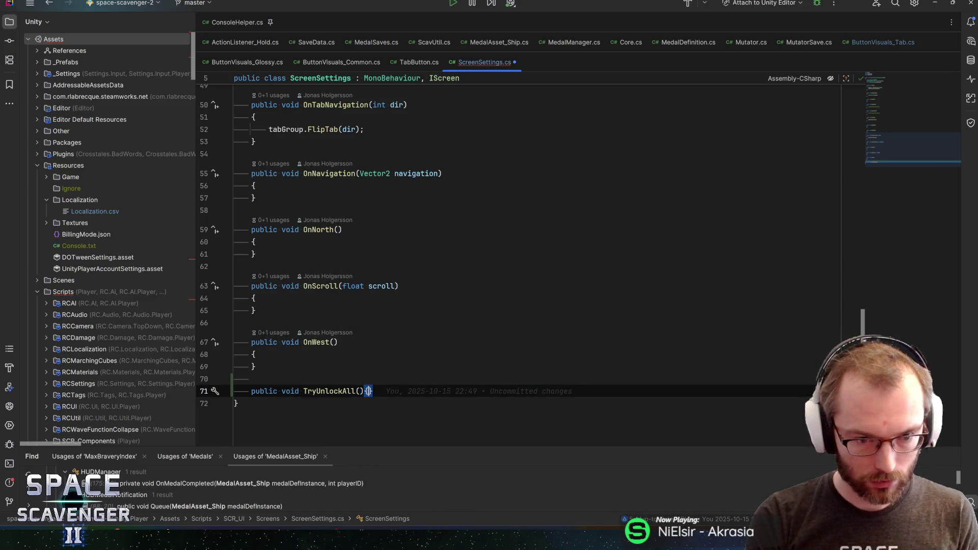
key("Return")
key("Down")
key("End")
- Add an empty public void TryResetSave() method below it and switch back to Unity
key("Return")
key("Return")
type("public")
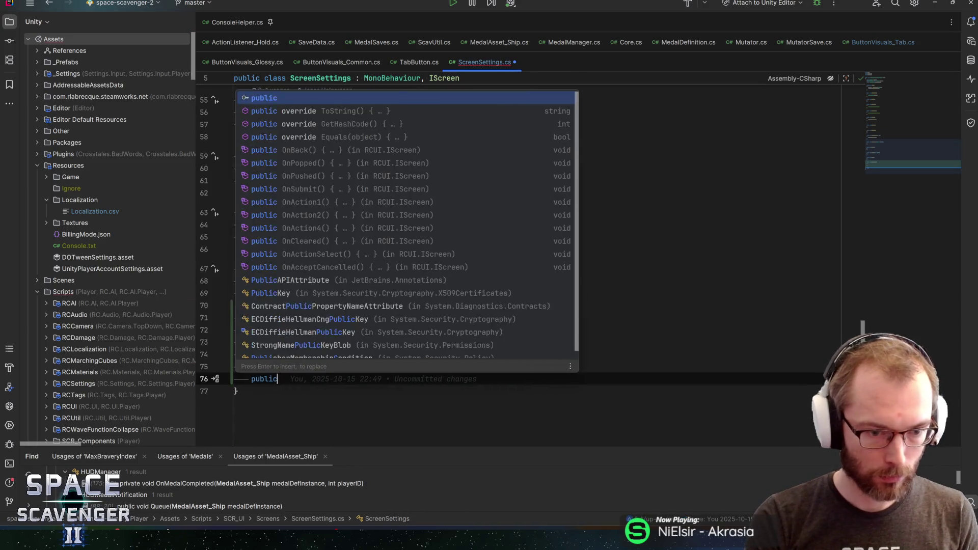
type(" void TryRe")
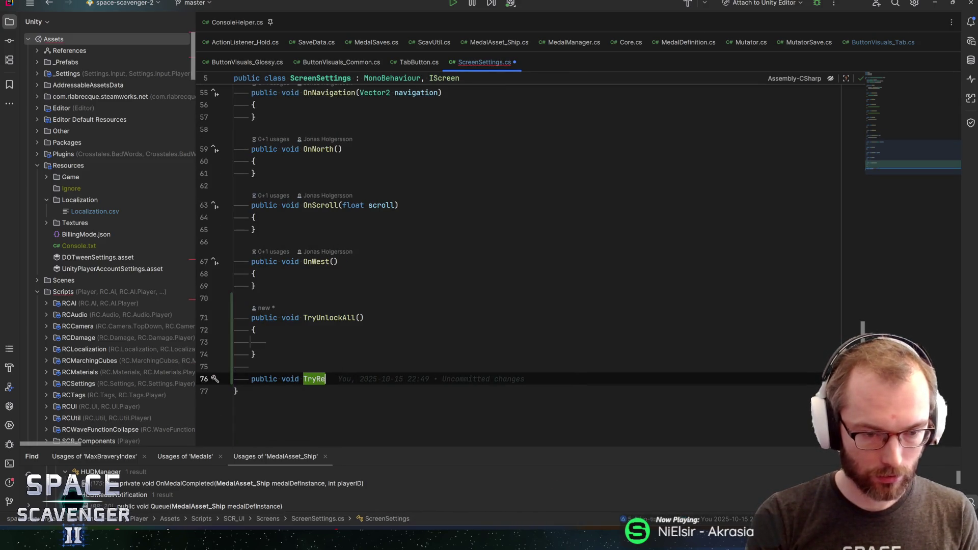
type("setSave()")
key("Return")
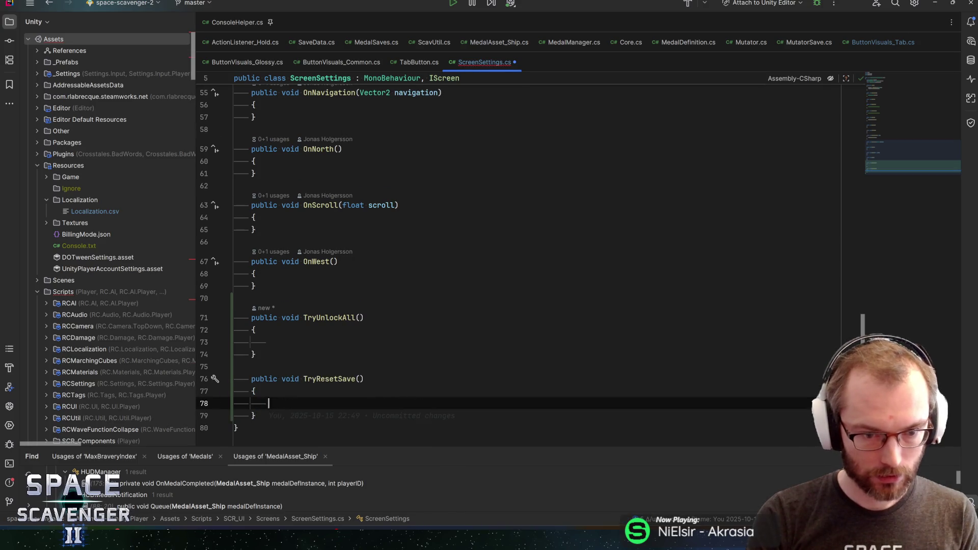
key("Down")
key("End")
key("Return")
key("Return")
type("public")
key("BackSpace")
key("BackSpace")
key("BackSpace")
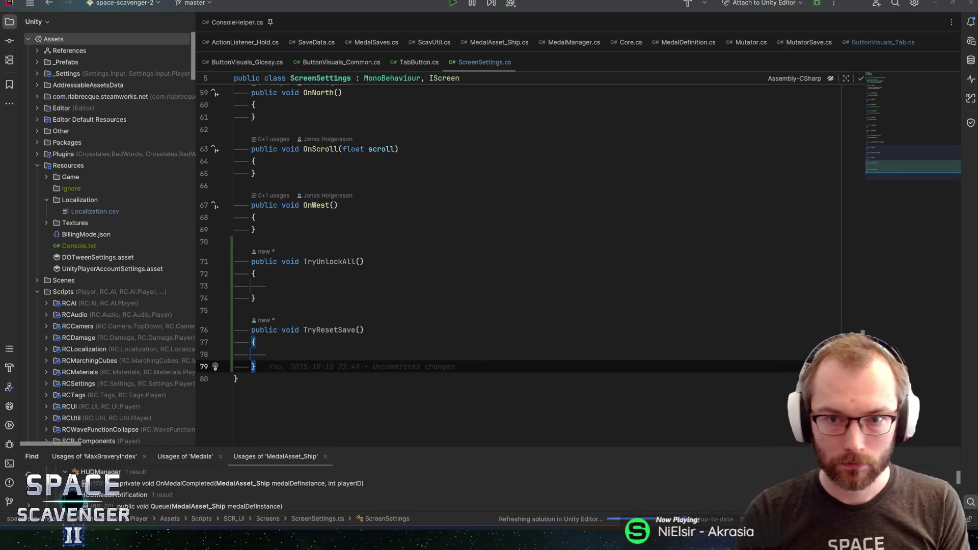
key("alt+Tab")
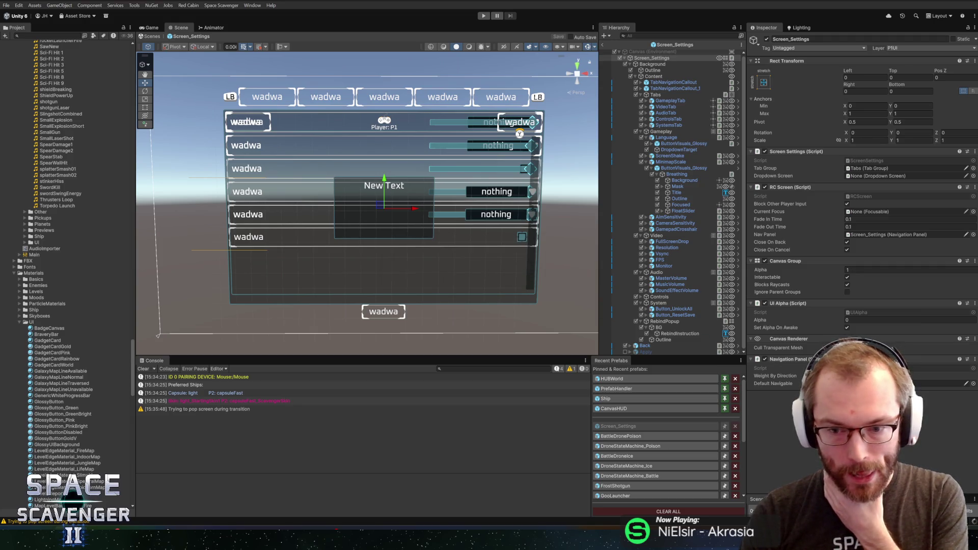
- Add an On Click entry to Button_UnlockAll calling Screen_Settings' ScreenSettings.TryUnlockAll
left_click(681, 309)
scroll(848, 321, "down", 3)
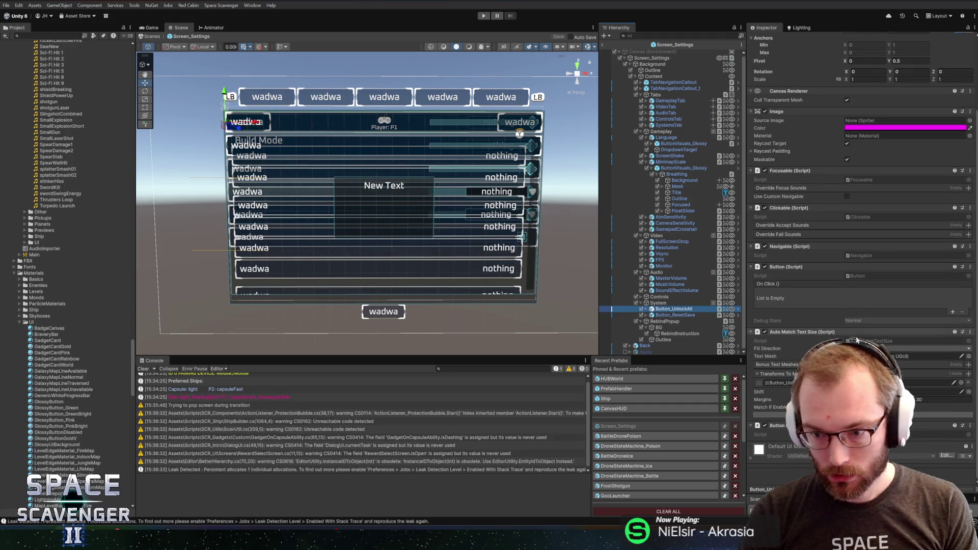
left_click(951, 311)
mouse_move(657, 82)
left_mouse_down()
mouse_move(693, 60)
mouse_move(798, 247)
left_mouse_up()
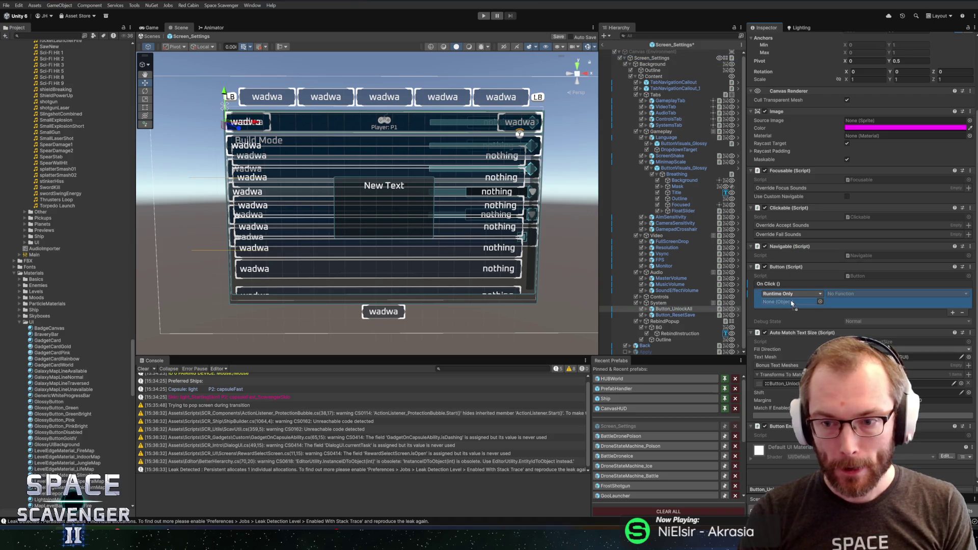
left_click_drag(791, 303, 792, 303)
left_click(849, 294)
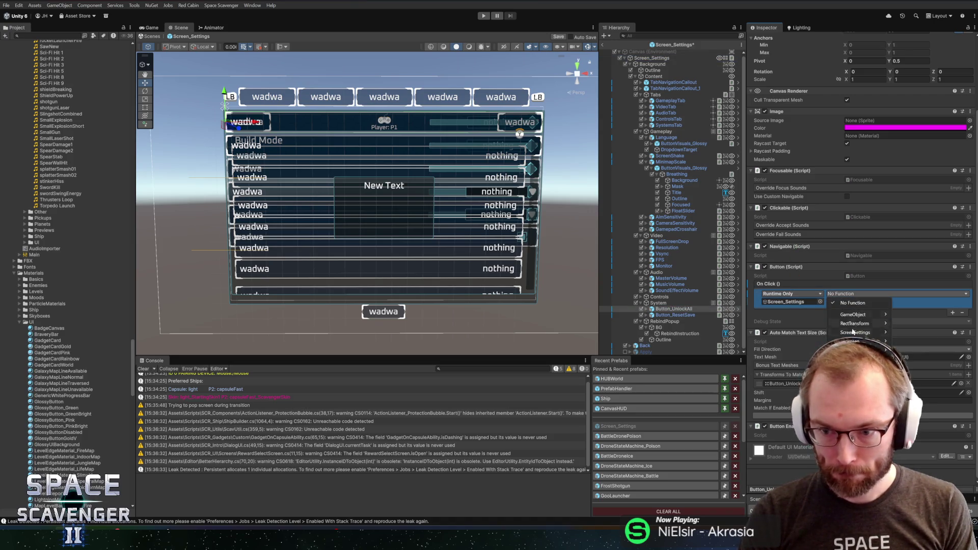
mouse_move(855, 332)
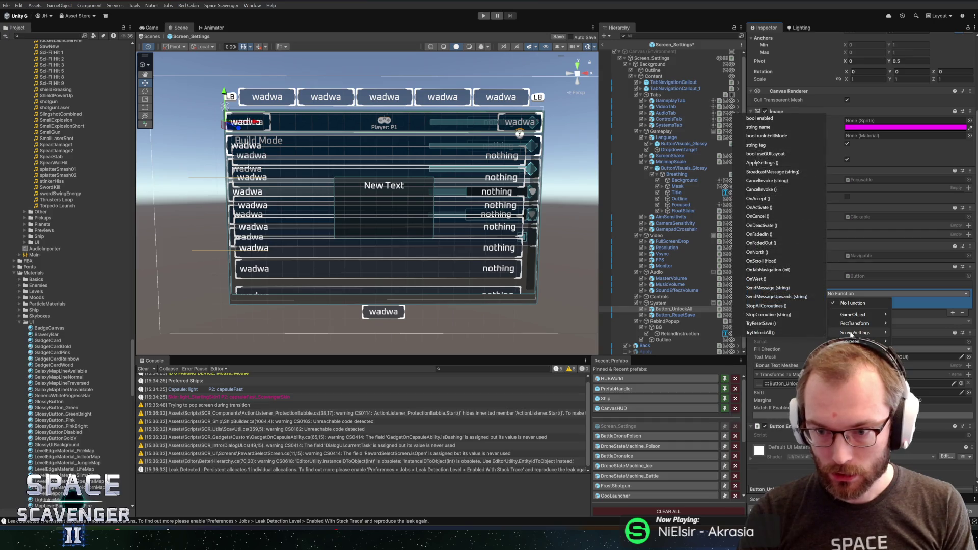
left_click(778, 332)
- Add an On Click entry to Button_ResetSave calling ScreenSettings.TryResetSave, then recheck both buttons
left_click(691, 316)
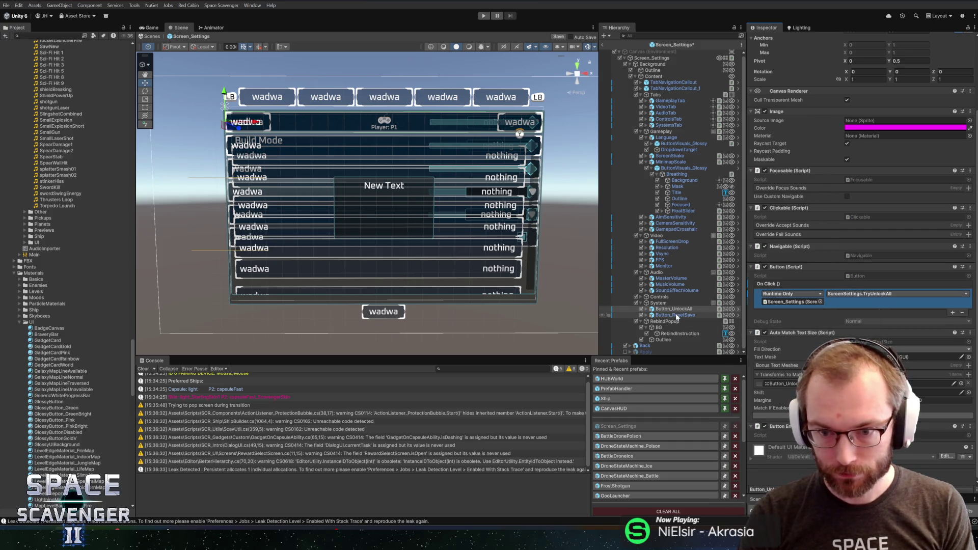
left_click(950, 314)
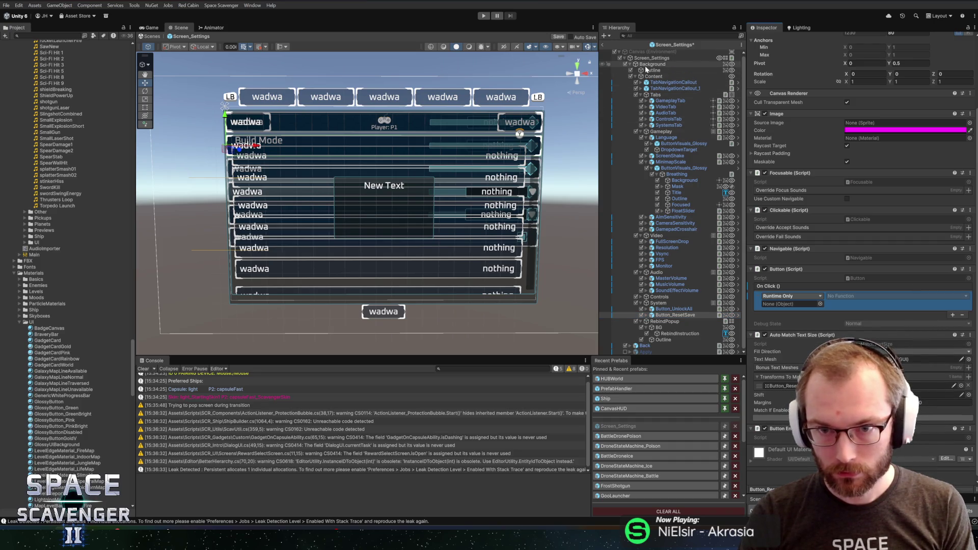
left_click_drag(652, 57, 864, 236)
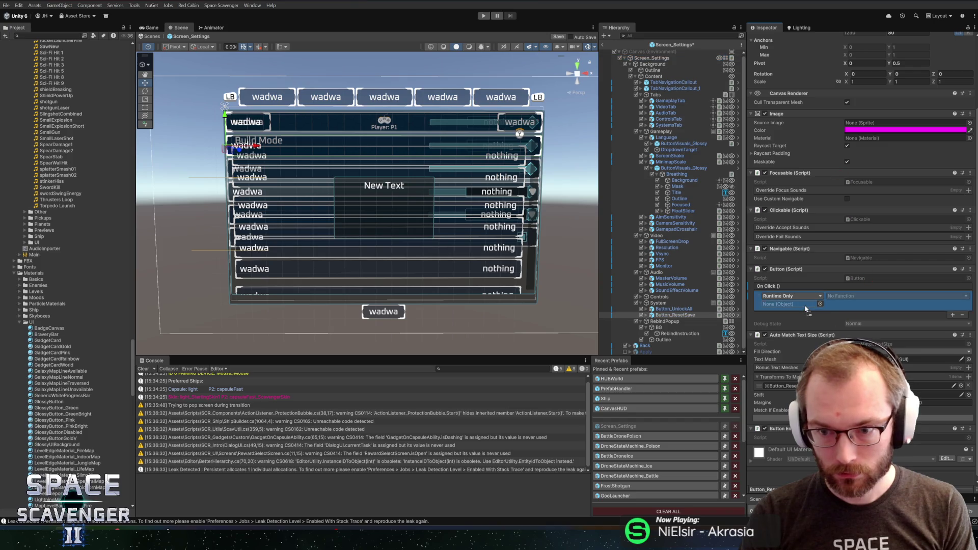
left_click(850, 300)
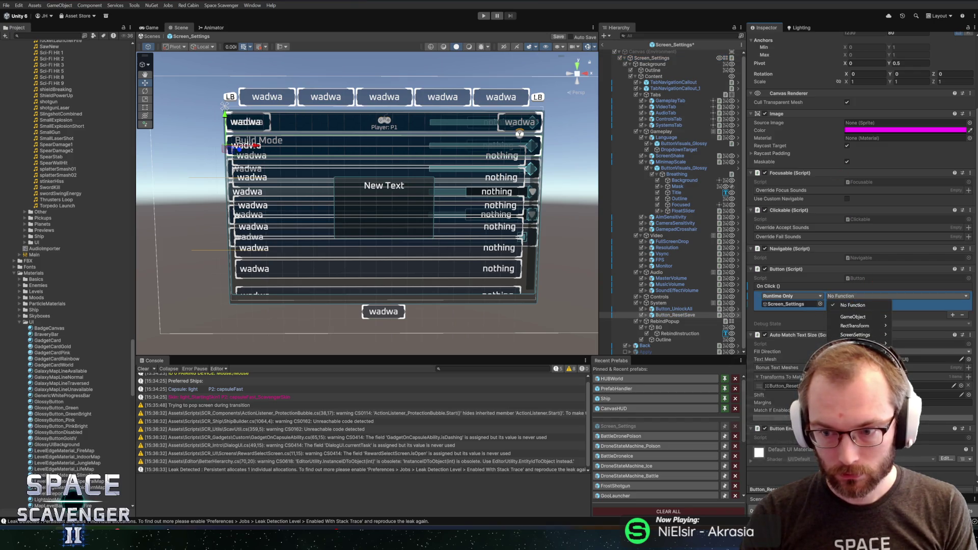
mouse_move(857, 336)
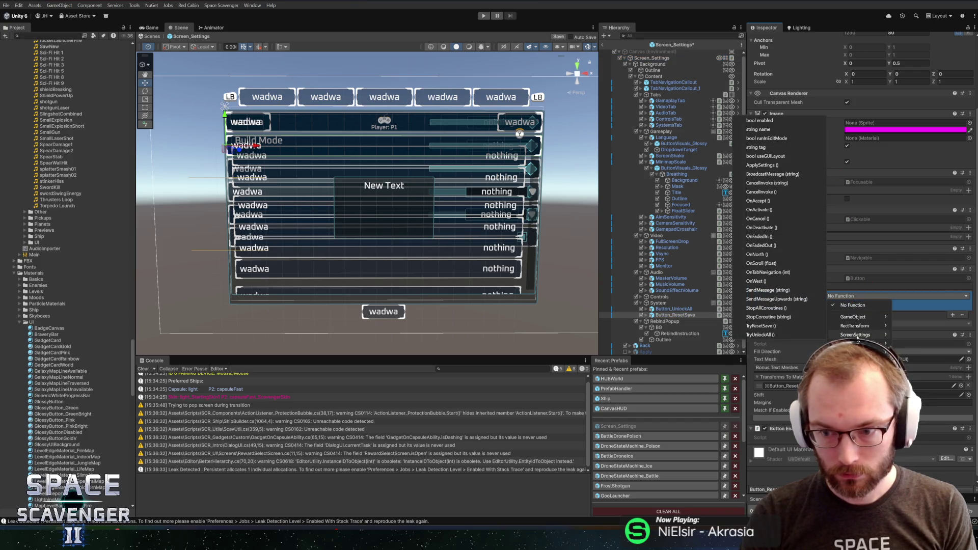
left_click(760, 326)
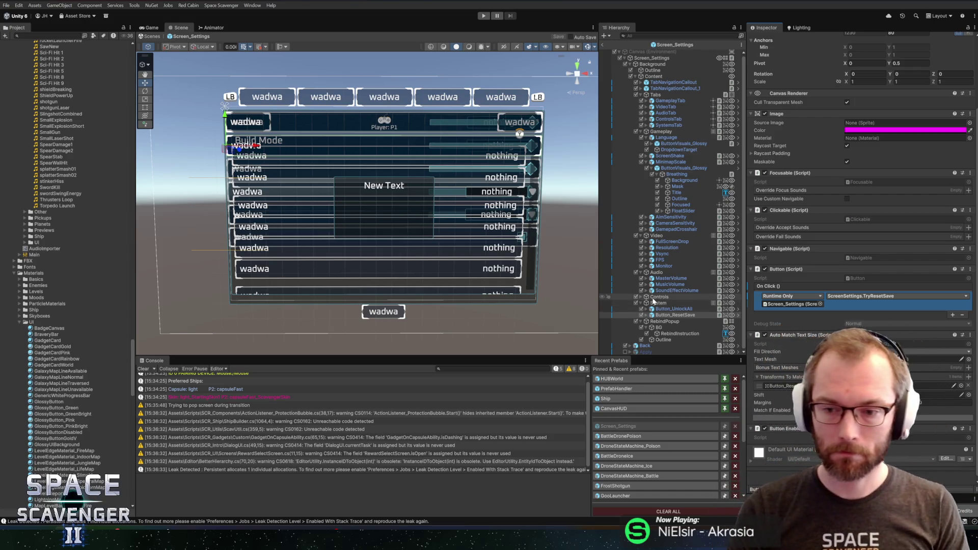
left_click(673, 309)
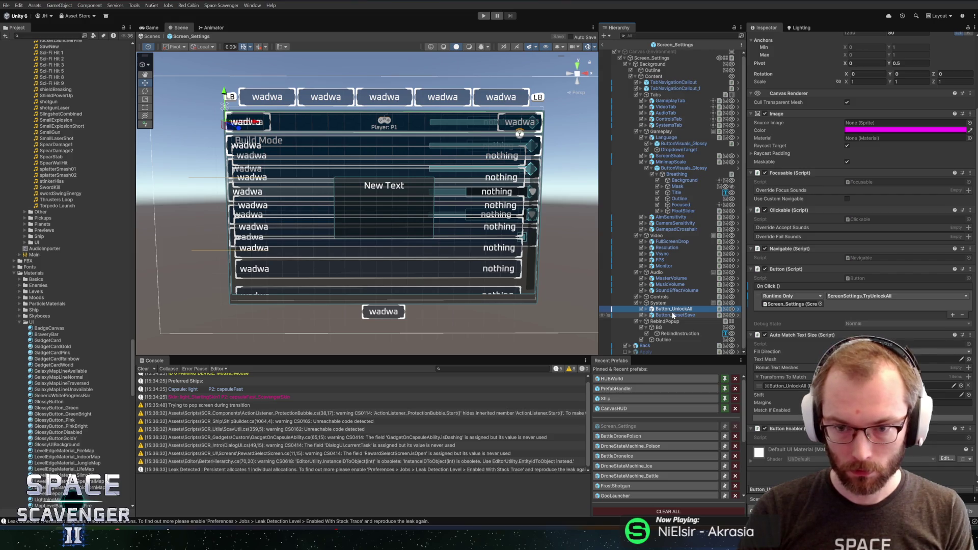
left_click(652, 58)
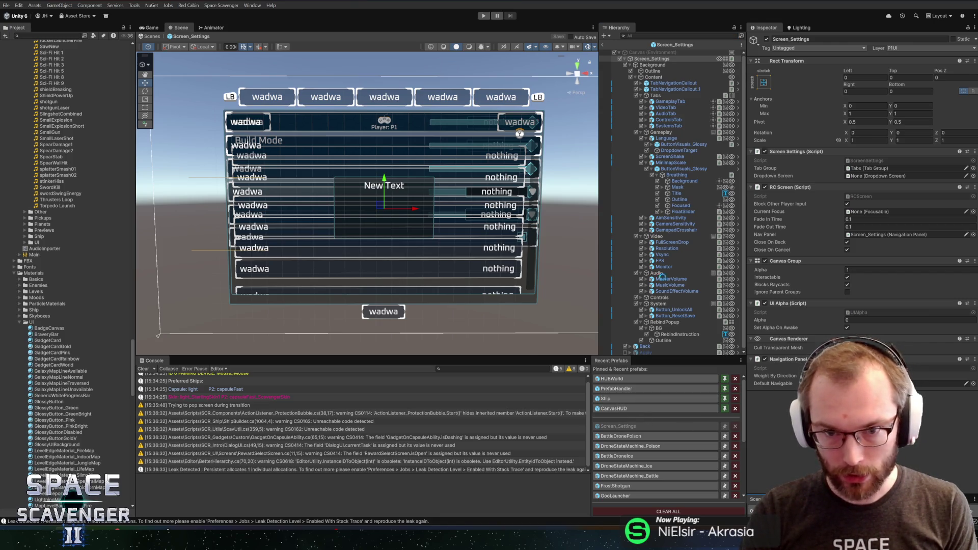
- Expand Canvas in the Menu scene and select Screen_Settings
left_click(614, 42)
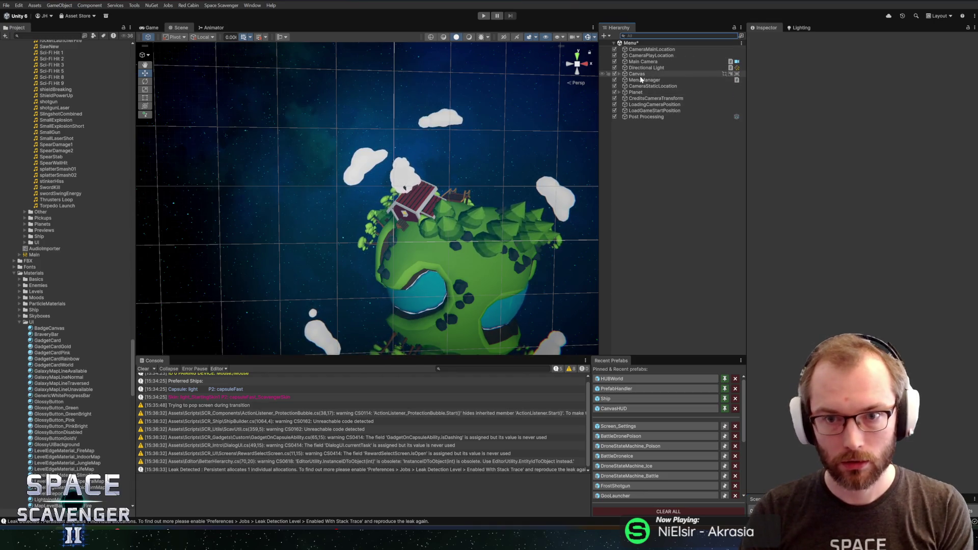
left_click(636, 74)
left_click(619, 74)
left_click(653, 98)
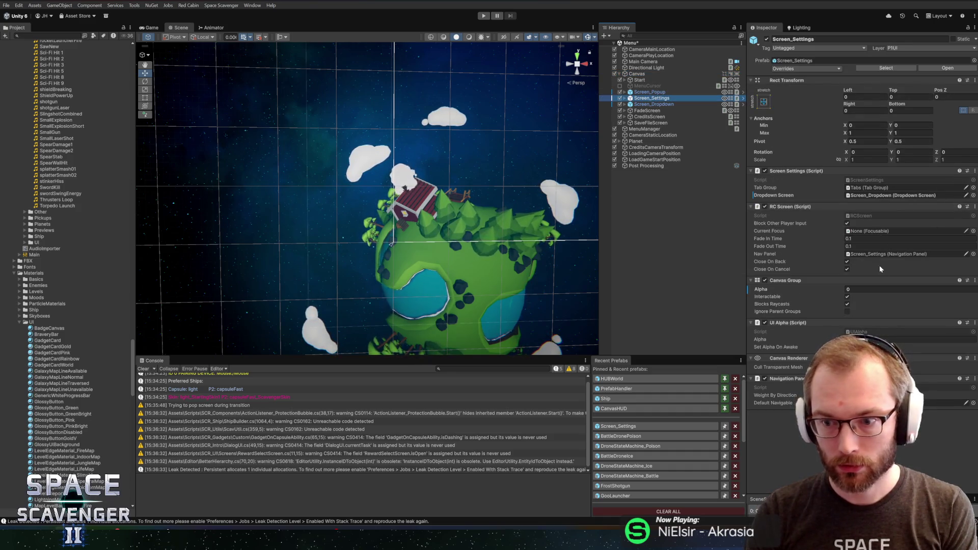
key("Right")
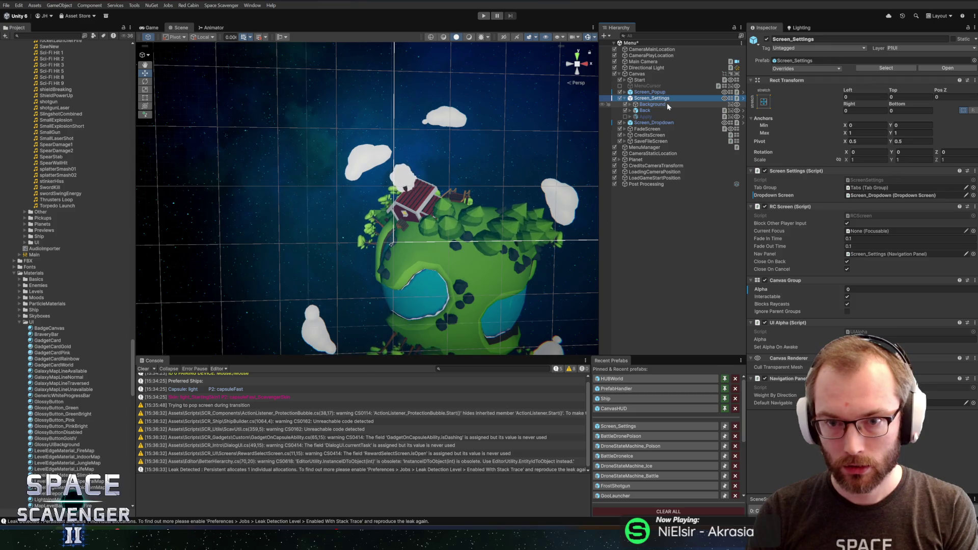
left_click(661, 112)
left_click(659, 104)
left_click(658, 99)
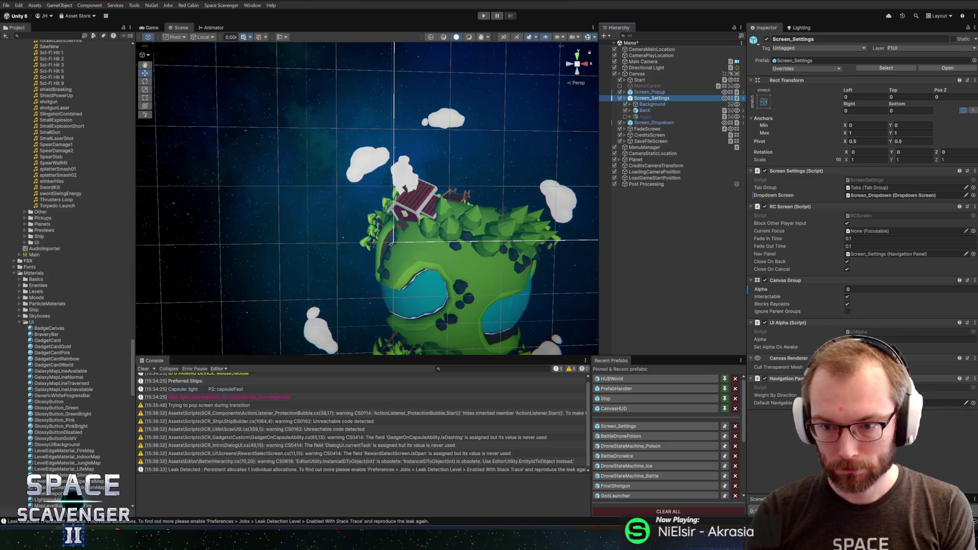
- Open the Screen Settings (Script) component's script in the code editor with Edit Script
right_click(791, 208)
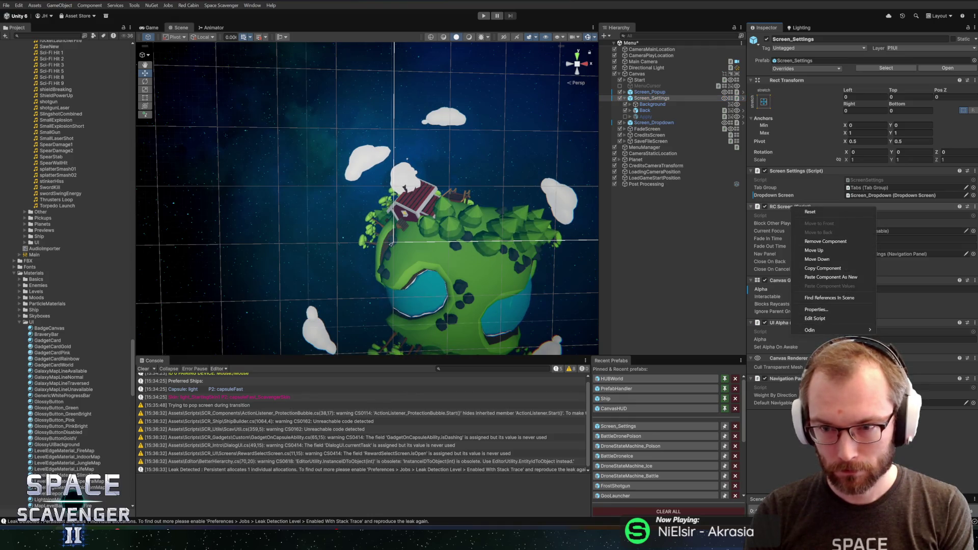
left_click(798, 163)
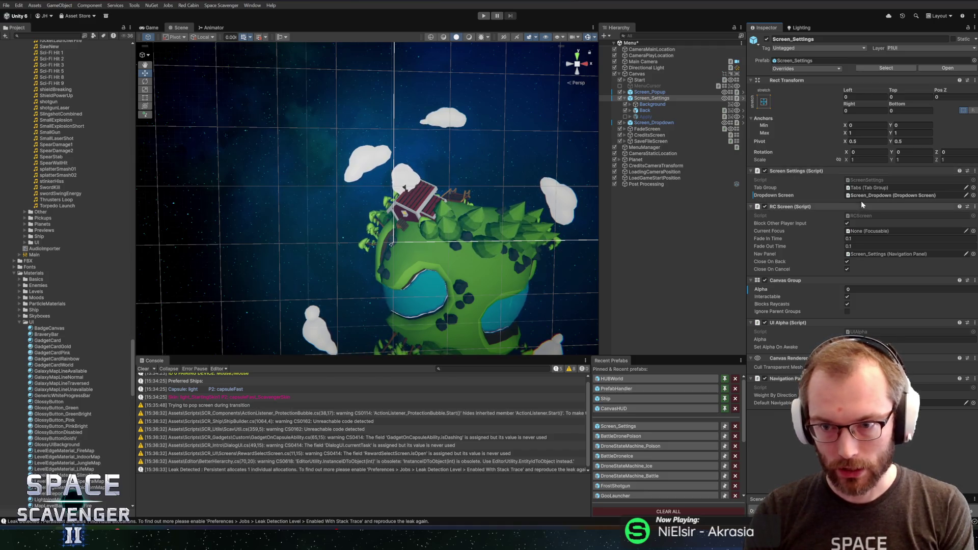
right_click(825, 171)
left_click(860, 290)
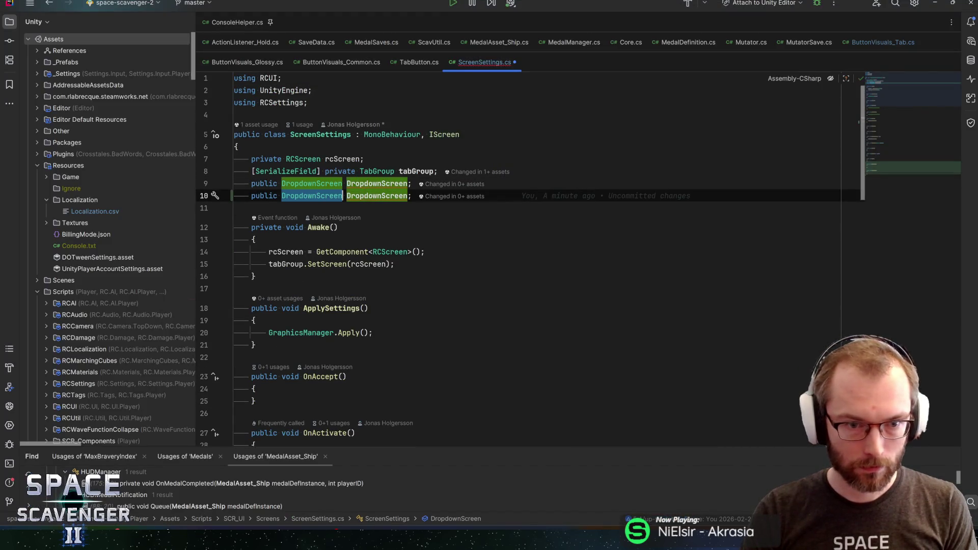
- Make the popup field a ScreenPopup named PopupScreen and save
type("Popup")
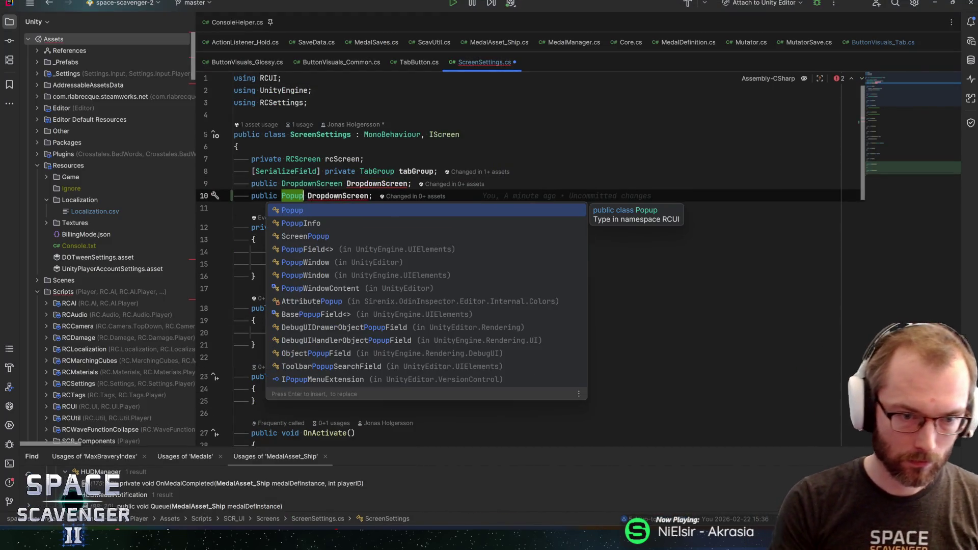
key("BackSpace")
key("BackSpace")
key("BackSpace")
type("scree")
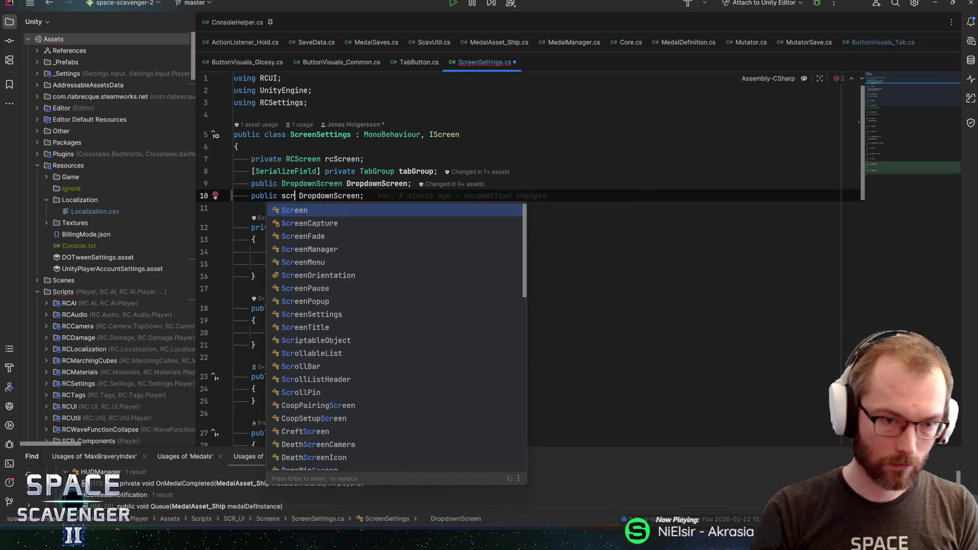
type("npop")
key("Return")
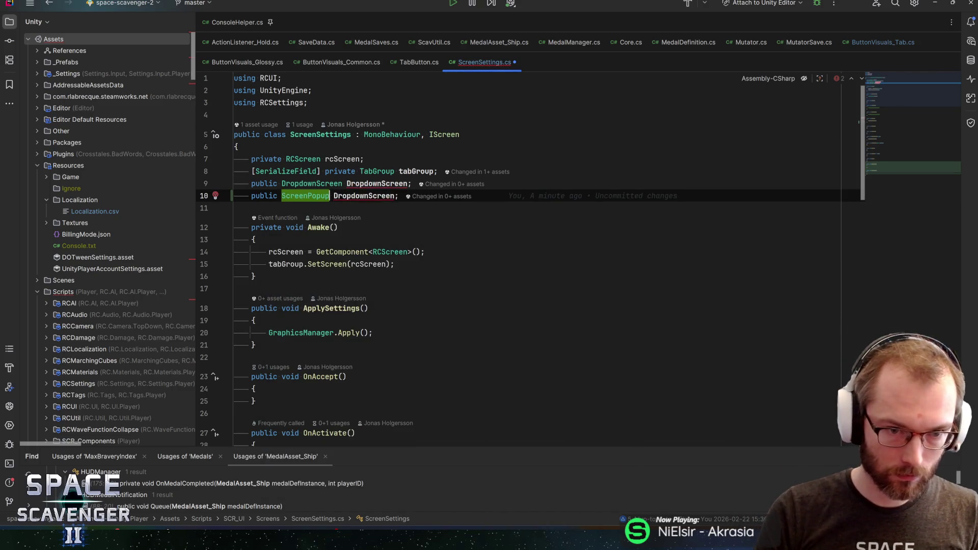
type("Popup")
type("Scr")
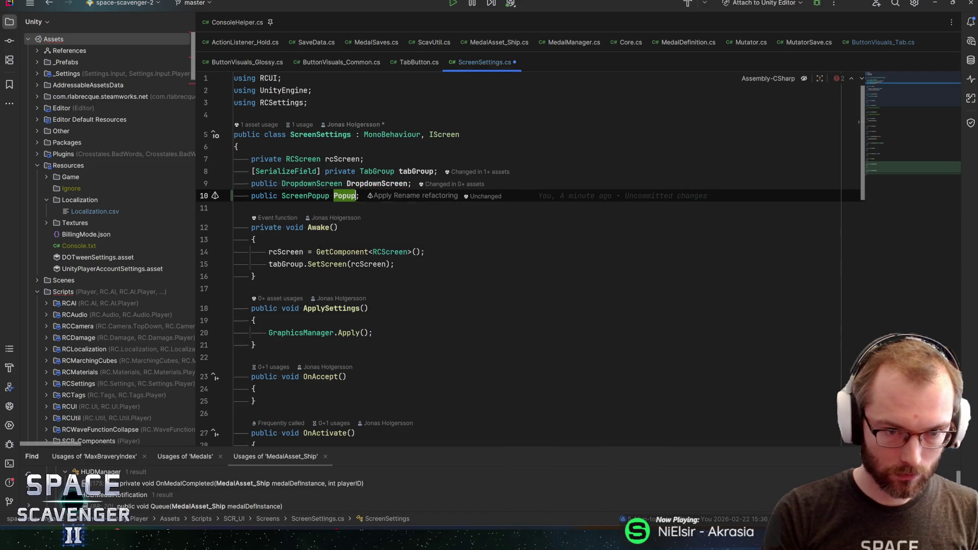
key("ctrl+s")
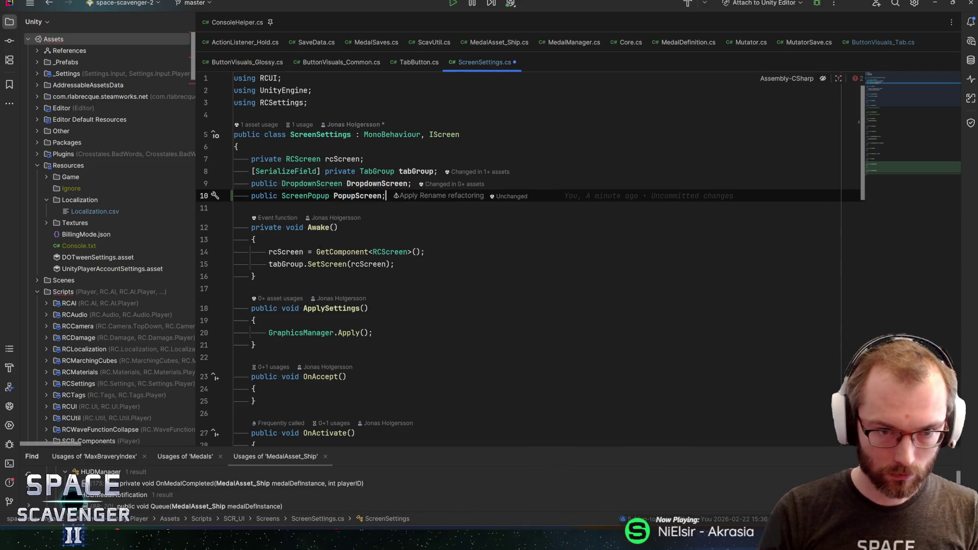
- Have TryUnlockAll call PopupScreen.SetContent(UnlockAllPopupInfo)
scroll(529, 260, "down", 15)
scroll(530, 260, "down", 3)
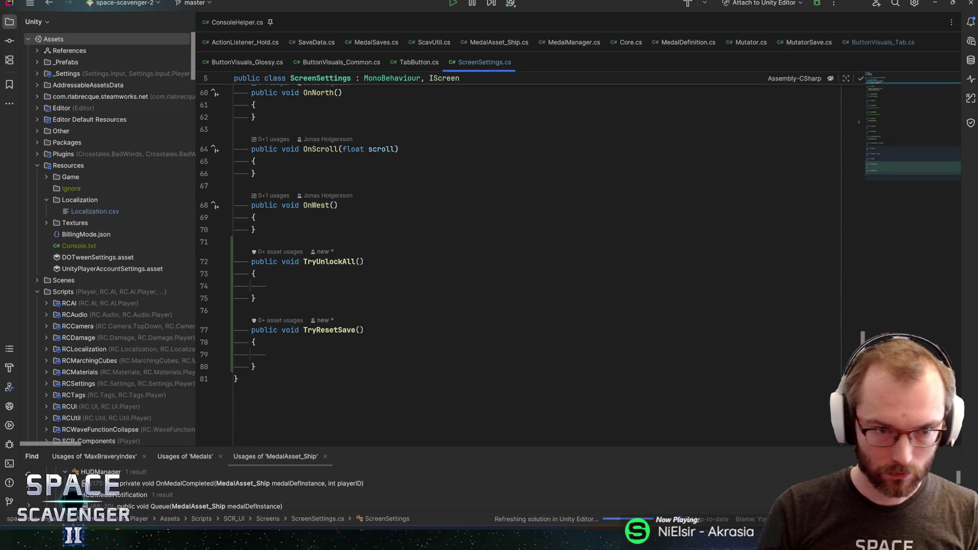
left_click(268, 286)
type("PopupScreen.set")
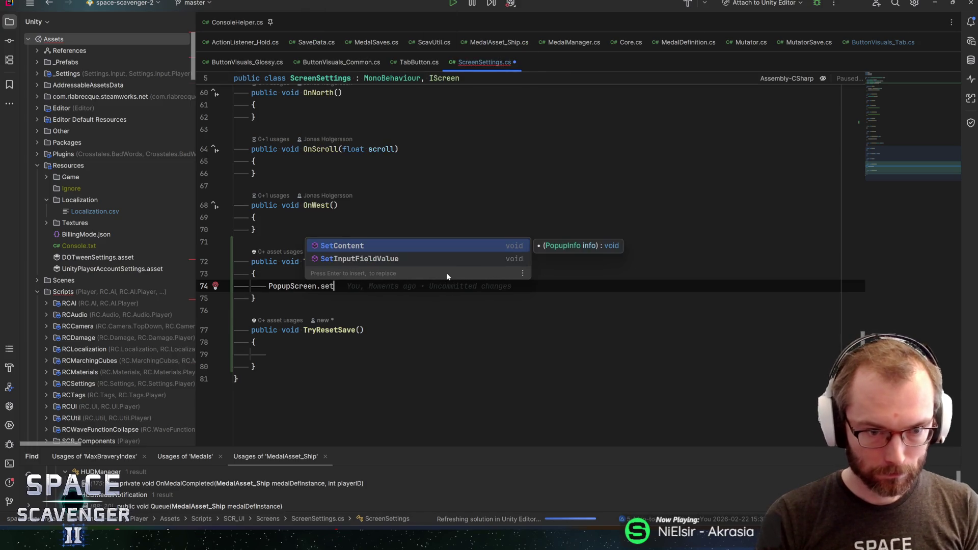
key("Return")
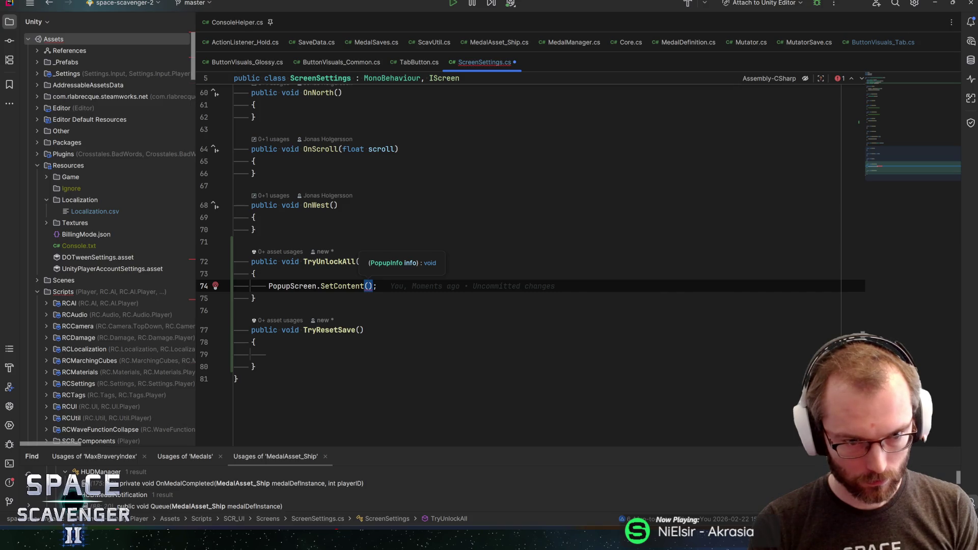
type("Reset")
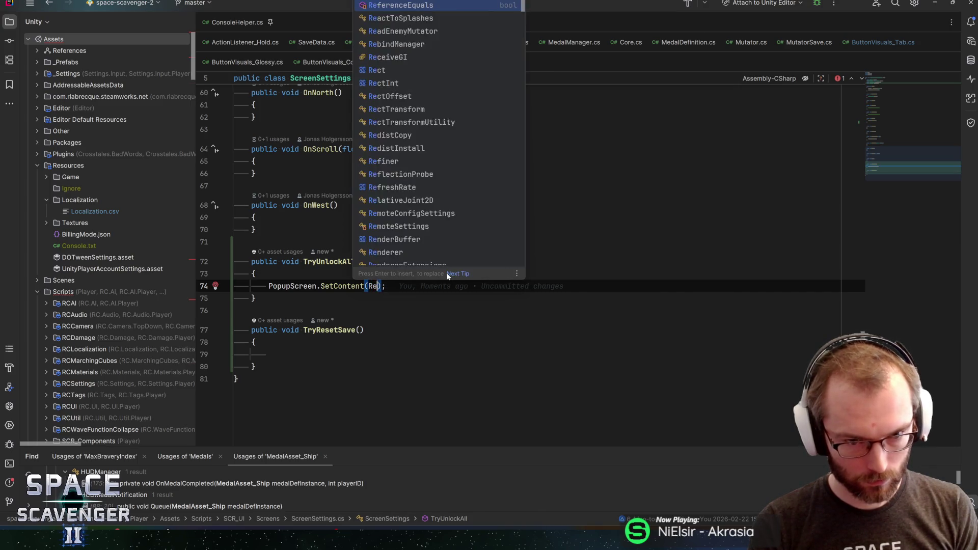
key("BackSpace")
key("BackSpace")
key("BackSpace")
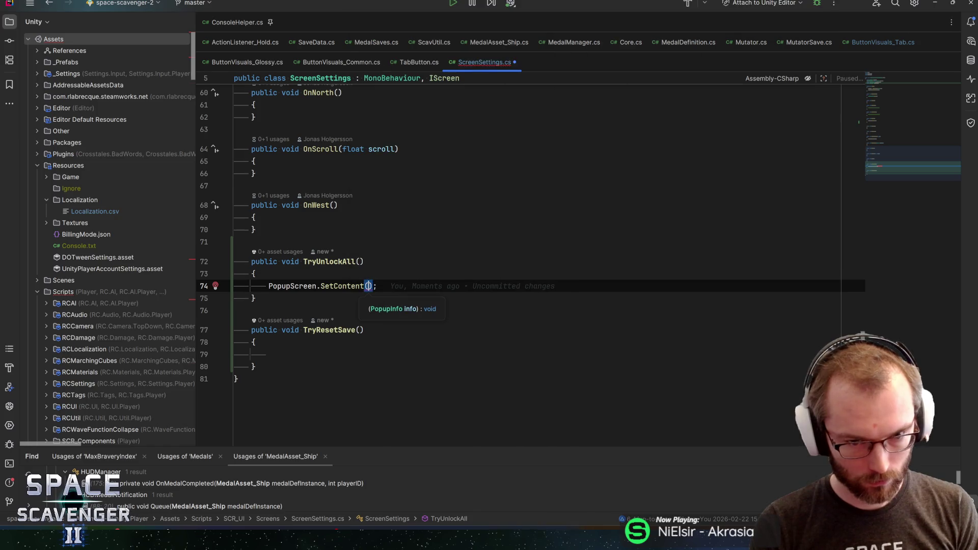
type("UnlockAllPopupInfo")
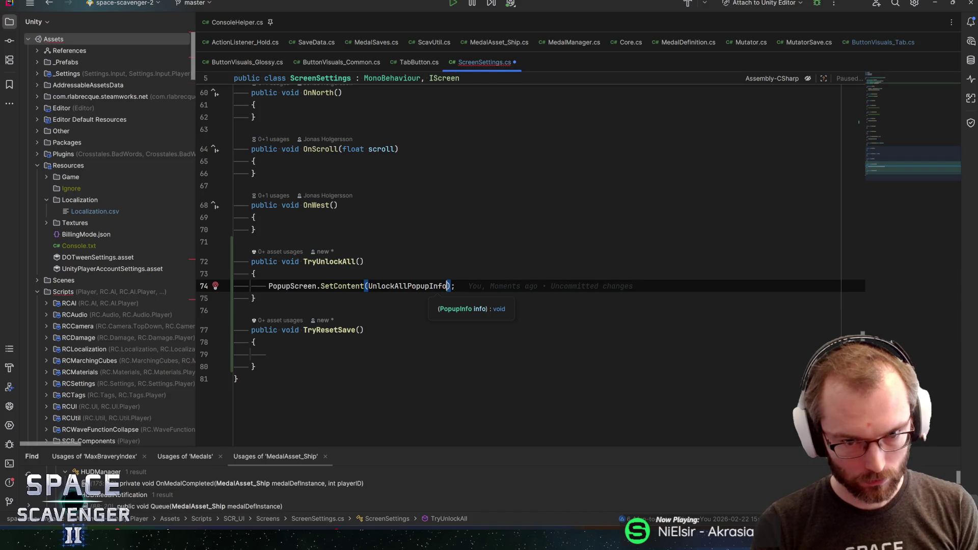
key("End")
key("ctrl+Home")
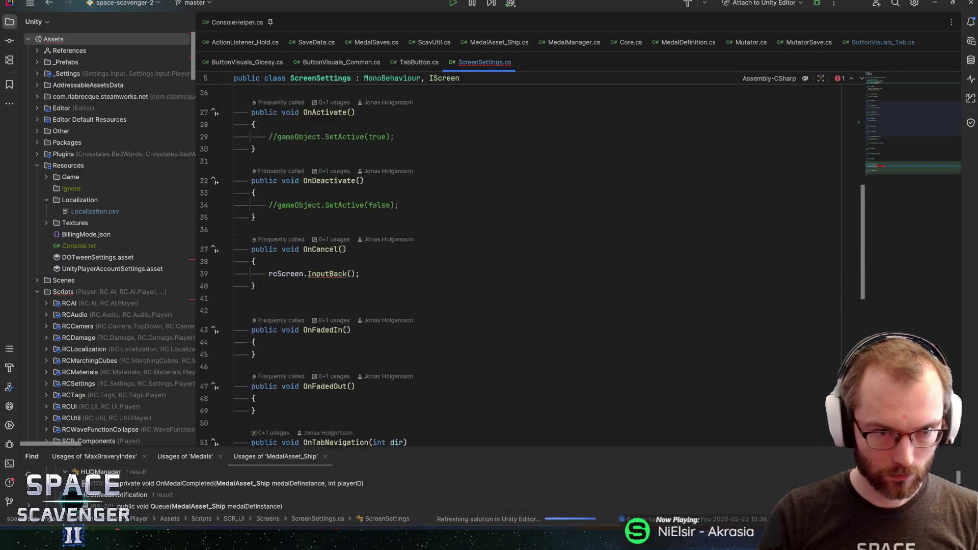
- Add [SerializeField] private PopupInfo fields UnlockAllPopupInfo and ResetSaveFilePopupInfo below PopupScreen
key("Return")
key("Return")
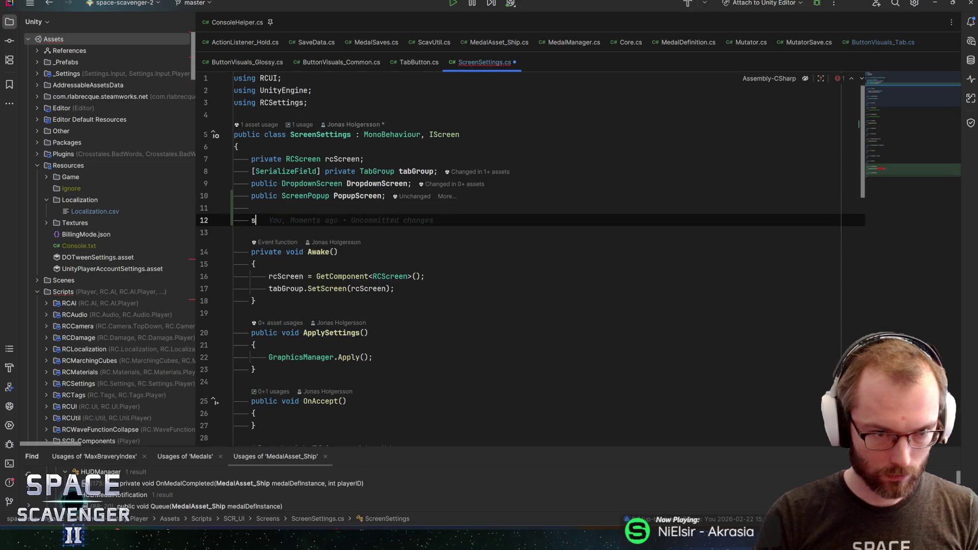
type("seri")
key("Return")
type("Popupin")
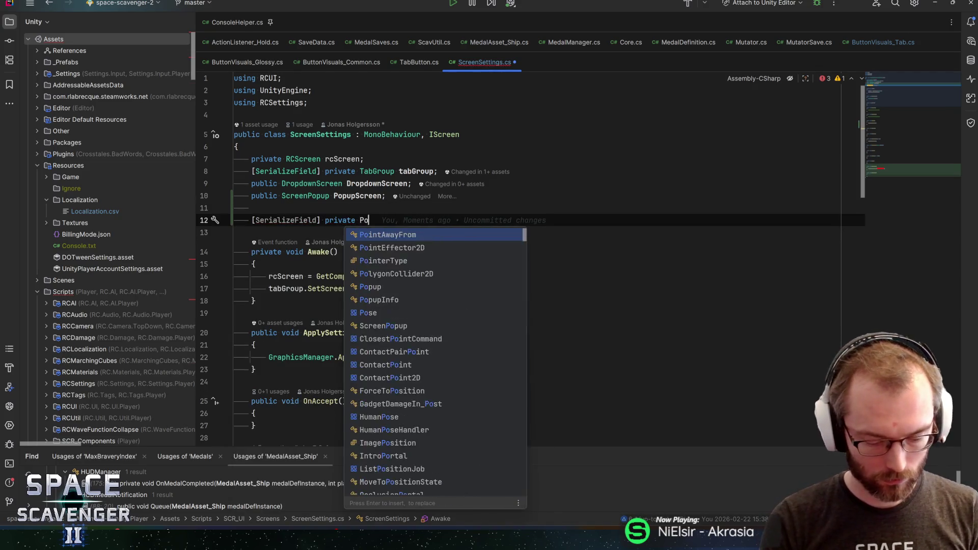
key("Return")
key("Tab")
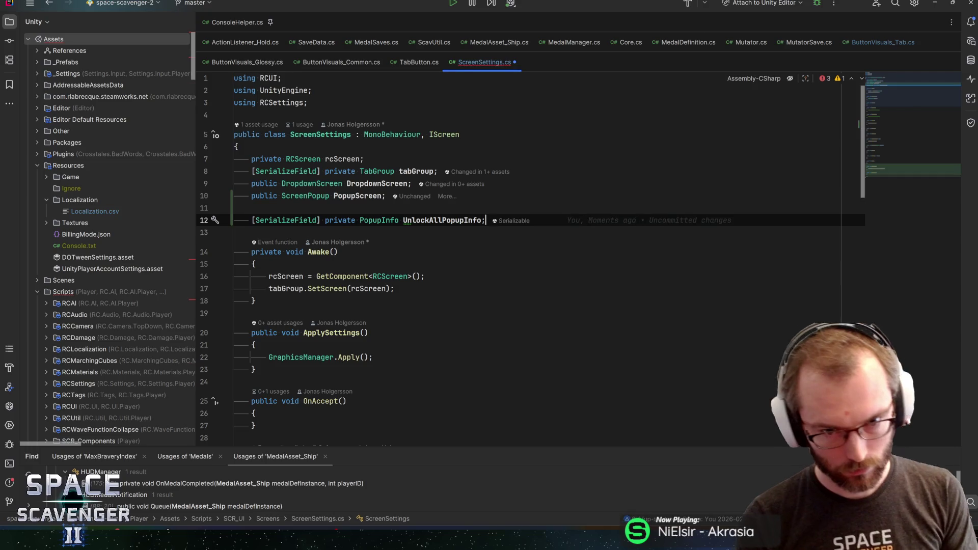
key("Return")
key("Up")
key("ctrl+d")
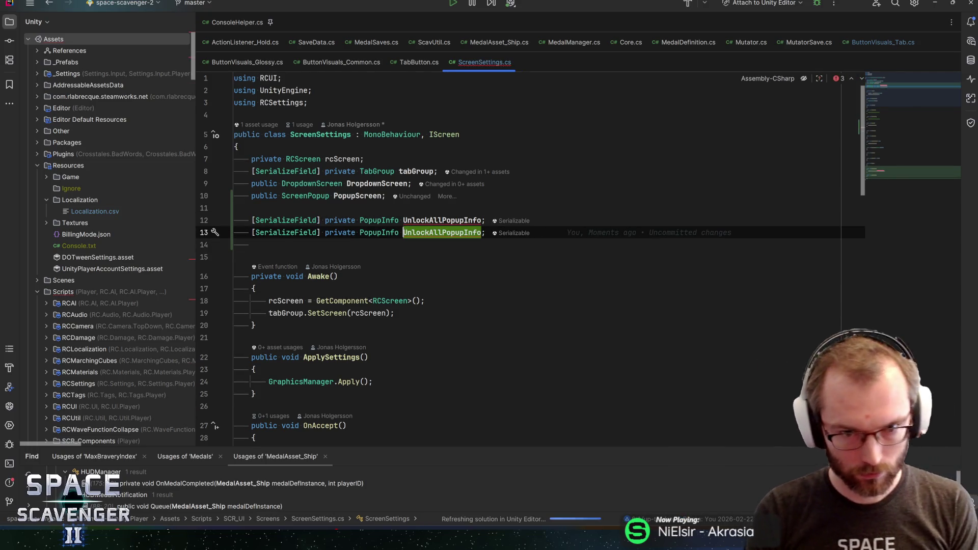
type("ResetSaveFileP")
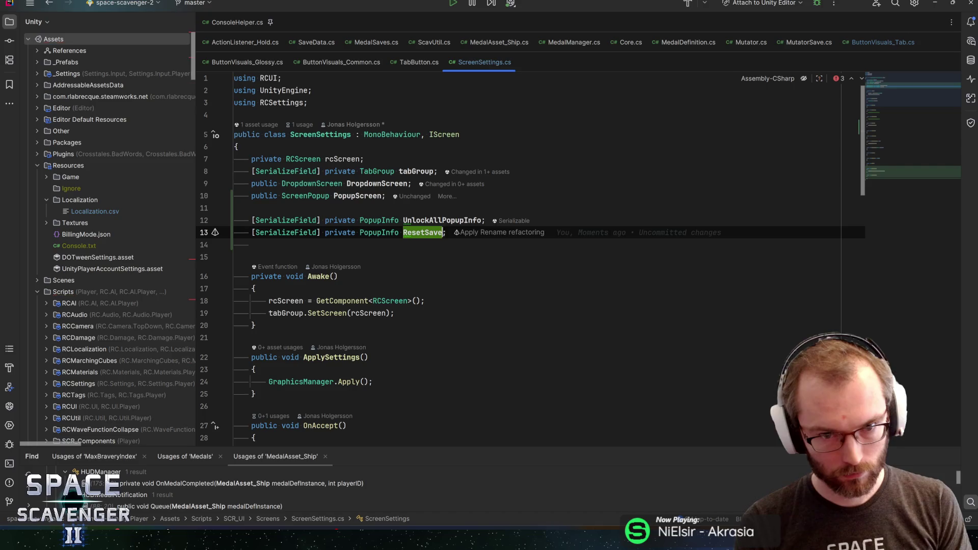
type("opupInfo")
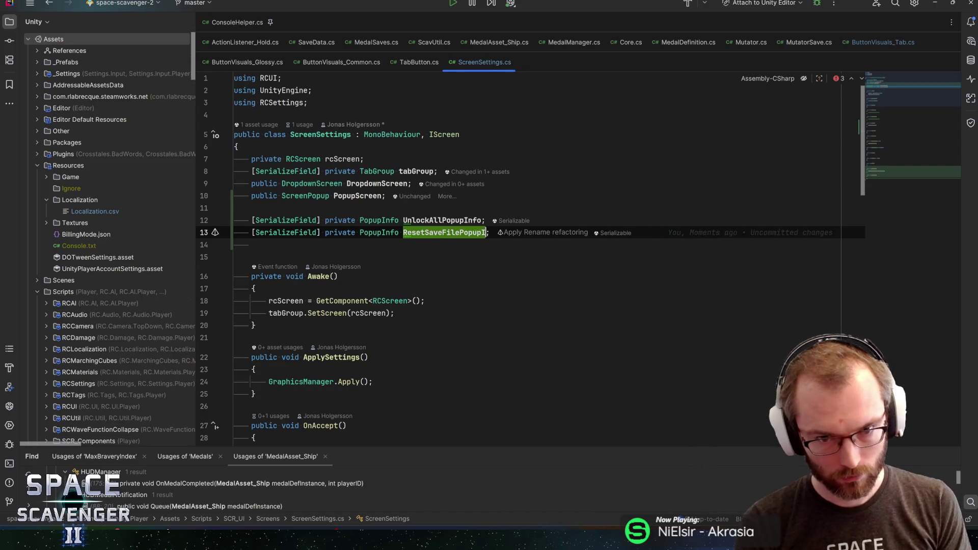
key("End")
- Go to the SetContent definition in ScreenPopup.cs and list its usages
left_click(912, 185)
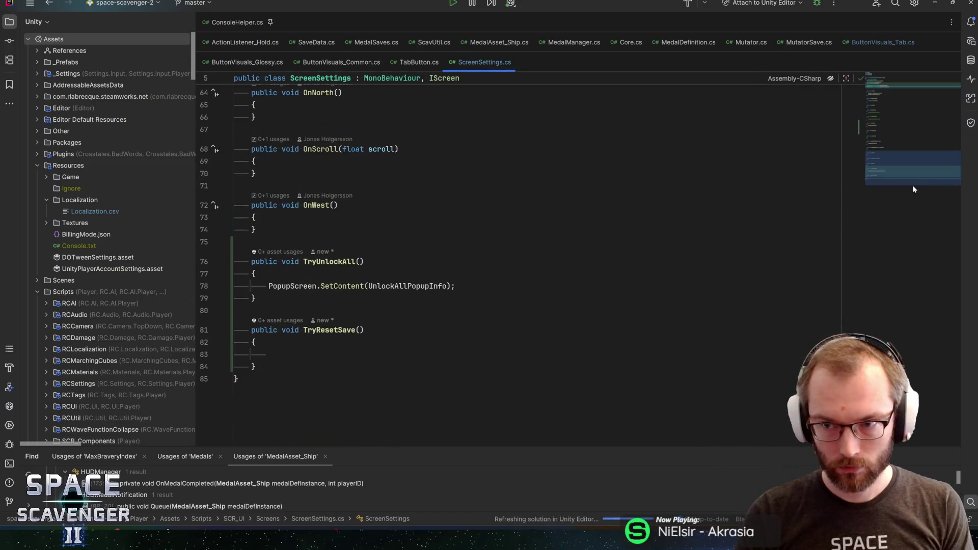
left_click(456, 286)
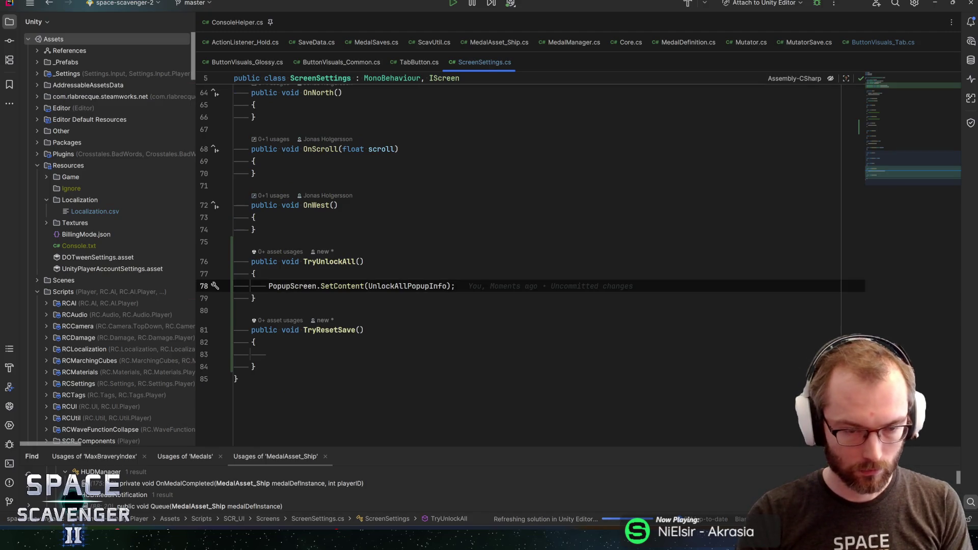
key("Return")
type("PopupScreen.")
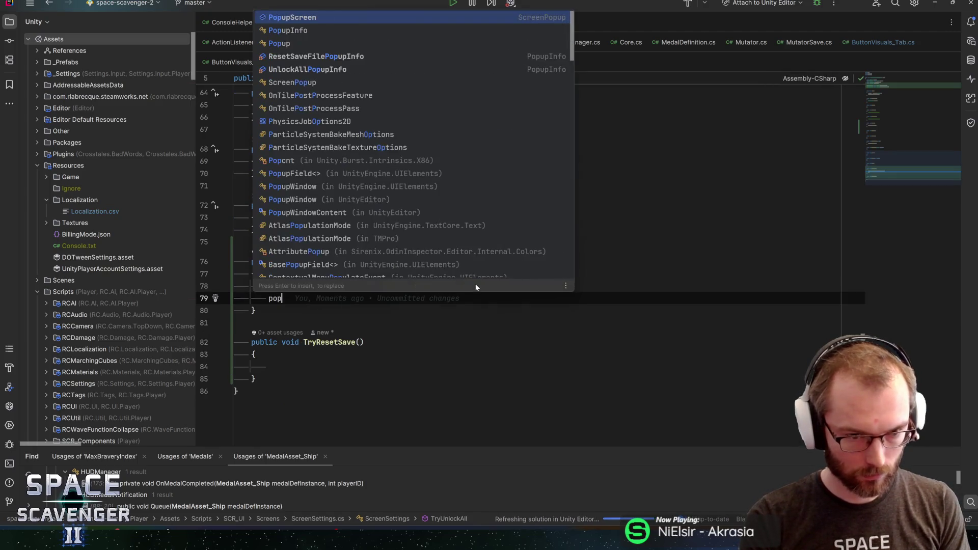
type("open")
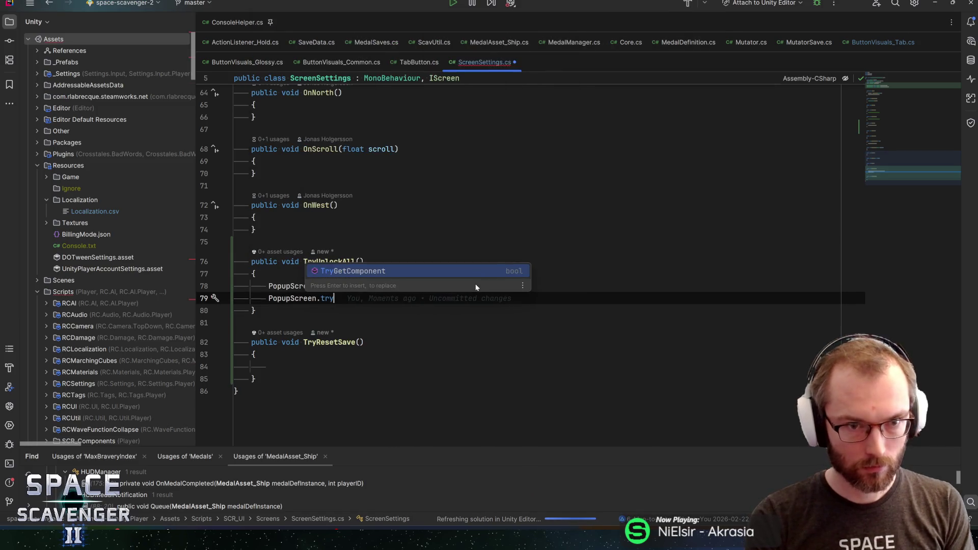
key("ctrl+BackSpace")
key("ctrl+BackSpace")
key("ctrl+BackSpace")
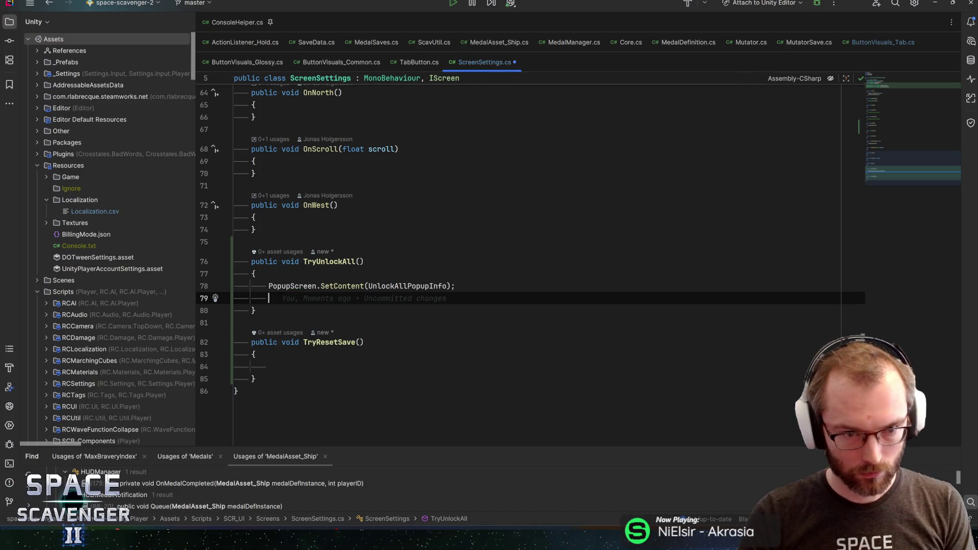
left_click(343, 284, "ctrl")
key("alt+F7")
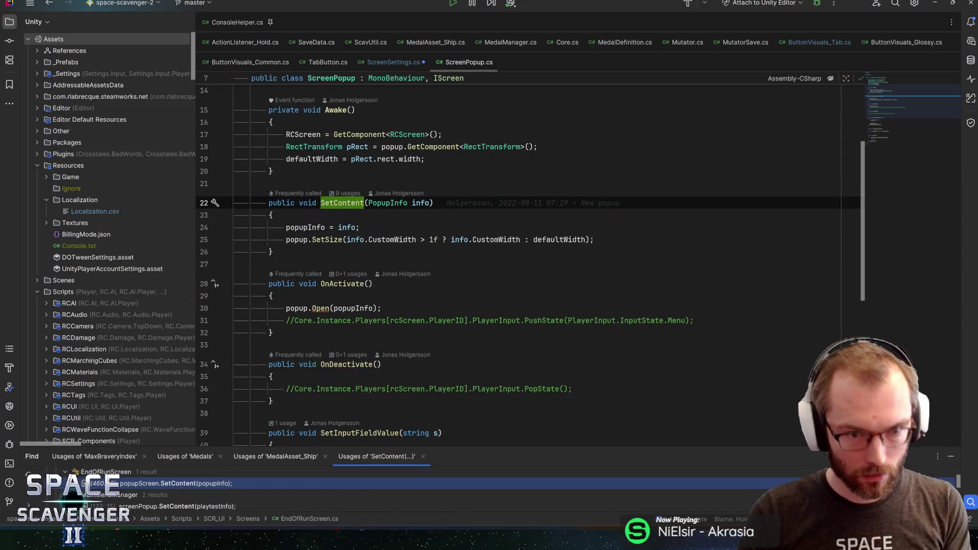
- In TryUnlockAll, wrap an if around ScreenManager.Instance.TryPushScreen(PopupScreen.RCScreen, rcScreen.PlayerID)
left_click_drag(239, 447, 239, 357)
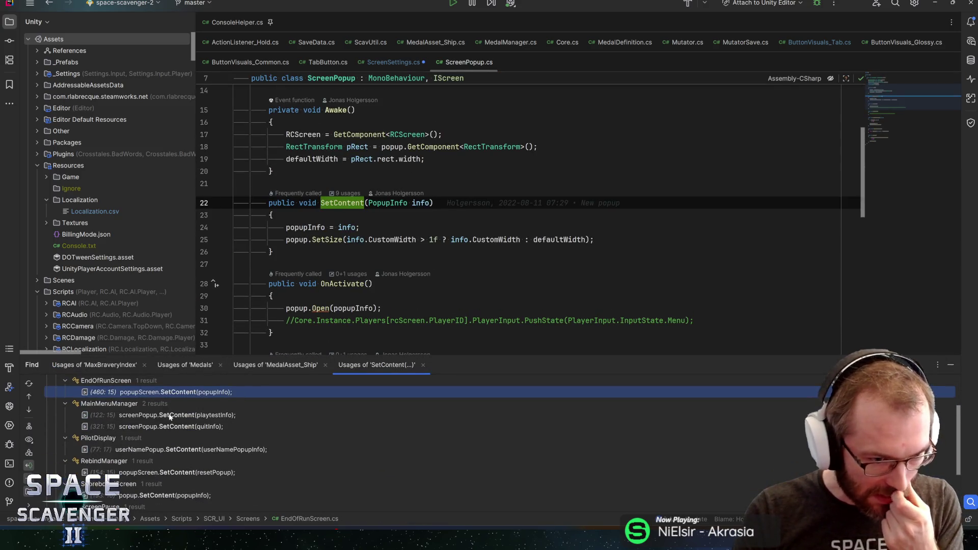
double_click(167, 415)
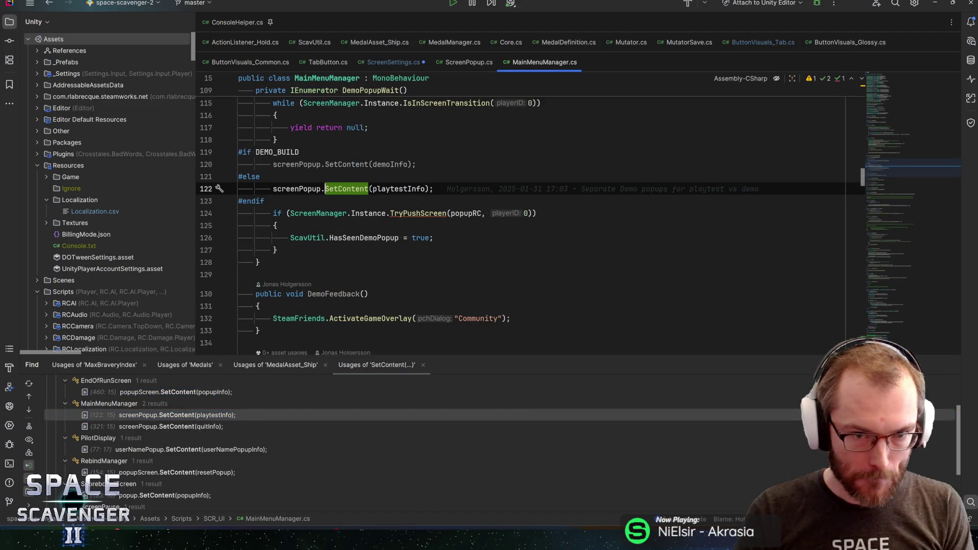
key("ctrl+alt+Left")
key("ctrl+alt+Left")
key("ctrl+alt+Left")
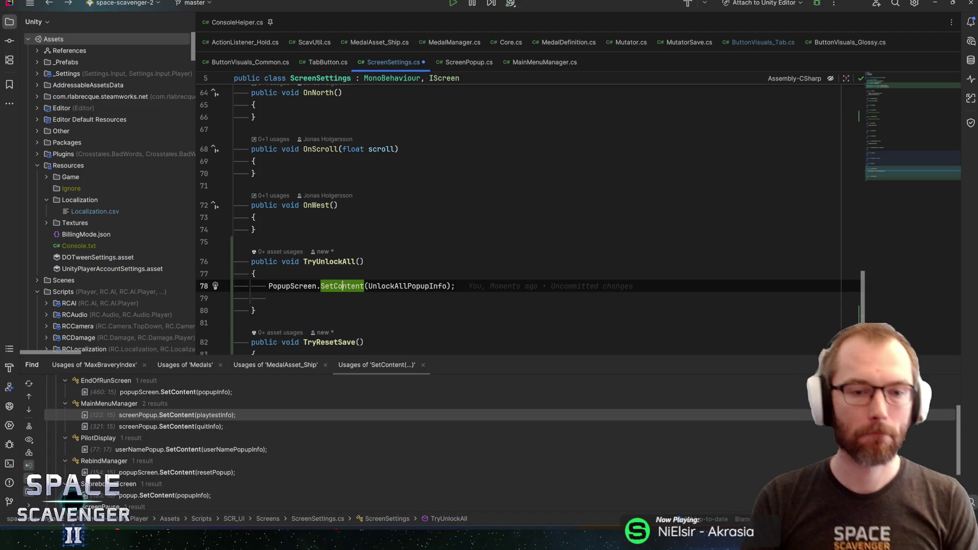
key("Down")
type("if (scre")
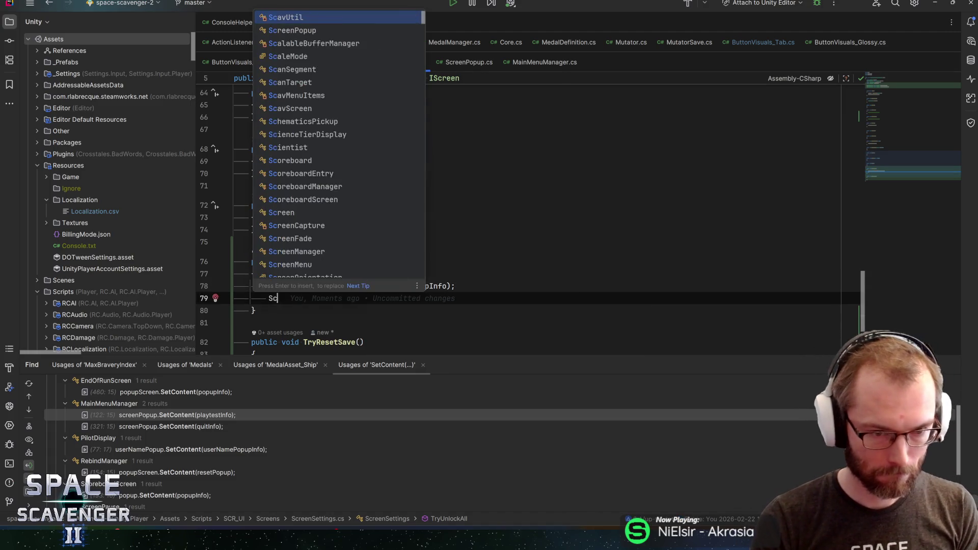
type("enma")
key("Return")
type(".inst")
key("Return")
type(".tryp")
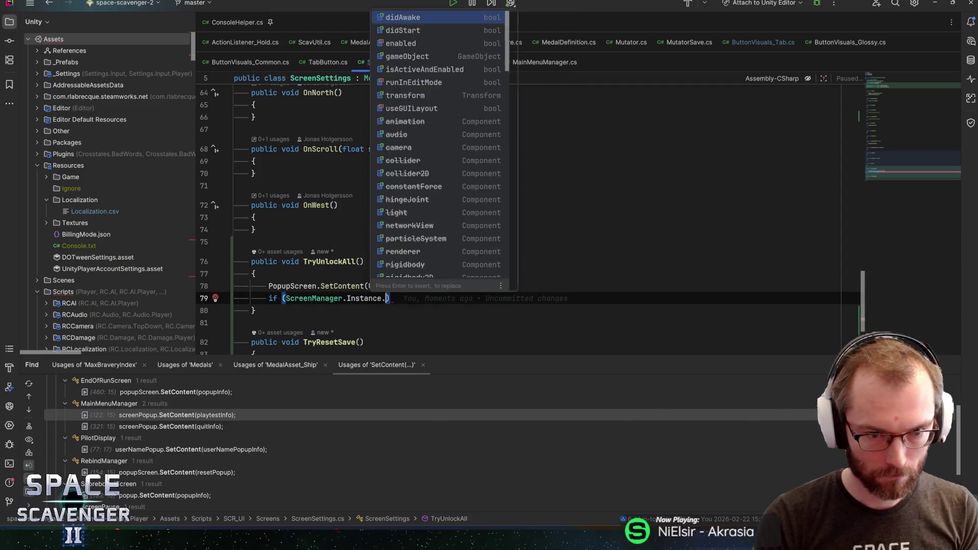
key("Return")
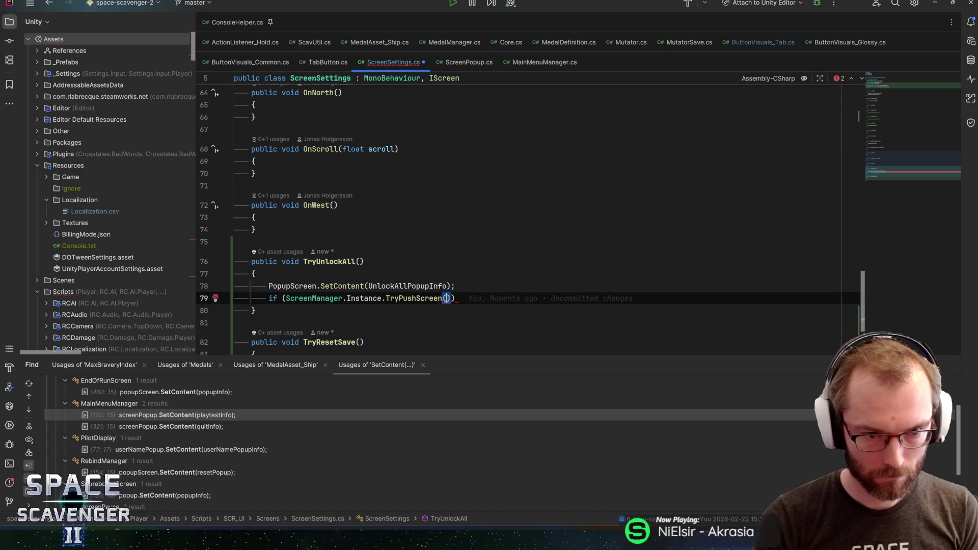
type("pop")
key("Return")
type(".rcs")
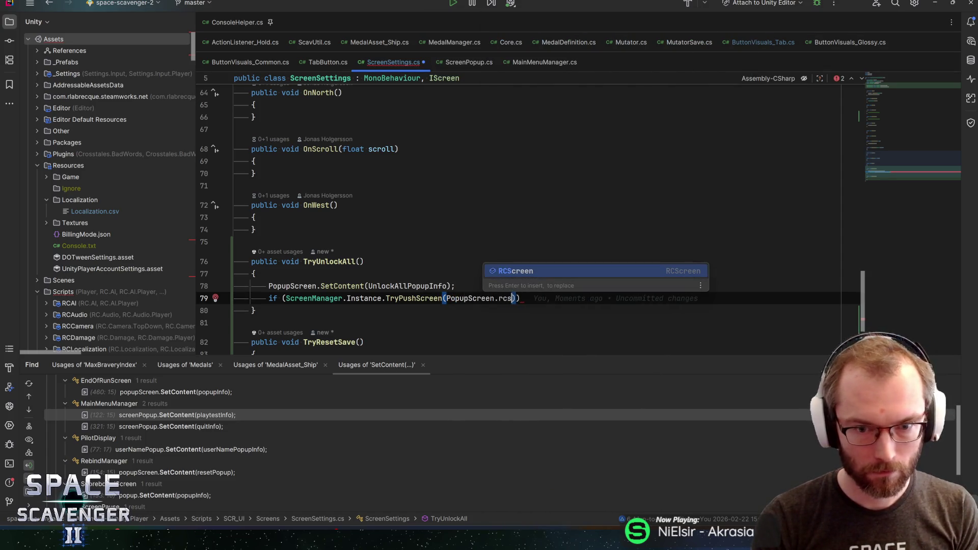
key("Return")
type(", rcsc")
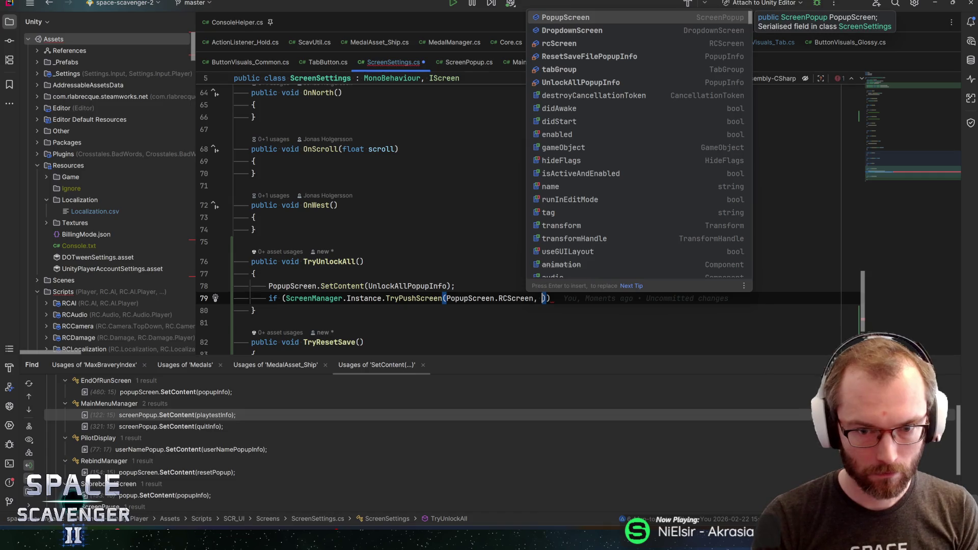
key("Return")
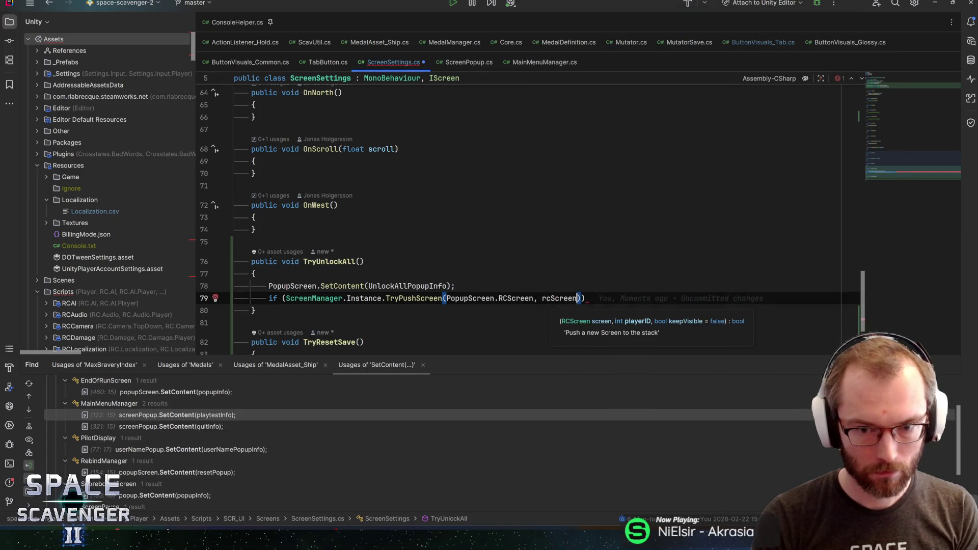
type(".pla")
key("Return")
type(")) ;")
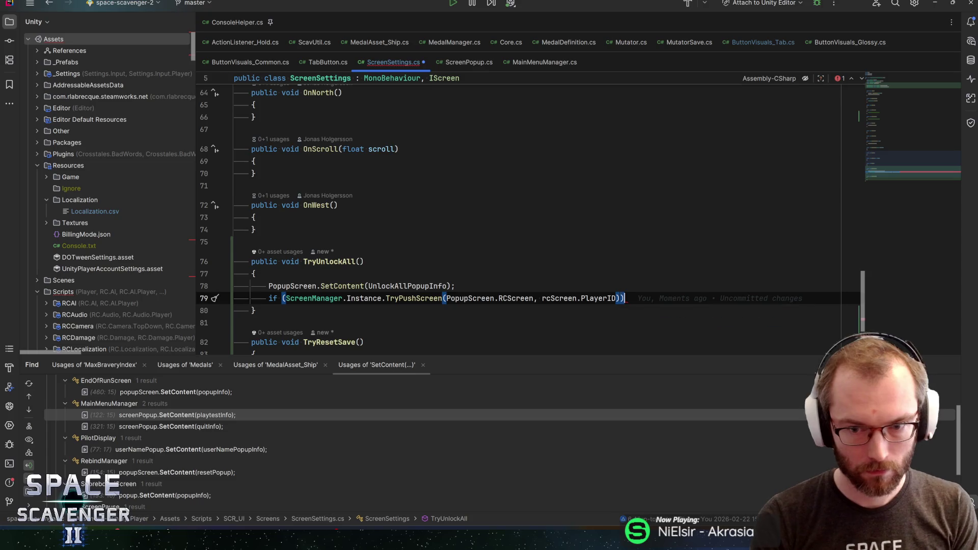
key("Return")
type("{")
key("Return")
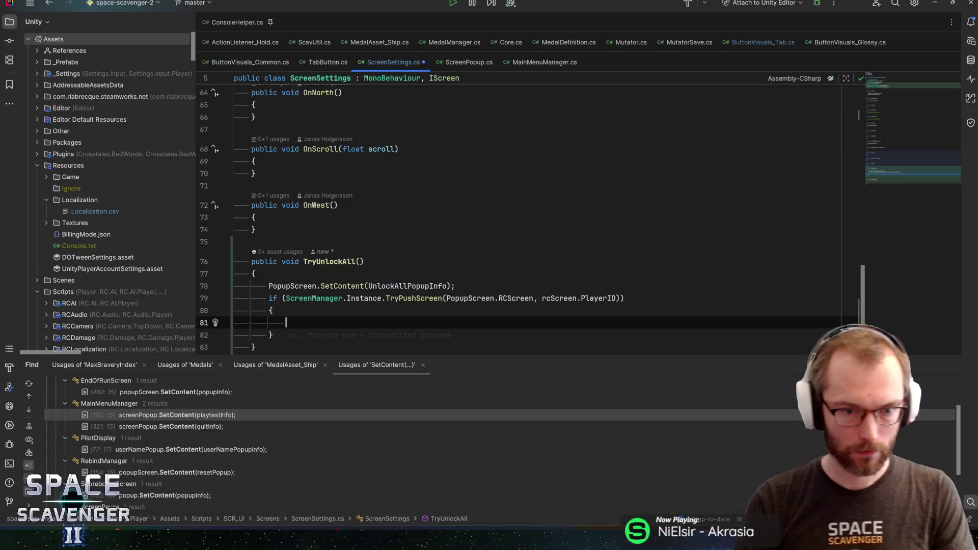
- Copy the popup code into TryResetSave, using ResetSaveFilePopupInfo as the popup content
scroll(535, 214, "down", 3)
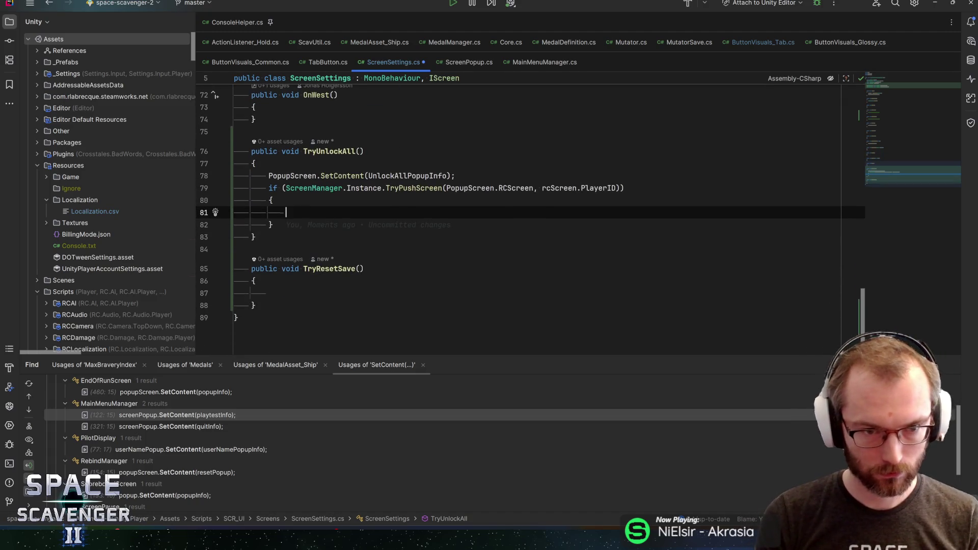
mouse_move(274, 225)
left_mouse_down()
mouse_move(234, 189)
mouse_move(208, 189)
left_mouse_up()
key("ctrl+c")
left_click(270, 293)
key("ctrl+v")
double_click(407, 288)
type("resetsav")
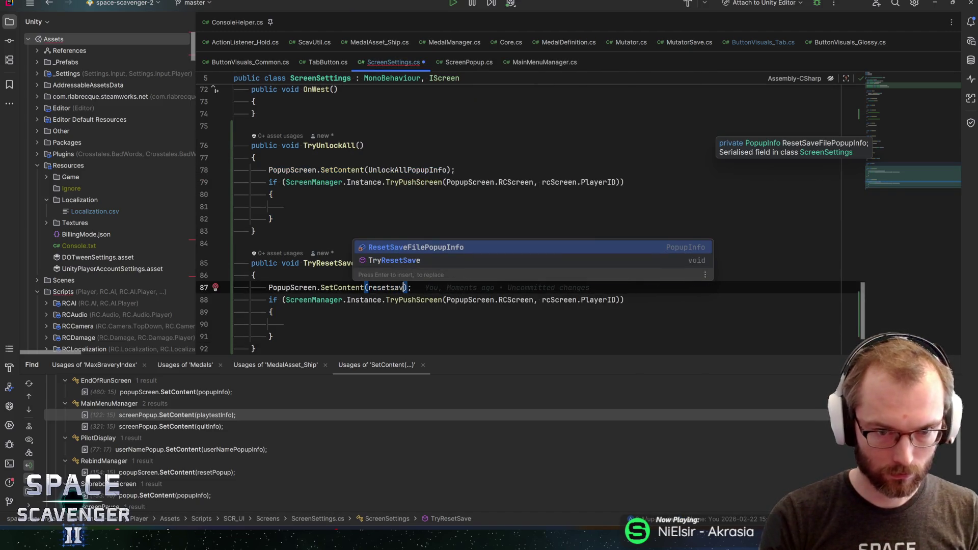
key("Return")
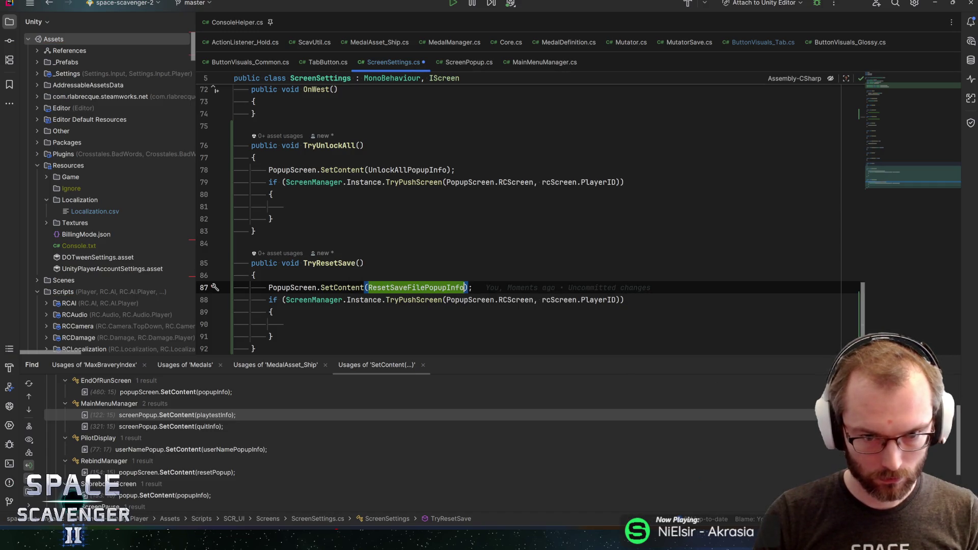
key("Down")
key("End")
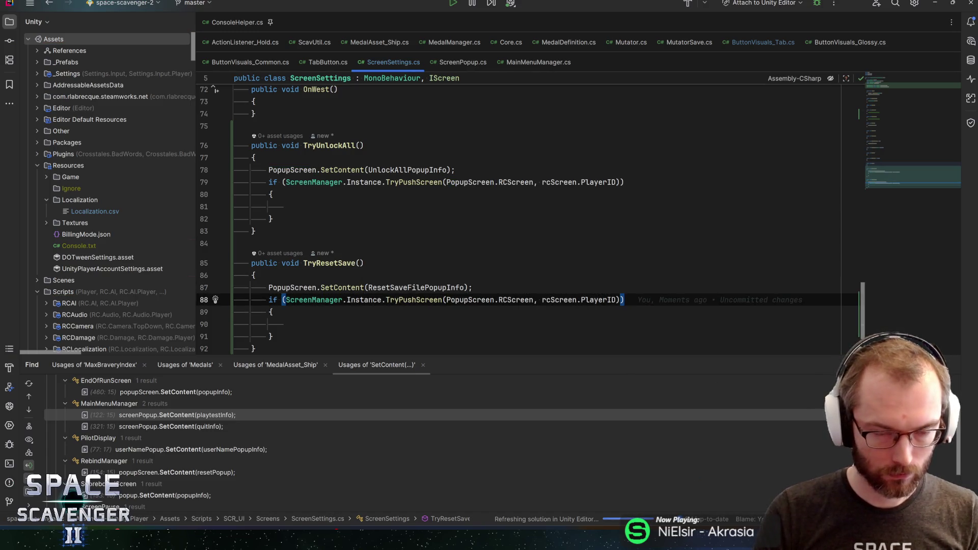
- Turn TryUnlockAll's if into a plain TryPushScreen call
double_click(163, 428)
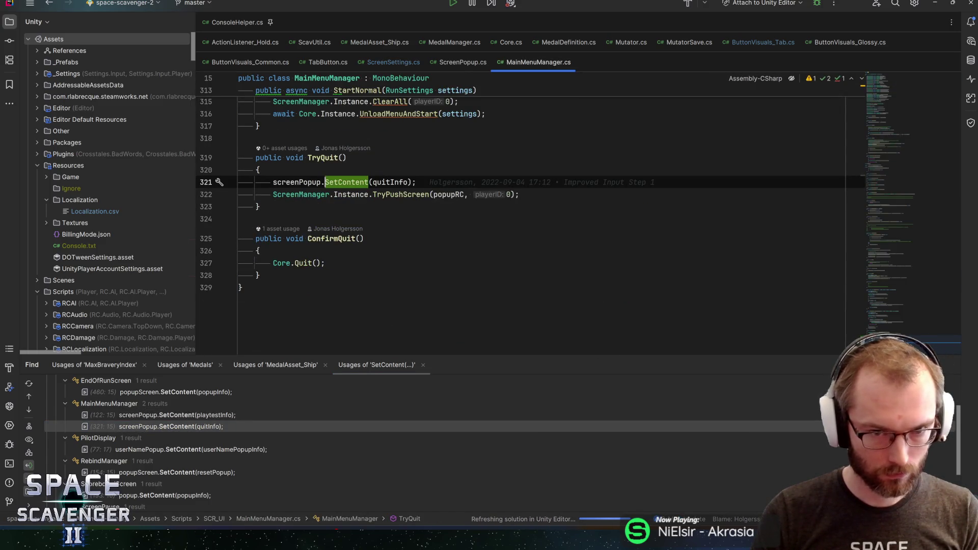
key("ctrl+alt+Left")
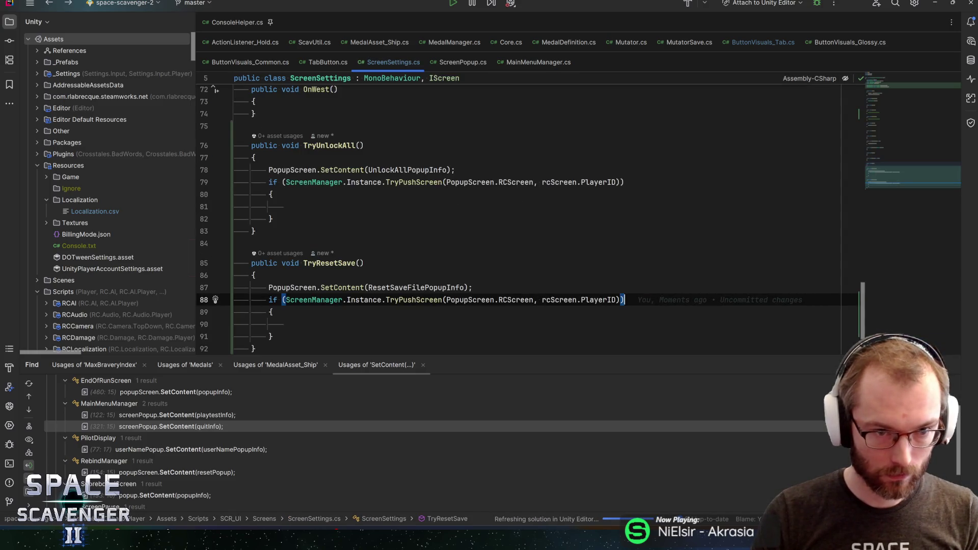
left_click(306, 182)
key("ctrl+w")
key("ctrl+w")
key("ctrl+x")
key("Up")
key("End")
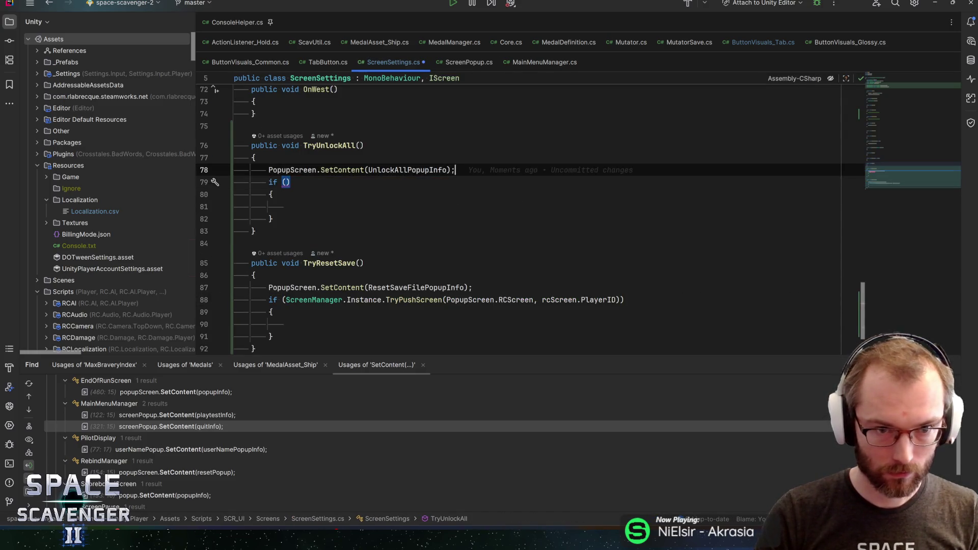
key("Down")
key("Home")
key("shift+End")
key("ctrl+v")
key("Down")
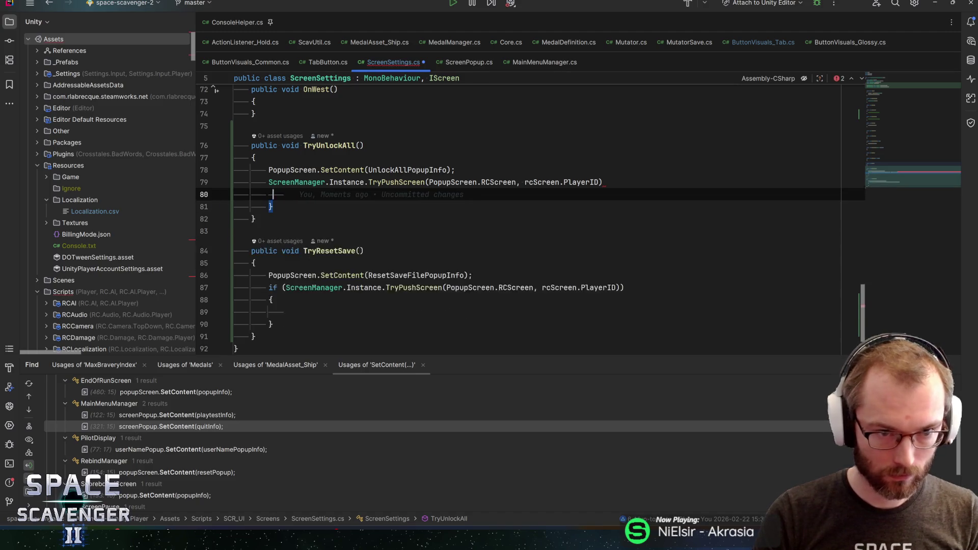
- Remove the empty brace blocks and make TryResetSave call TryPushScreen directly as well
key("ctrl+y")
key("ctrl+y")
key("ctrl+y")
key("Down")
key("Down")
key("Down")
key("ctrl+w")
key("ctrl+v")
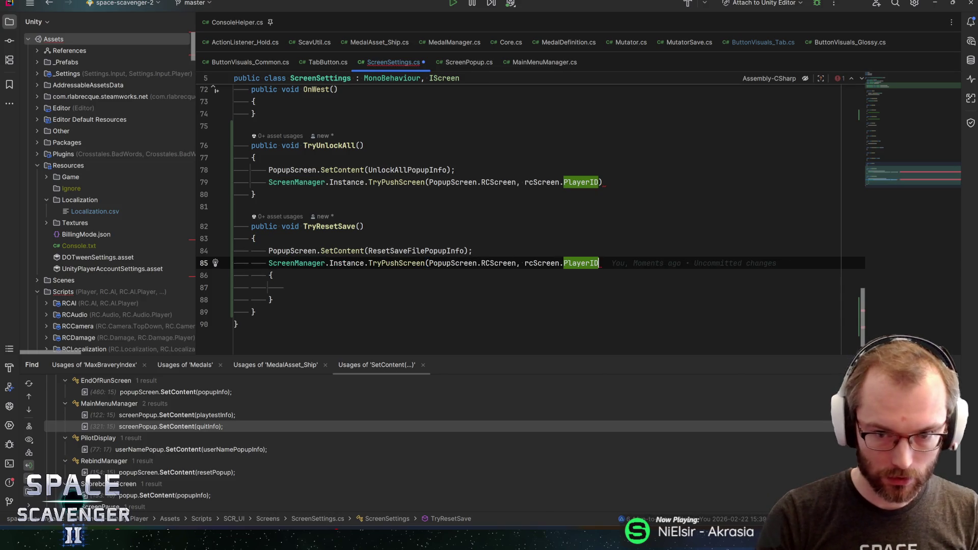
key("Up")
key("Up")
key("Up")
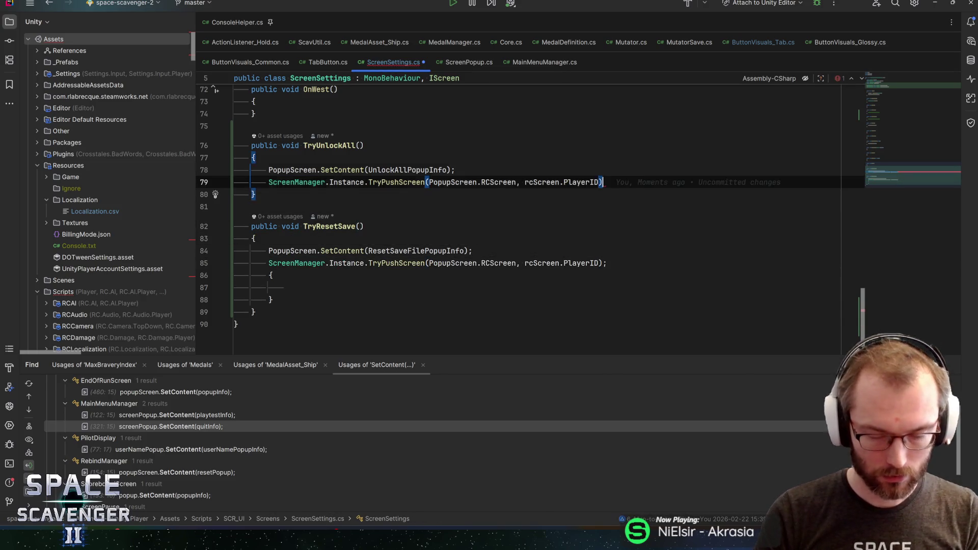
type(";")
key("Down")
key("Down")
key("Down")
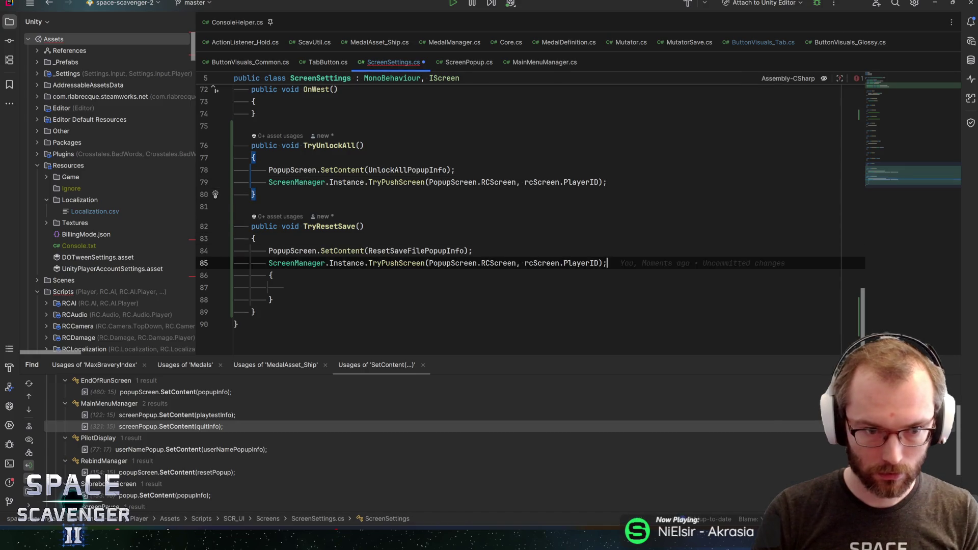
key("ctrl+y")
key("ctrl+y")
key("ctrl+y")
key("Up")
- Save ScreenSettings.cs and add empty UnlockAll() and ResetSave() methods
key("ctrl+s")
key("ctrl+v")
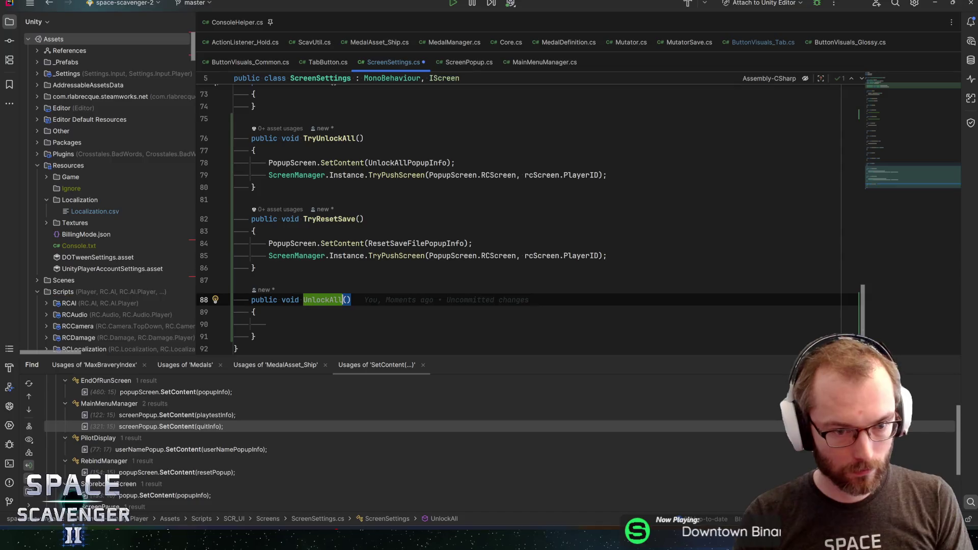
type("Really")
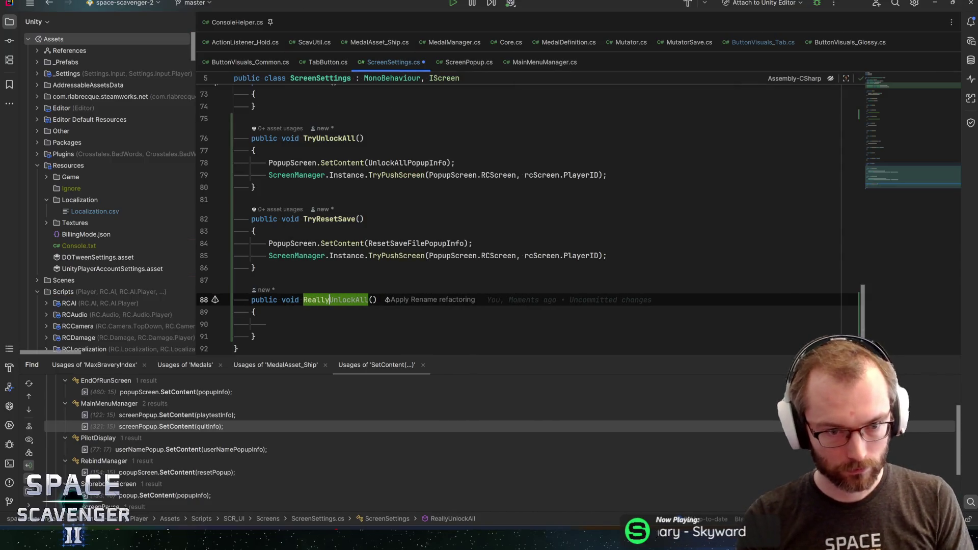
key("ctrl+BackSpace")
key("shift+Down")
key("shift+Down")
key("shift+Down")
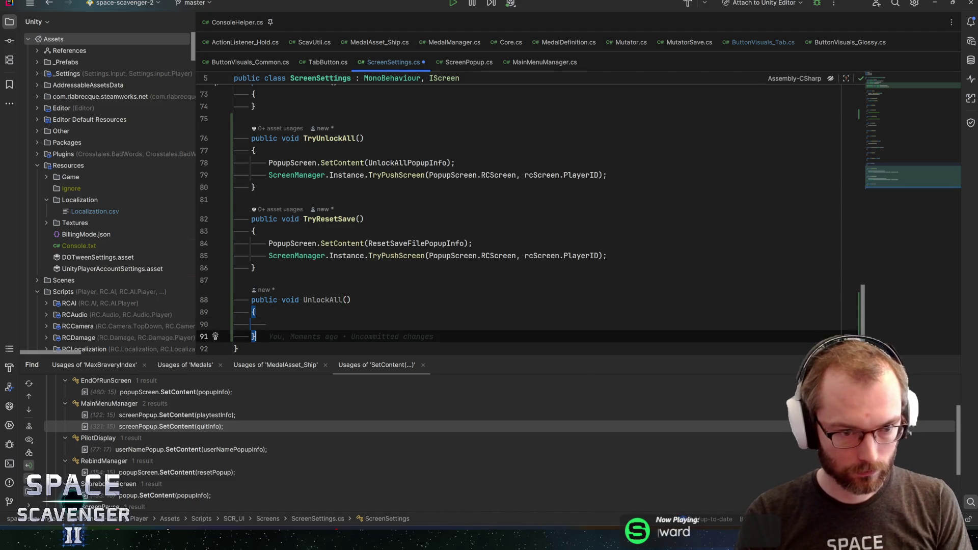
key("ctrl+c")
key("Right")
key("Return")
key("Return")
key("ctrl+v")
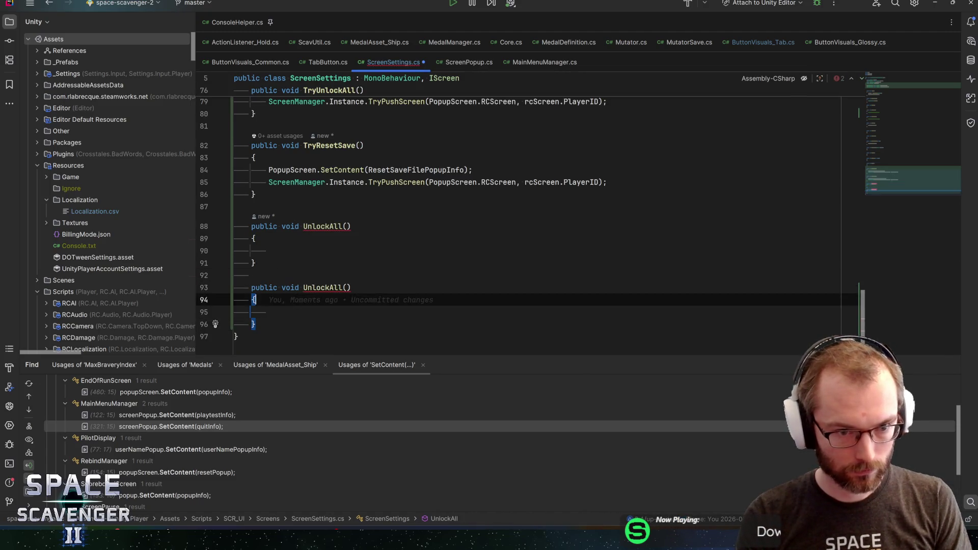
key("ctrl+Right")
key("ctrl+Right")
key("ctrl+Right")
key("ctrl+shift+Left")
type("ResetS")
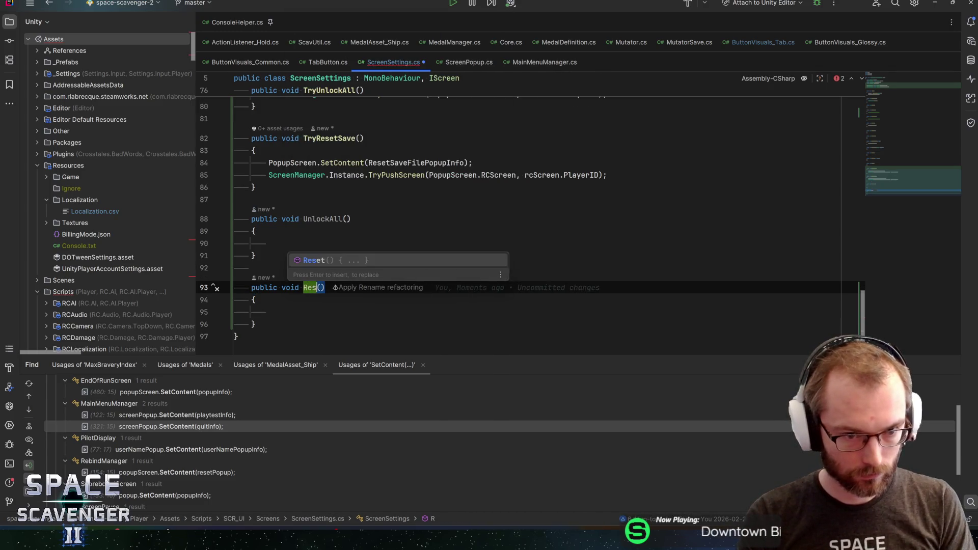
type("ave")
key("Down")
key("Down")
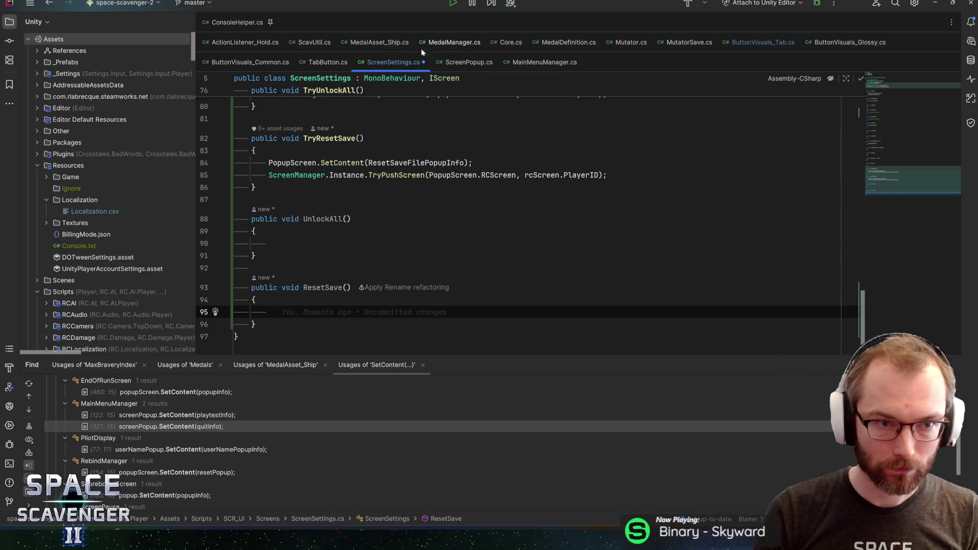
- Paste ConsoleHelper's UnlockAll body into UnlockAll and import the missing namespaces with Alt+Enter
left_click(243, 21)
scroll(509, 214, "down", 5)
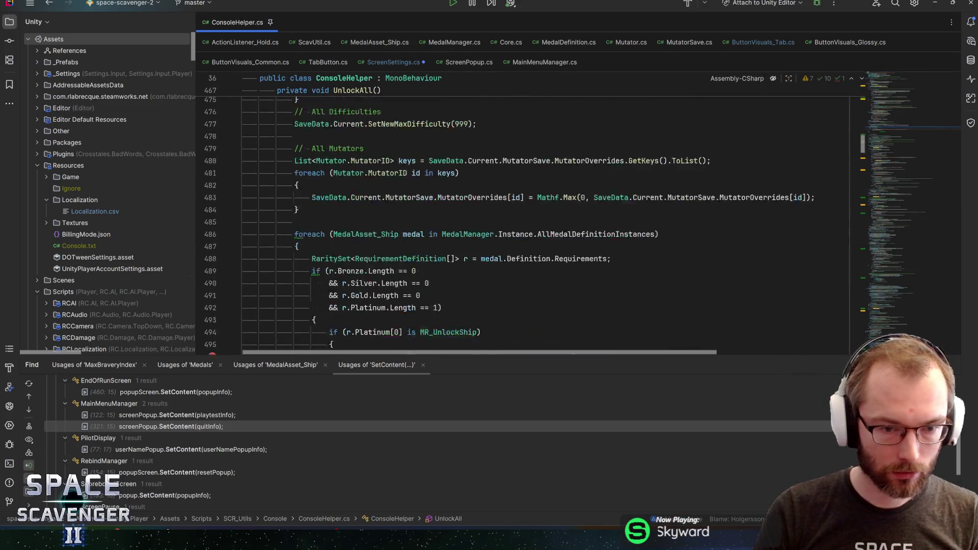
scroll(510, 214, "down", 2)
left_click(297, 187)
scroll(509, 214, "up", 6)
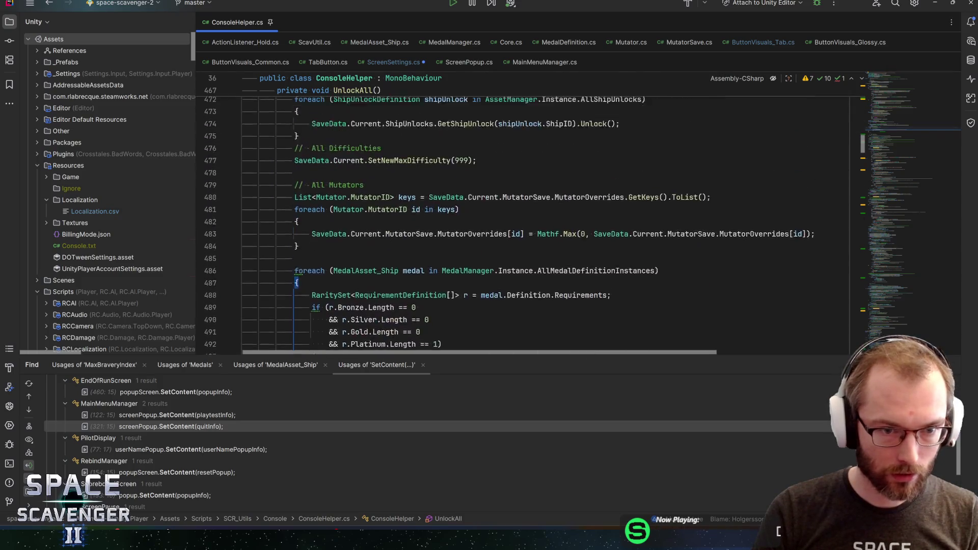
scroll(509, 214, "up", 1)
key("ctrl+w")
key("ctrl+w")
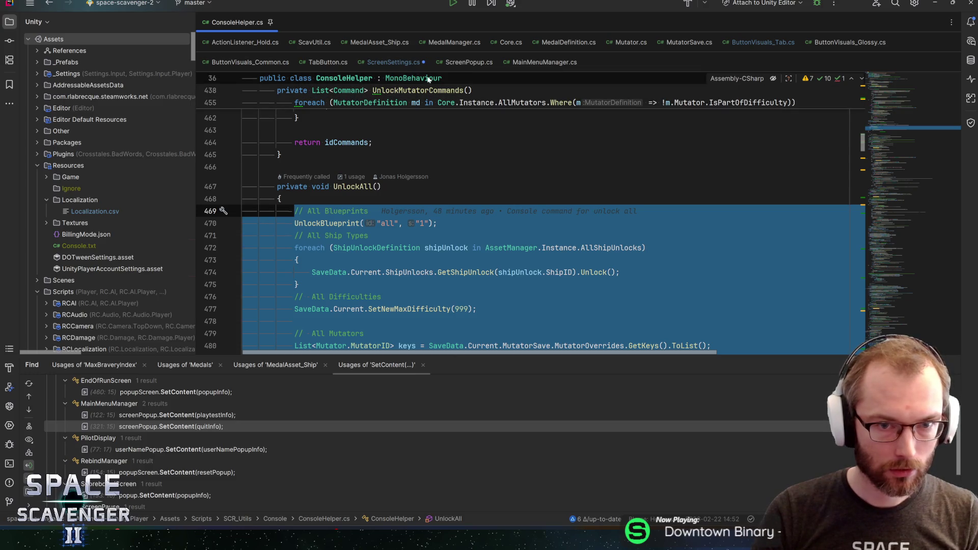
left_click(389, 61)
left_click(268, 243)
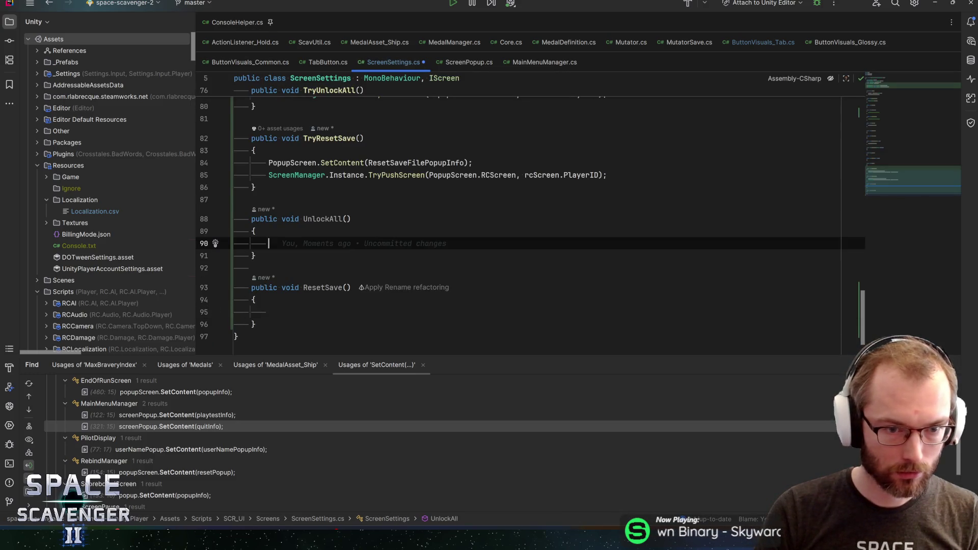
key("ctrl+v")
scroll(282, 280, "up", 2)
left_click(282, 280)
key("alt+Return")
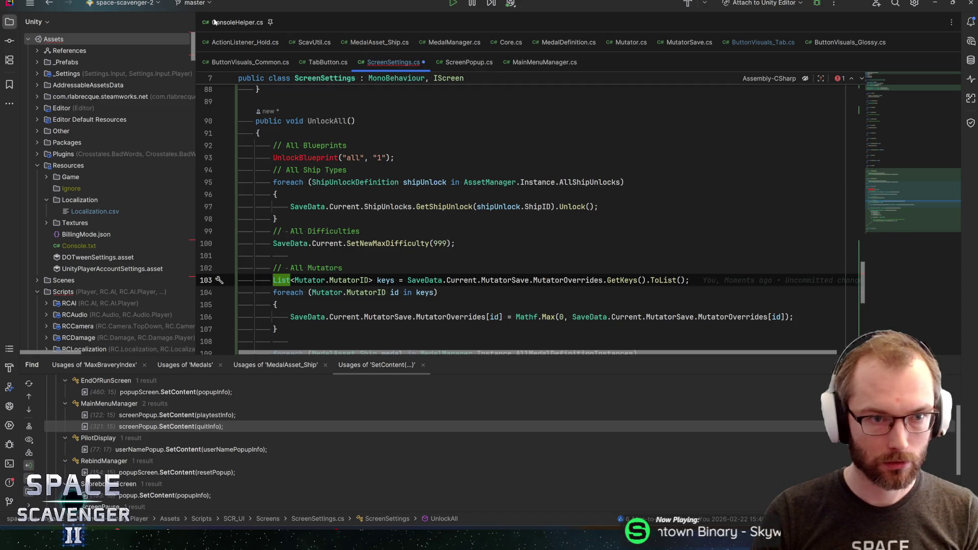
- Copy the foreach loop that unlocks every blueprint from ConsoleHelper's UnlockBlueprint
left_click(214, 22)
key("ctrl+b")
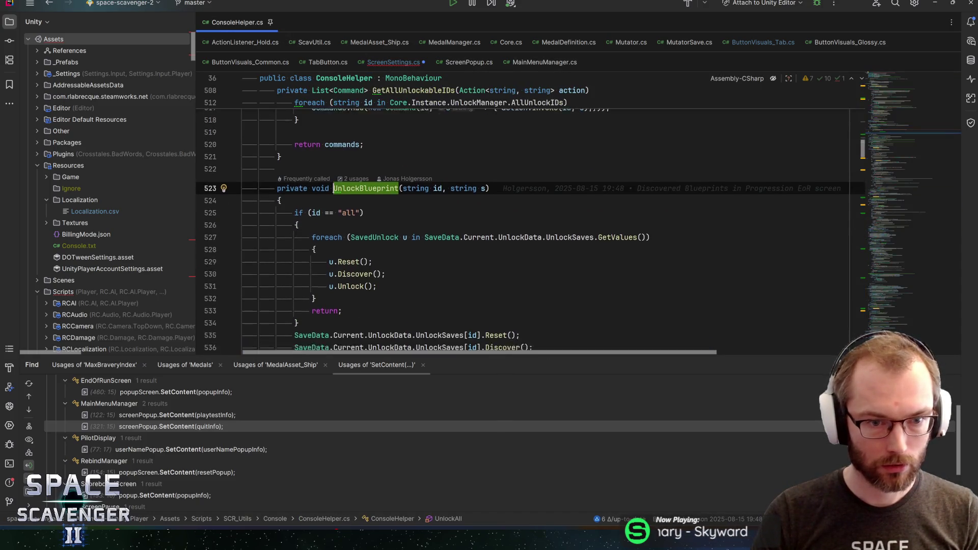
scroll(530, 224, "down", 5)
scroll(530, 225, "up", 4)
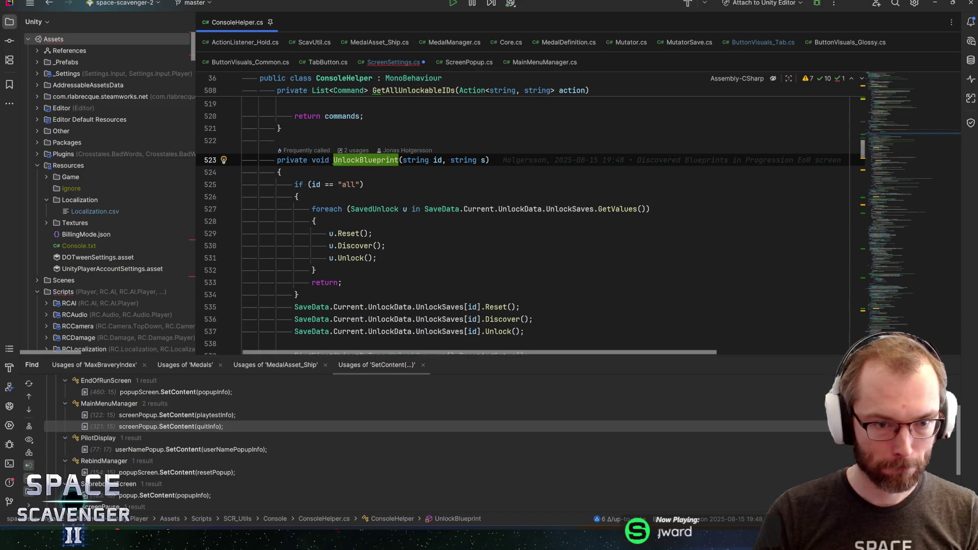
left_click(312, 209)
key("shift+Down")
key("shift+Down")
key("shift+Down")
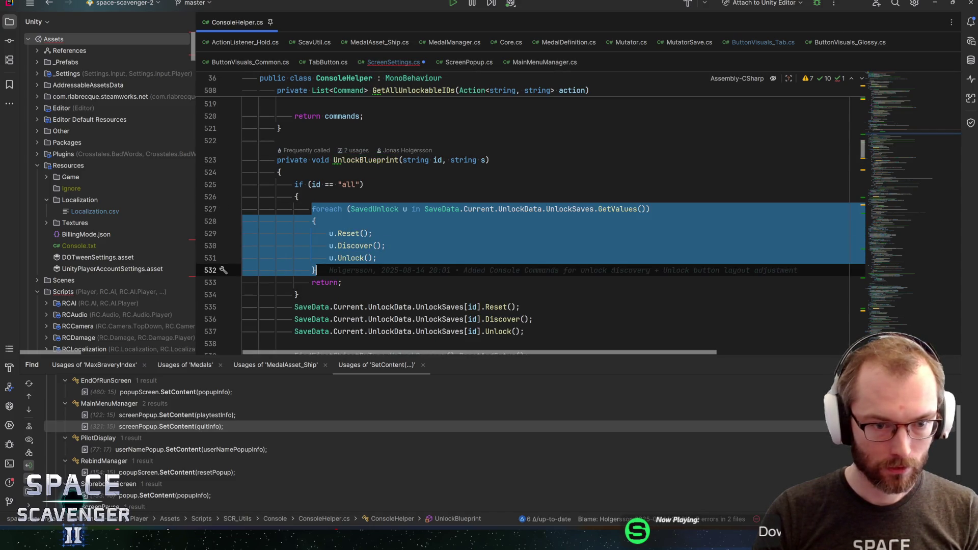
scroll(529, 224, "down", 2)
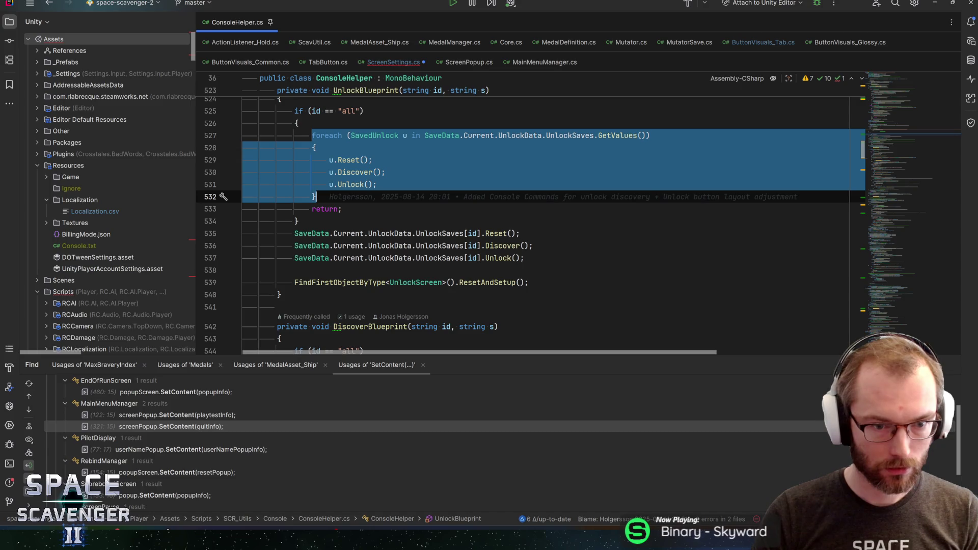
mouse_move(524, 258)
left_mouse_down()
mouse_move(306, 204)
mouse_move(208, 167)
left_mouse_up()
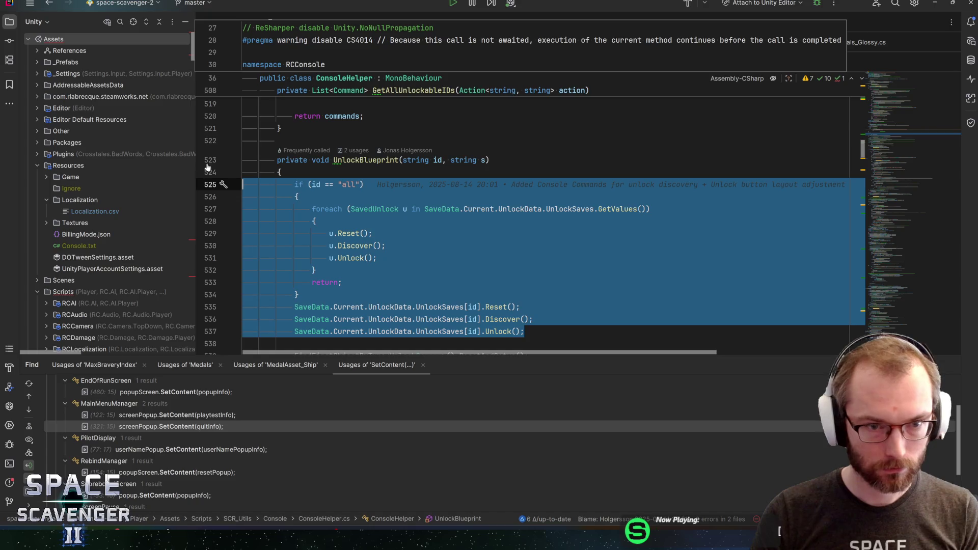
key("ctrl+Tab")
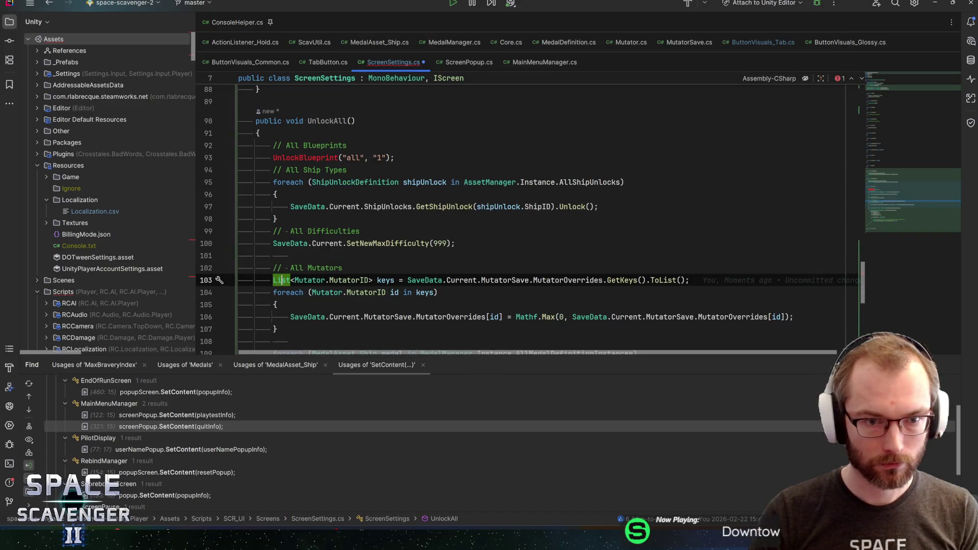
- Replace the UnlockBlueprint call with the copied loop and delete the single-id unlock lines
key("Up")
key("Up")
key("Up")
key("shift+Home")
key("ctrl+v")
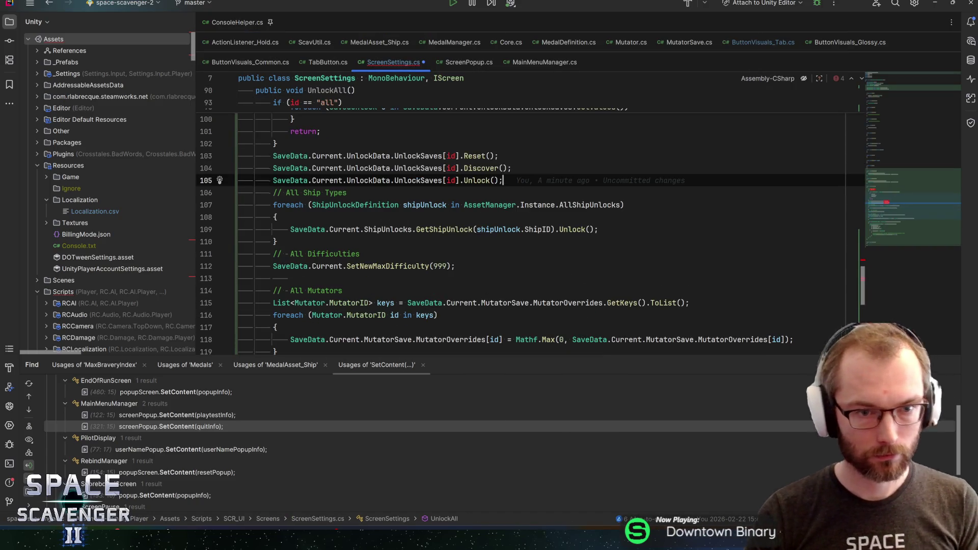
scroll(509, 229, "up", 4)
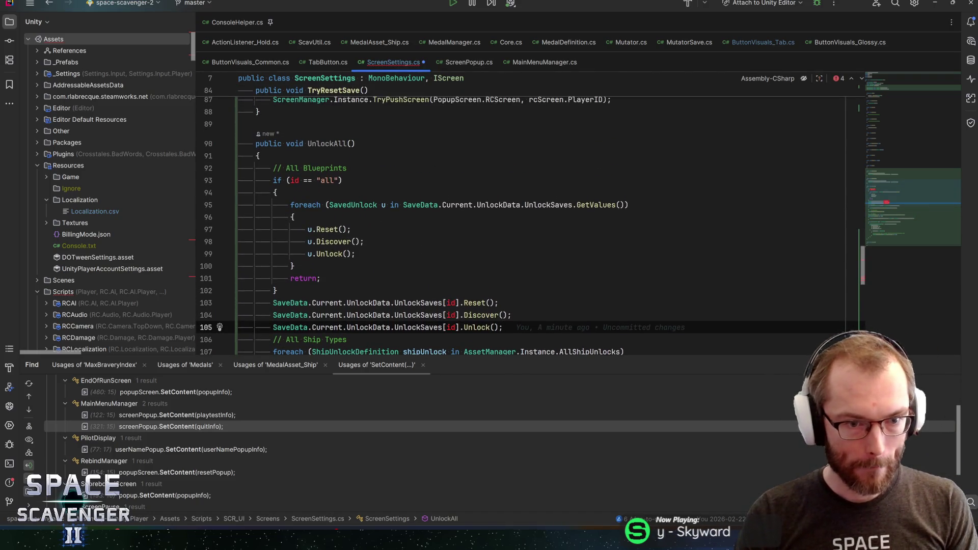
key("Up")
key("Up")
key("Up")
key("Down")
key("Down")
key("Down")
key("shift+Up")
key("shift+Home")
key("shift+Home")
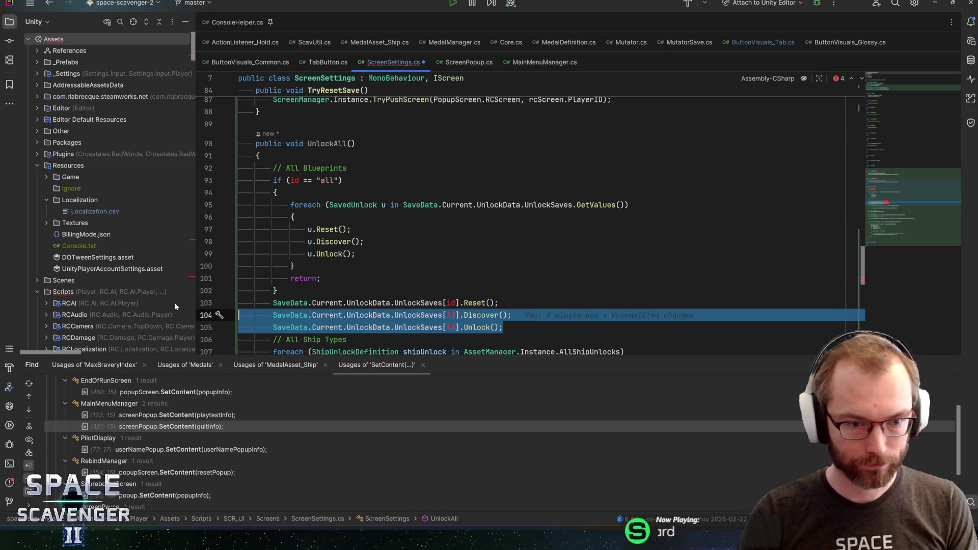
key("shift+Up")
key("BackSpace")
key("BackSpace")
- Drop the early return, move the blueprint loop above if (id == "all"), and delete that empty check
mouse_move(290, 205)
left_mouse_down()
mouse_move(355, 254)
mouse_move(321, 278)
left_mouse_up()
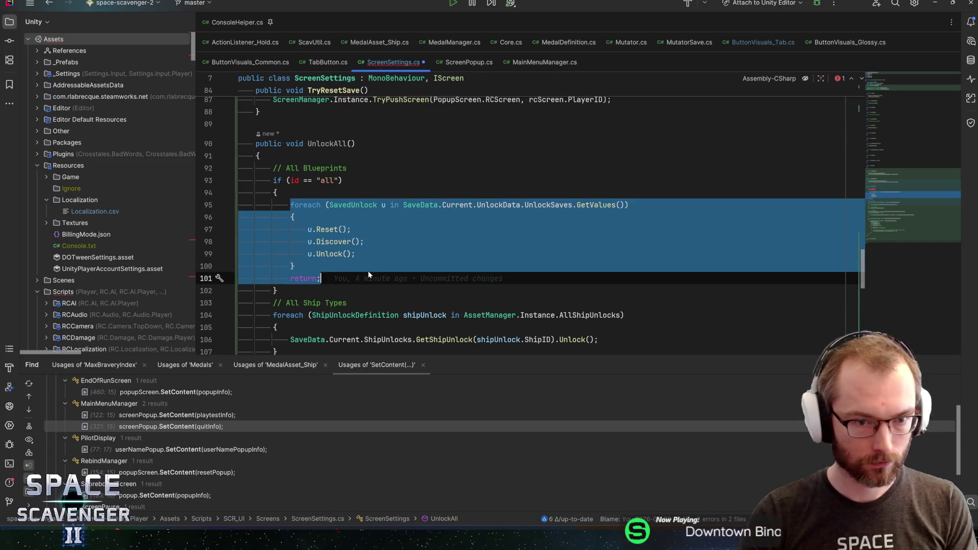
key("Escape")
key("shift+Home")
key("shift+Home")
key("BackSpace")
key("BackSpace")
key("shift+Up")
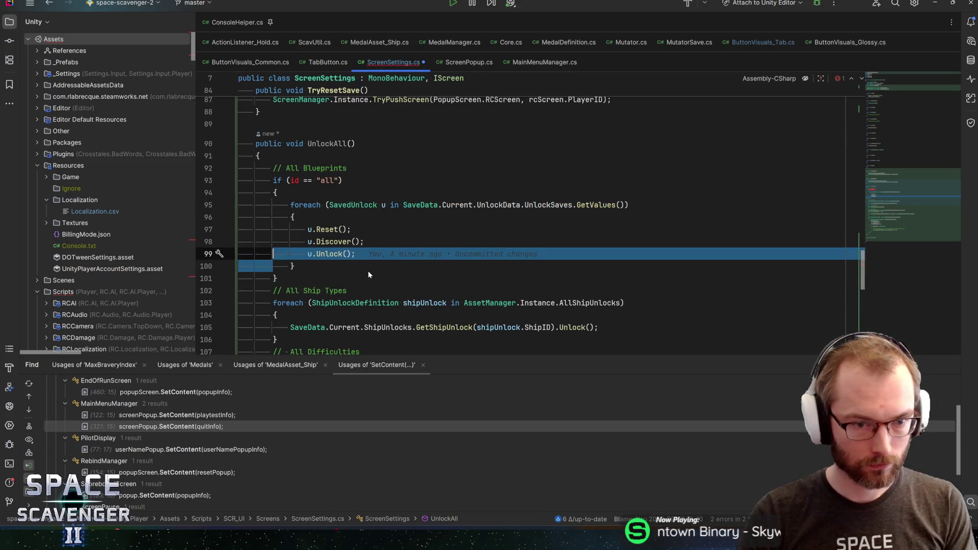
key("shift+Up")
key("shift+Up")
key("shift+Up")
key("ctrl+shift+Up")
key("Escape")
key("Home")
key("Home")
key("shift+Down")
key("shift+Down")
key("shift+End")
key("BackSpace")
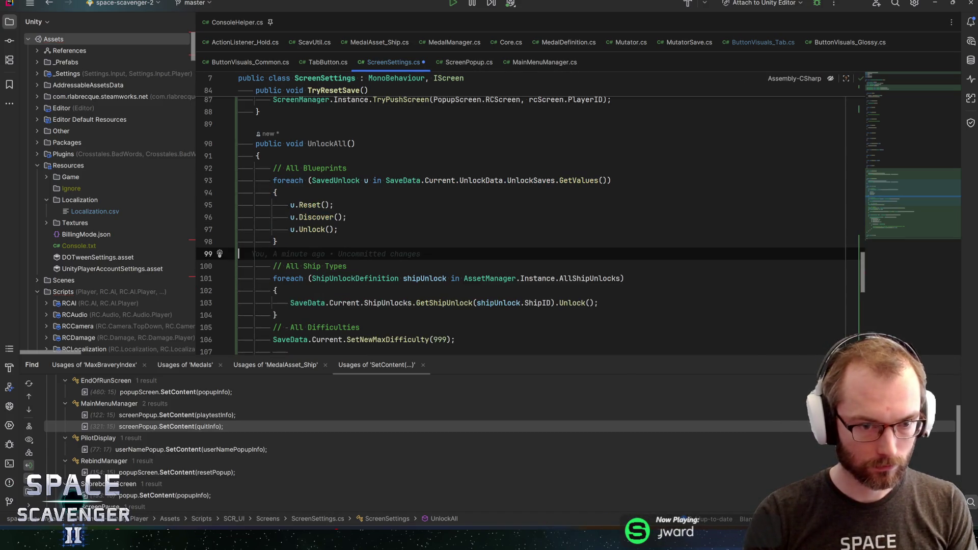
- Add a blank line after the ship-type loop and save ScreenSettings.cs
key("Down")
key("Down")
key("Down")
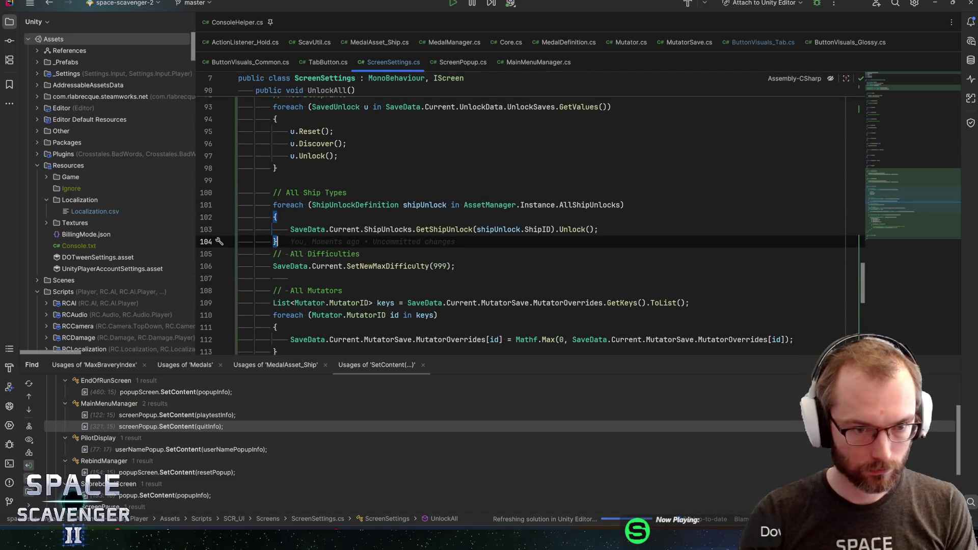
key("End")
key("Return")
key("ctrl+s")
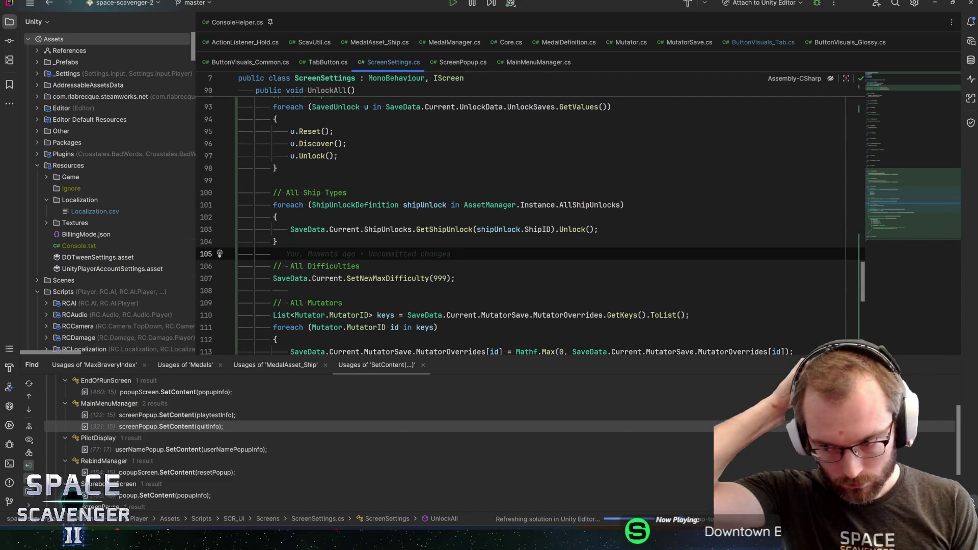
key("Up")
key("Up")
key("Up")
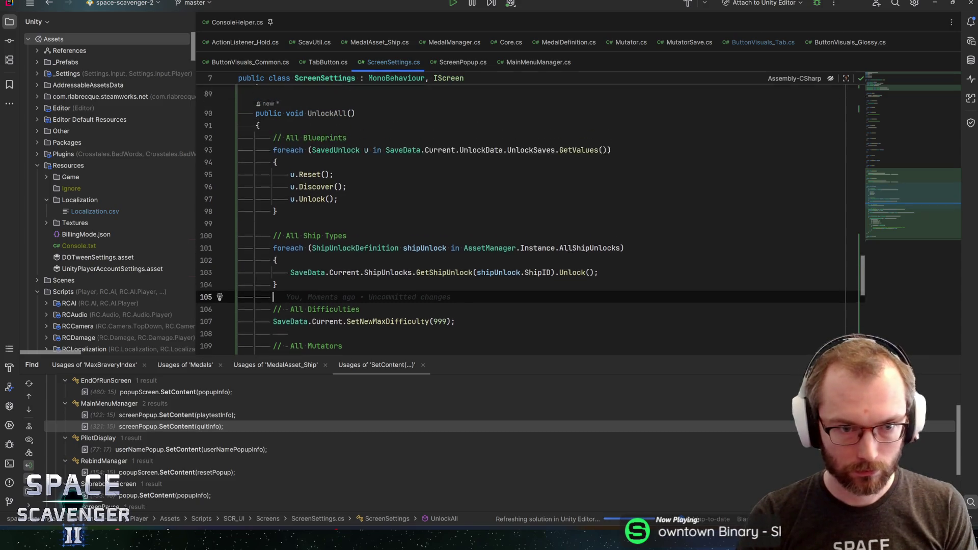
key("End")
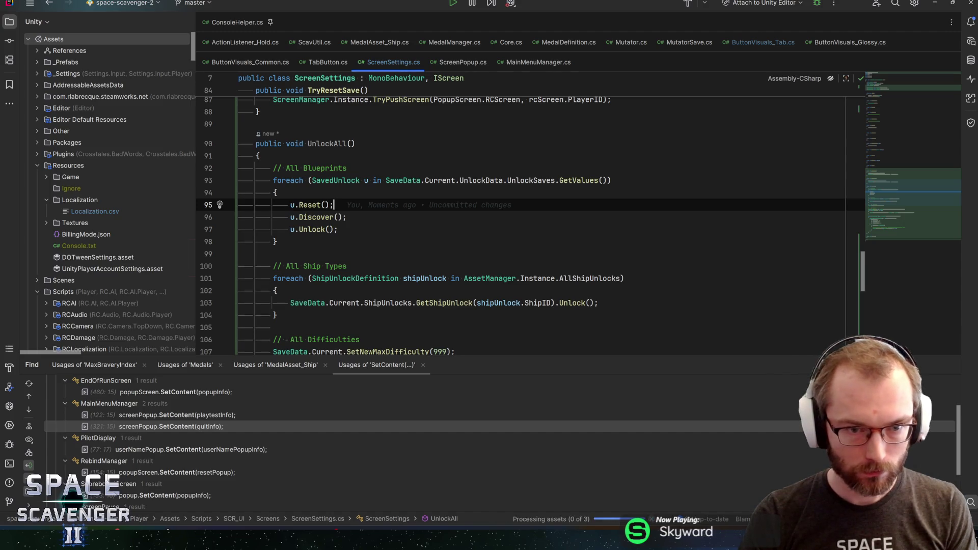
key("Down")
key("Down")
key("Down")
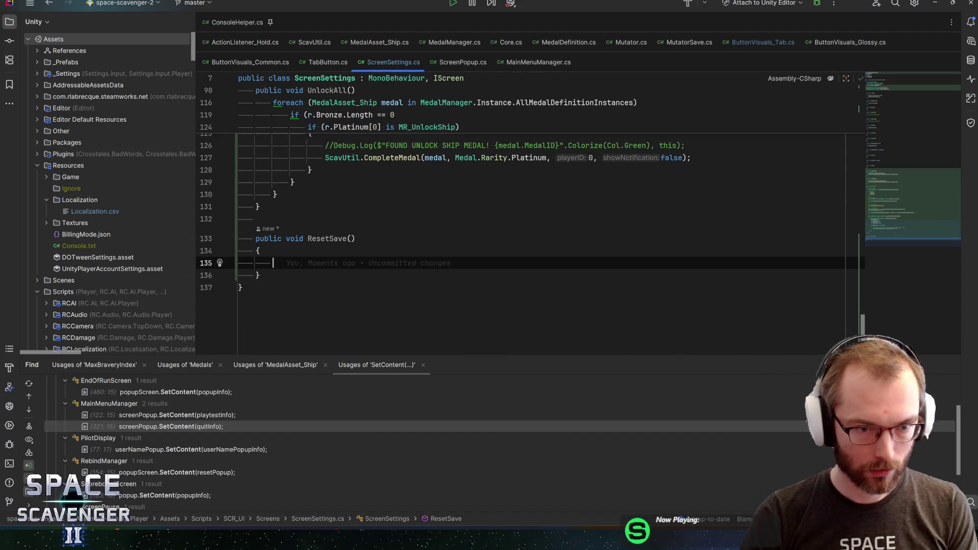
- Declare a language variable of explicit type Setting, read from Setting.Language
type("Language")
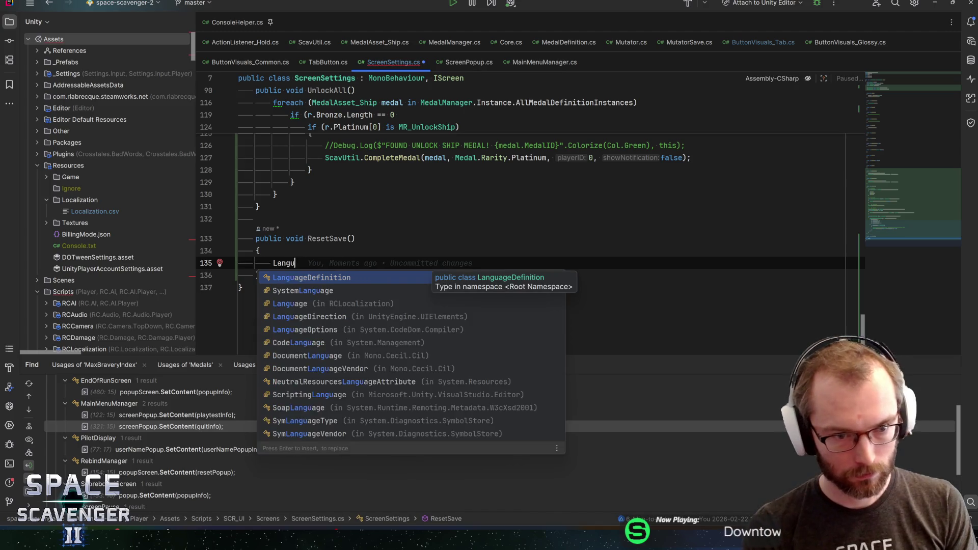
key("Return")
type("l")
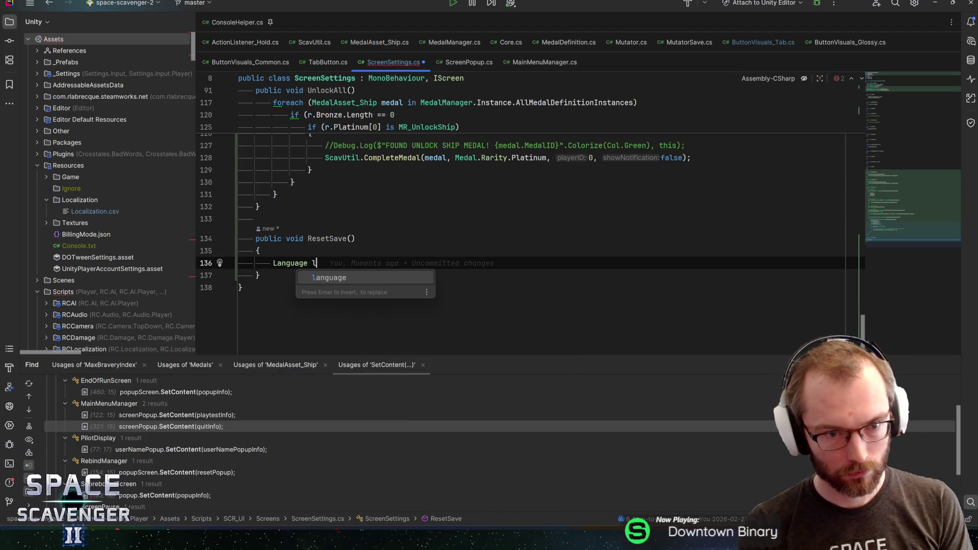
type("anguage")
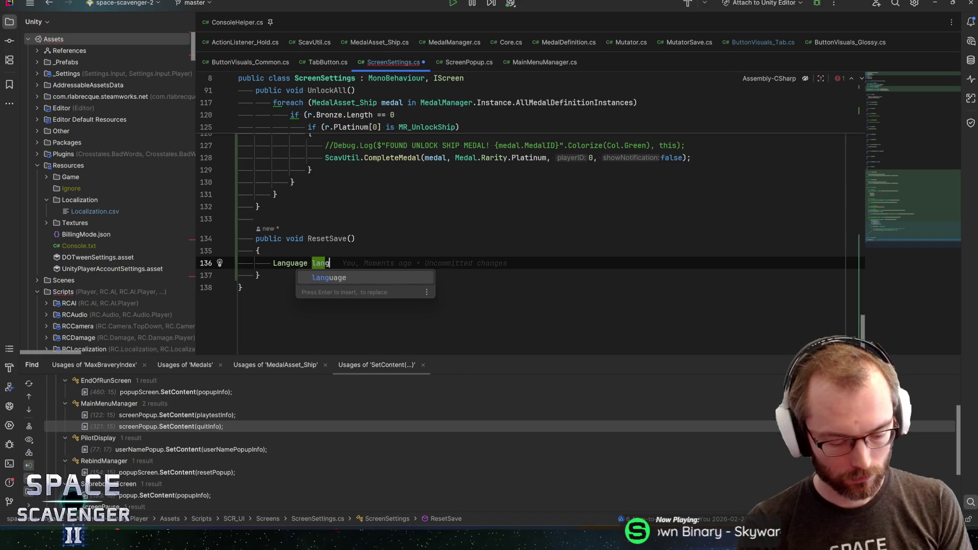
type(" = ")
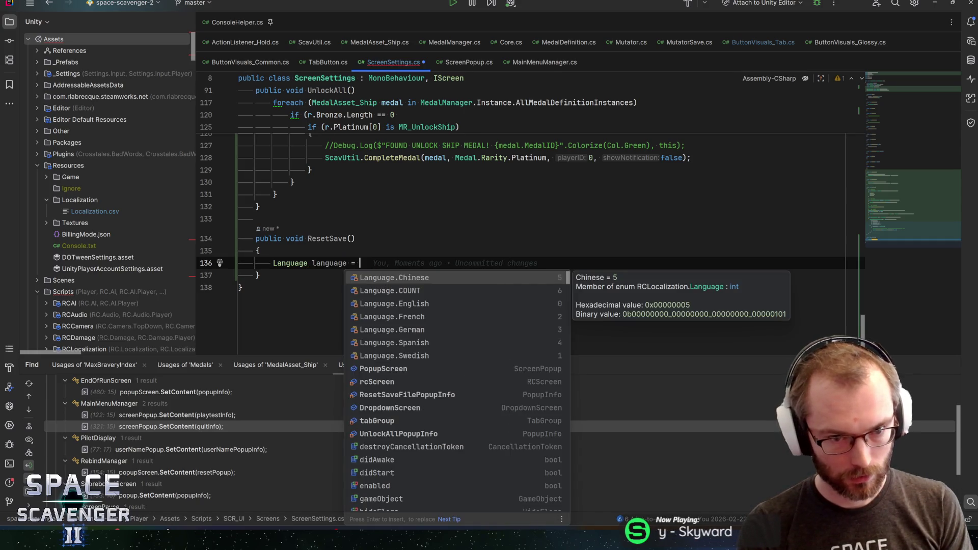
type("Setting.")
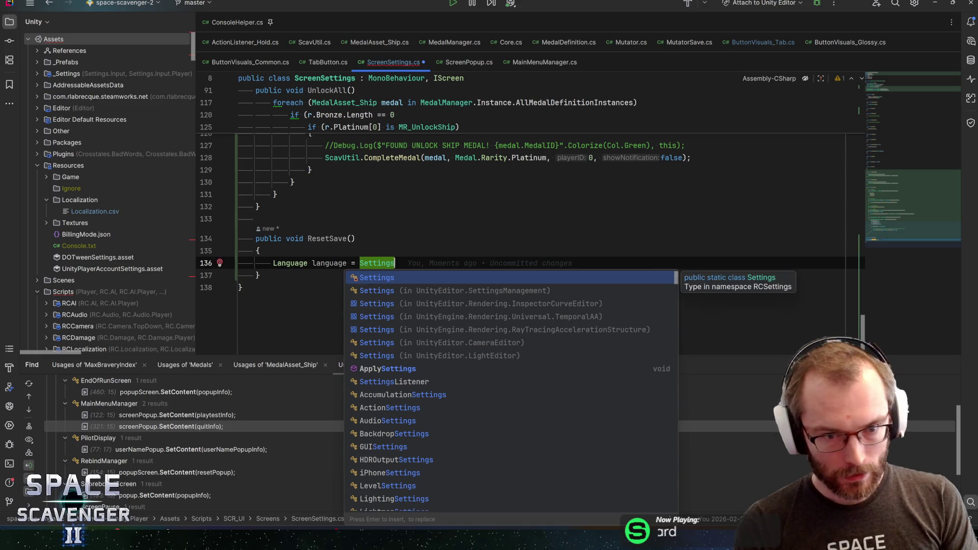
type("lan")
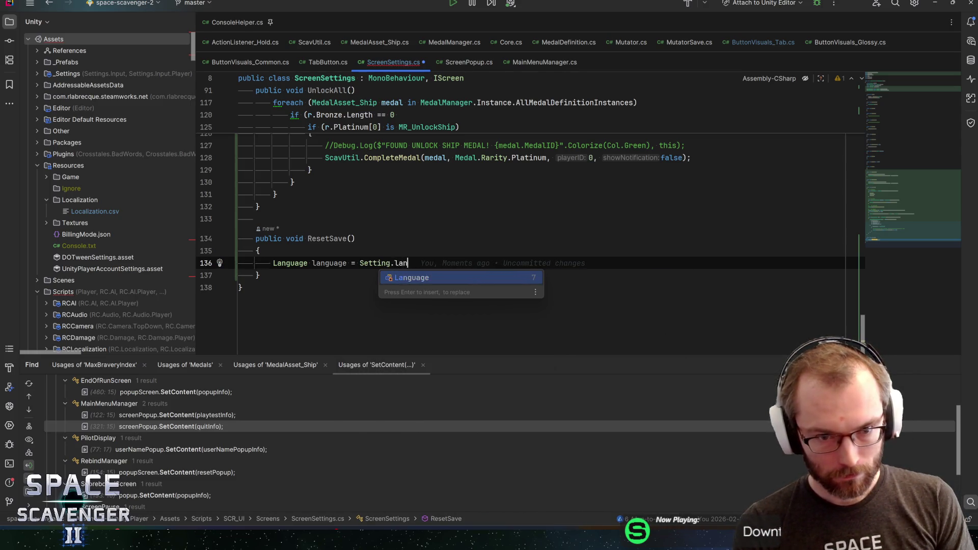
key("Return")
type(";")
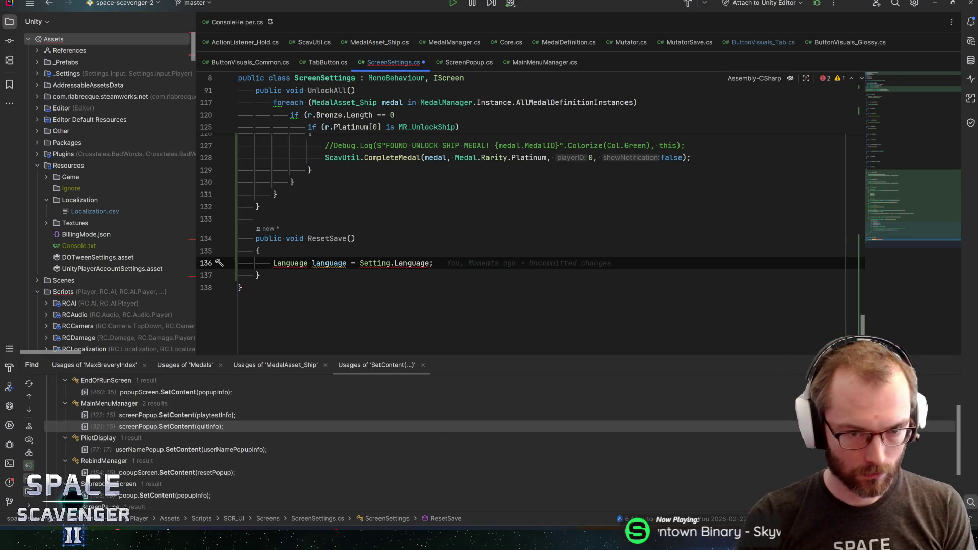
key("alt+Return")
key("Return")
key("alt+Return")
key("Return")
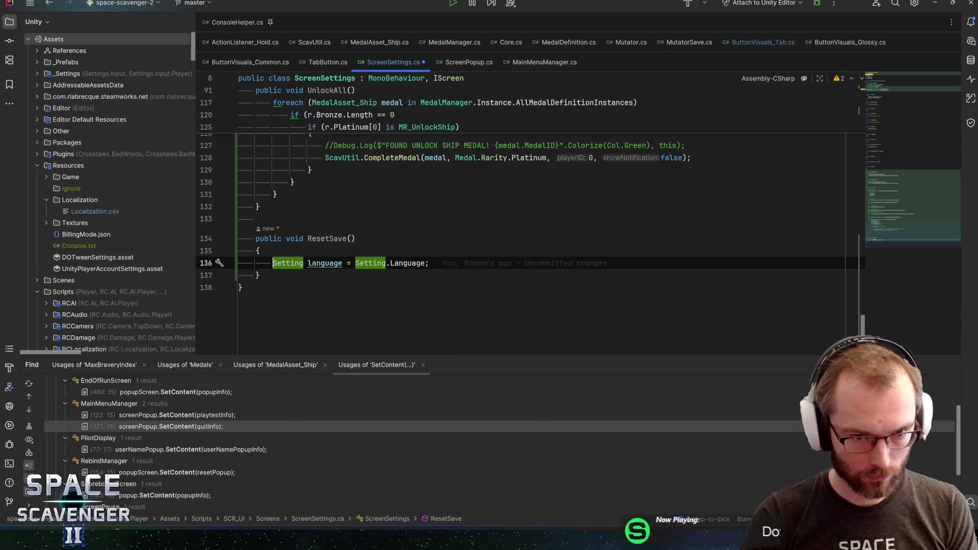
- Add a SaveData.Current = new SaveData() line below the language declaration
left_click(322, 262)
key("Return")
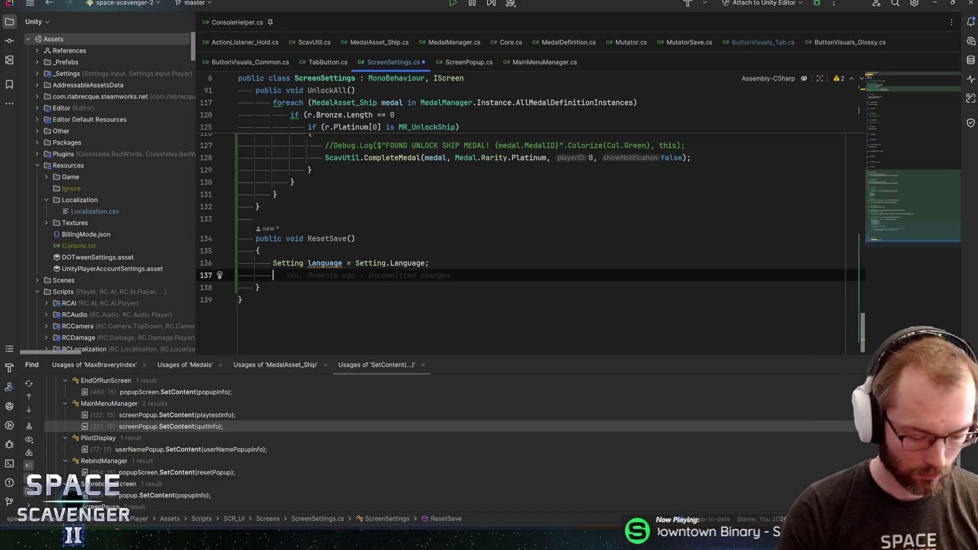
type("SaveD")
key("Return")
type(".Current")
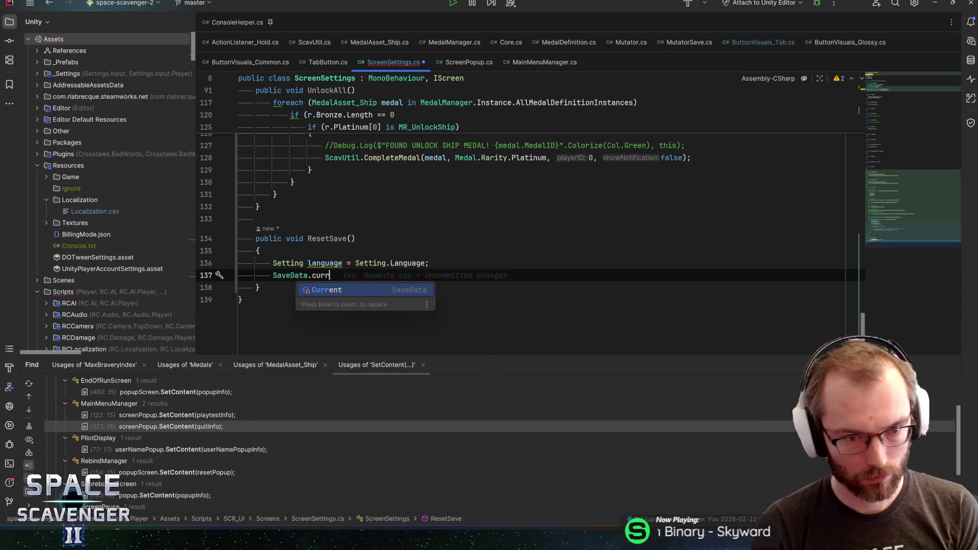
key("Escape")
type("= new")
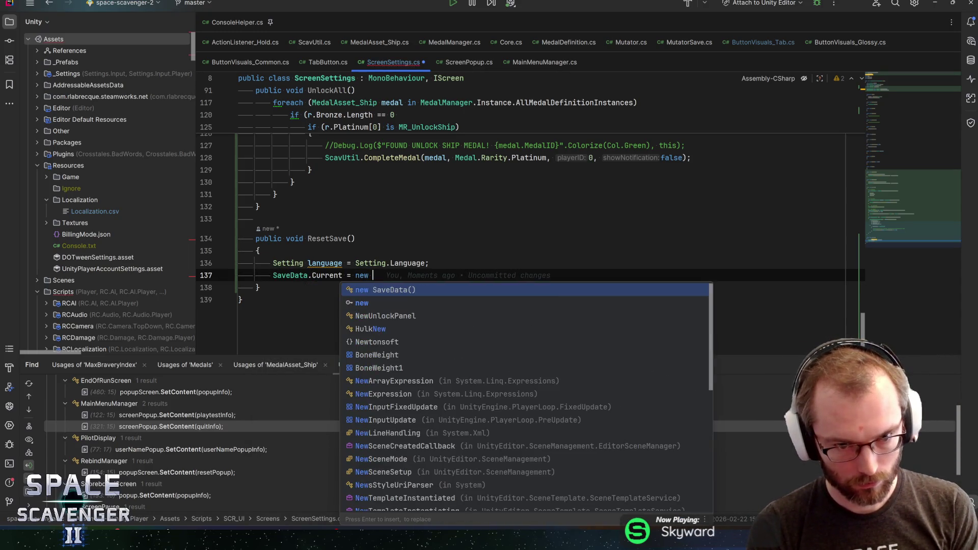
key("Return")
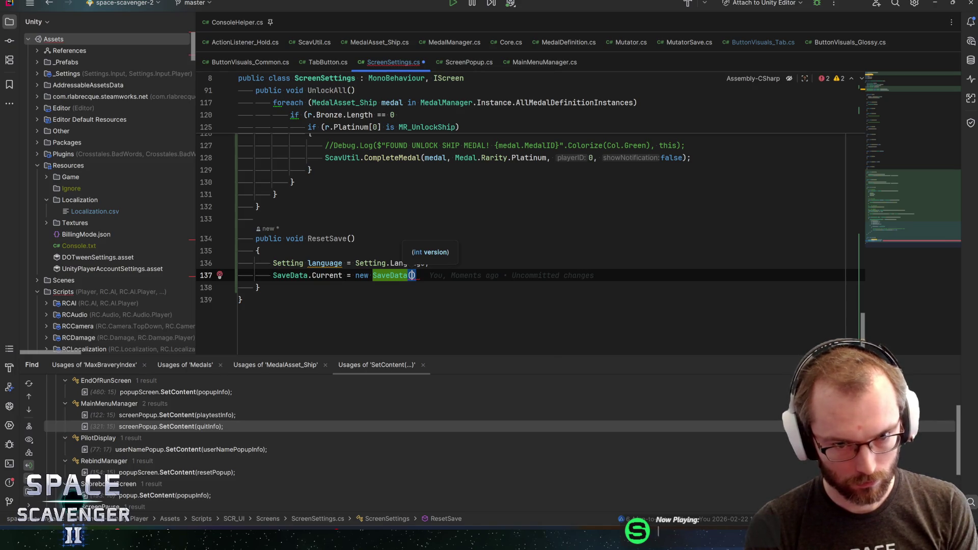
- Pass SaveLoad.SAVE_VERSION as the new SaveData constructor argument
type("Save")
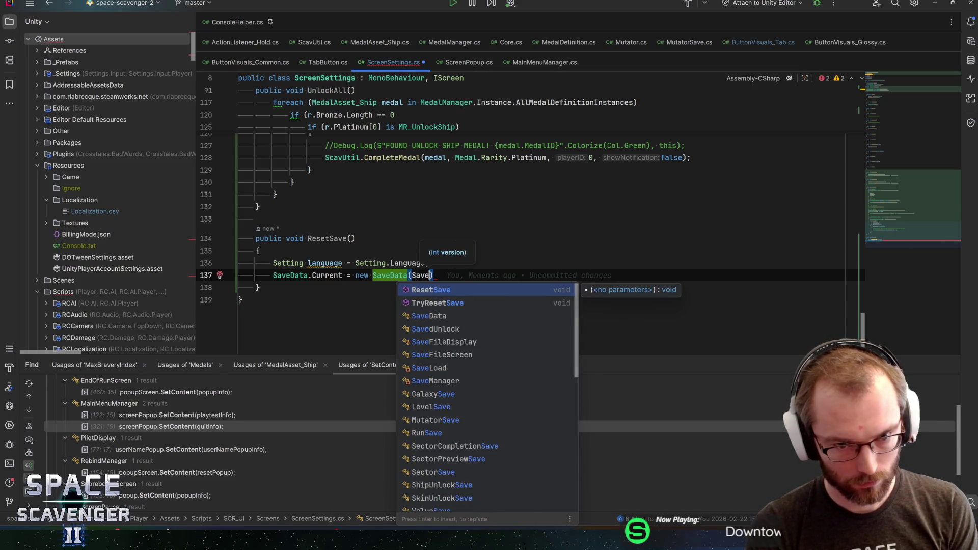
key("ctrl+BackSpace")
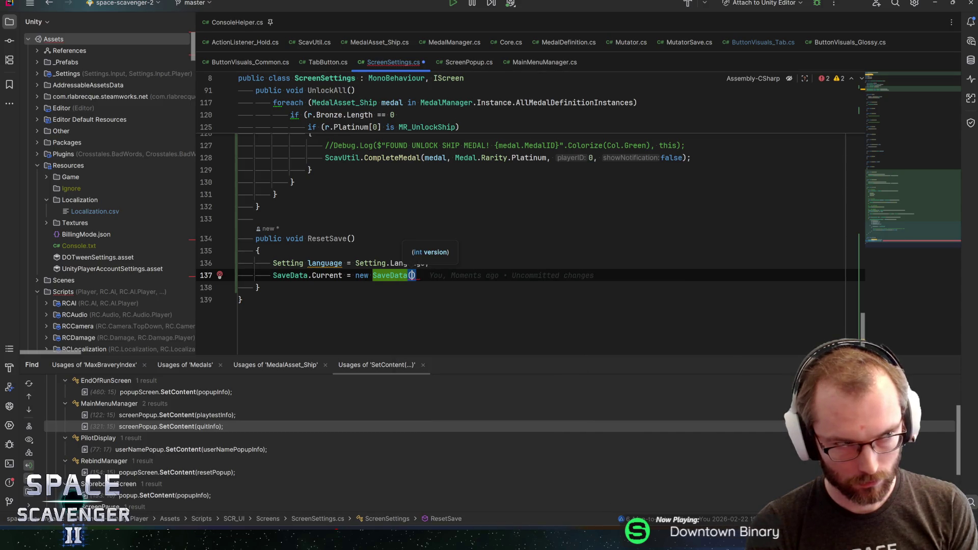
type("Core")
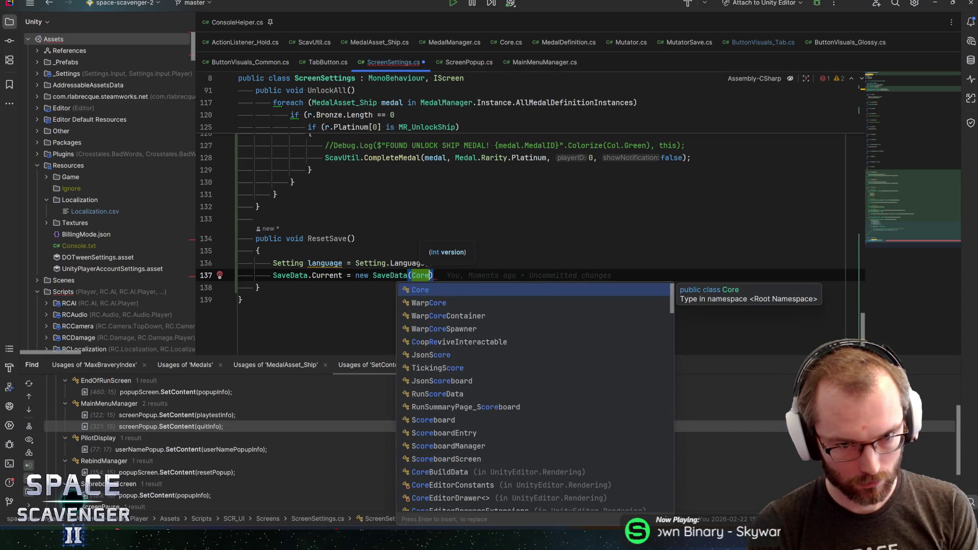
key("ctrl+BackSpace")
type("ScavUtil.s")
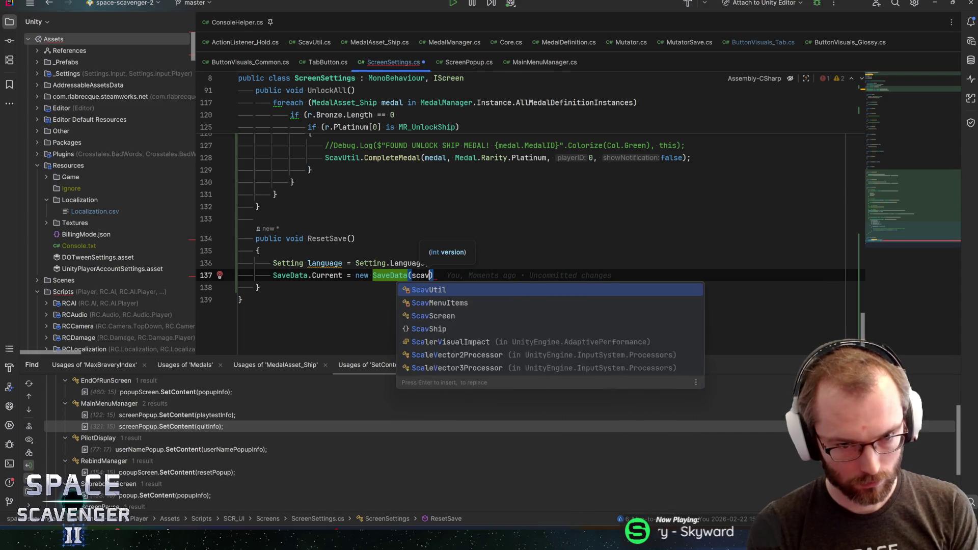
type("av")
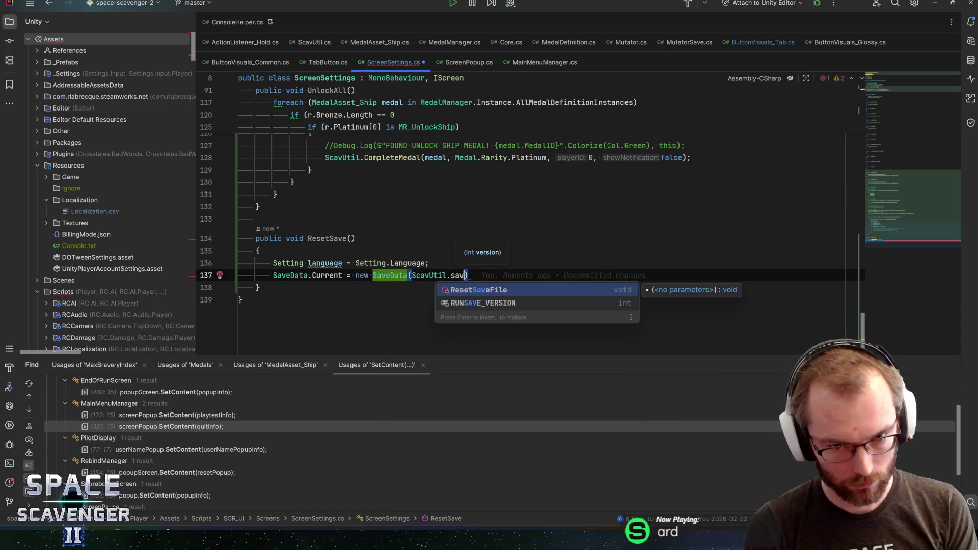
key("Down")
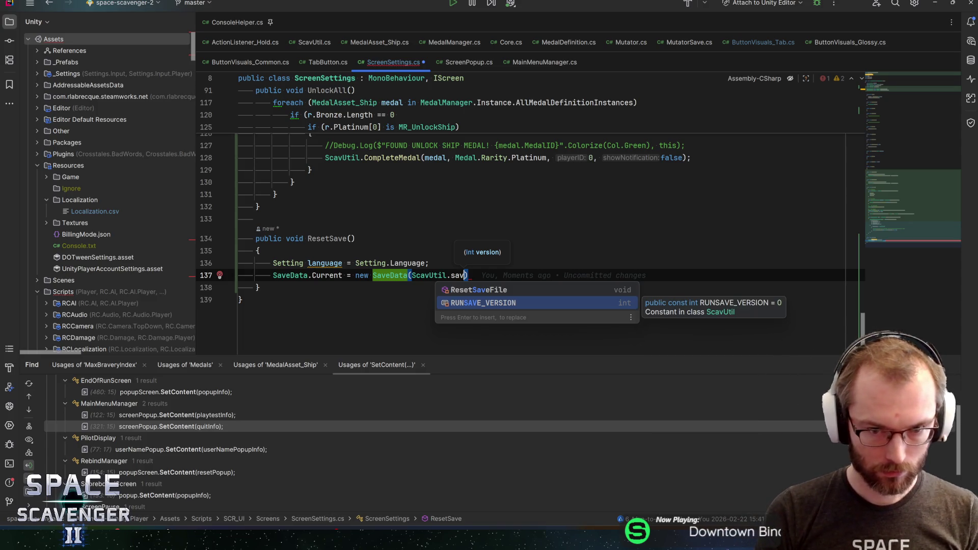
key("ctrl+BackSpace")
key("ctrl+BackSpace")
key("ctrl+BackSpace")
type("Util")
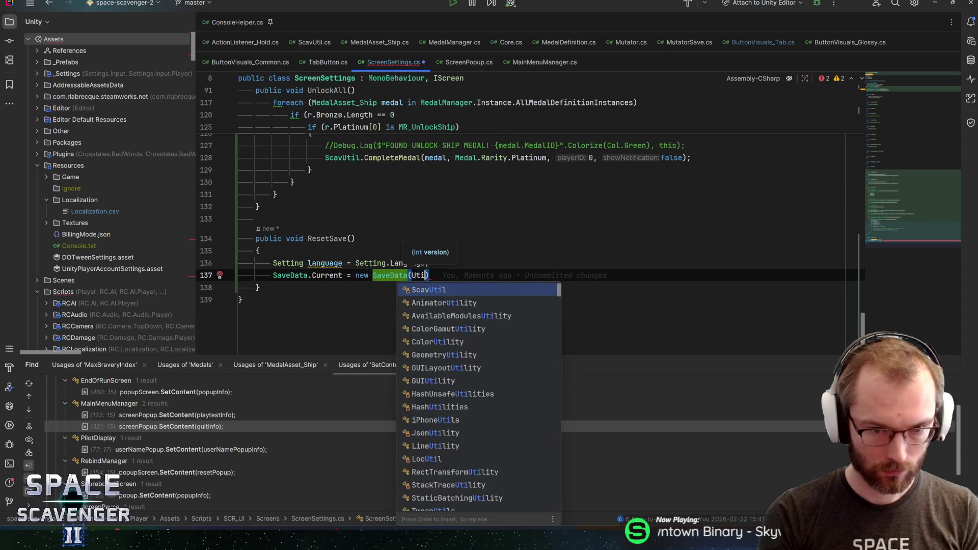
key("Return")
type("aveL")
key("Return")
type(".SAV")
key("Return")
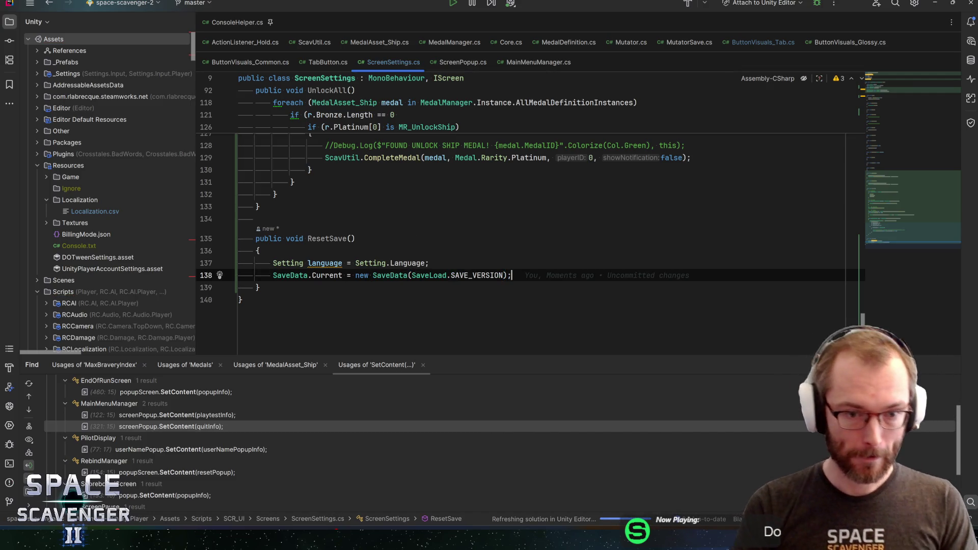
- Start a SaveData.Current.sett line after the fresh save data
mouse_move(479, 276)
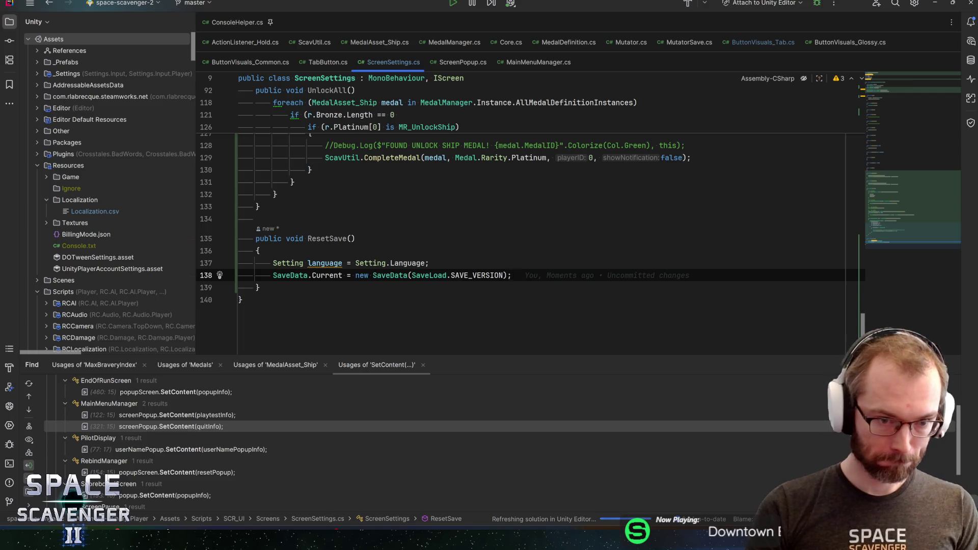
key("Return")
key("Escape")
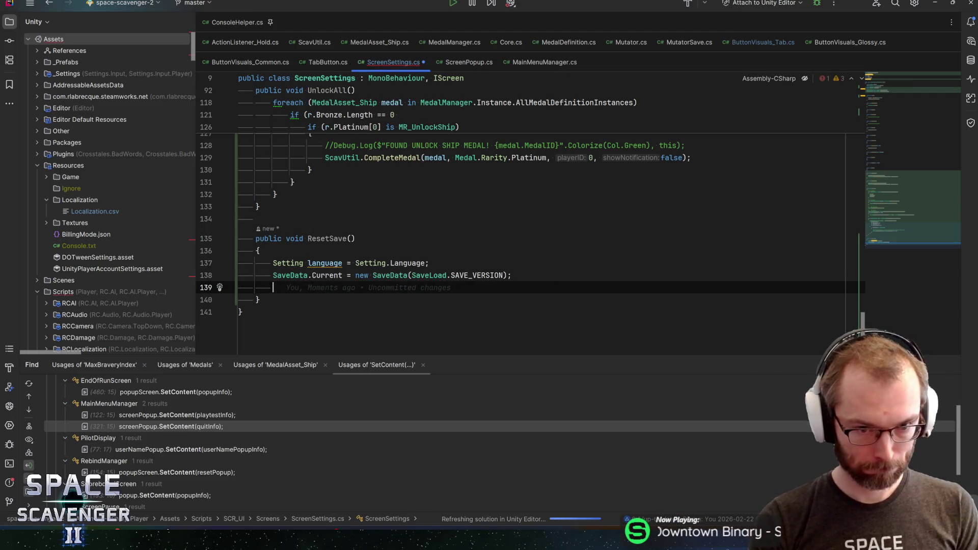
key("ctrl+space")
key("Escape")
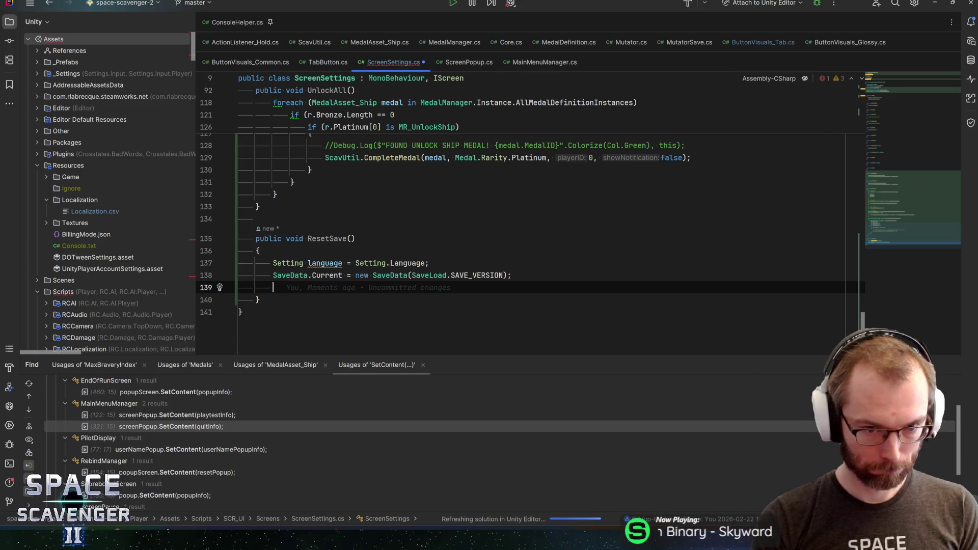
type("SaveData")
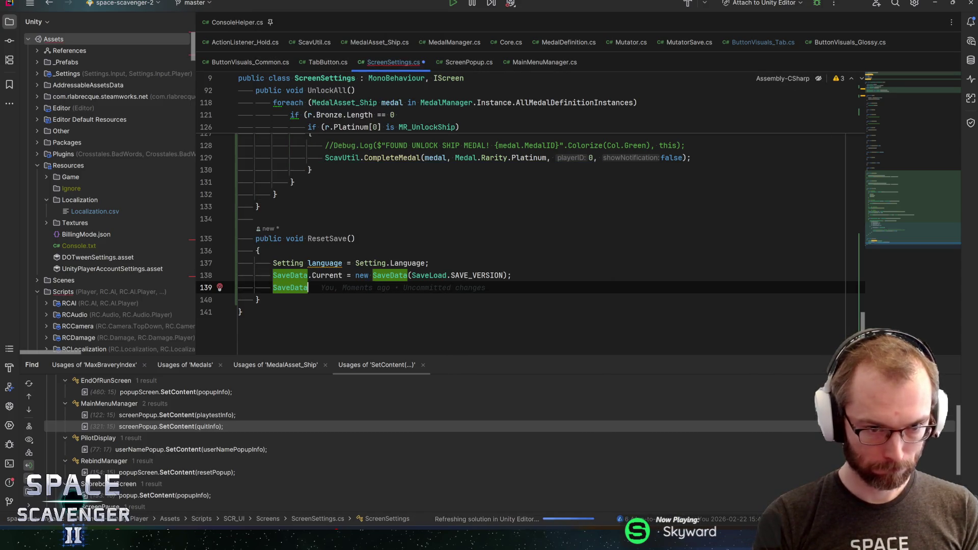
type(".Current.")
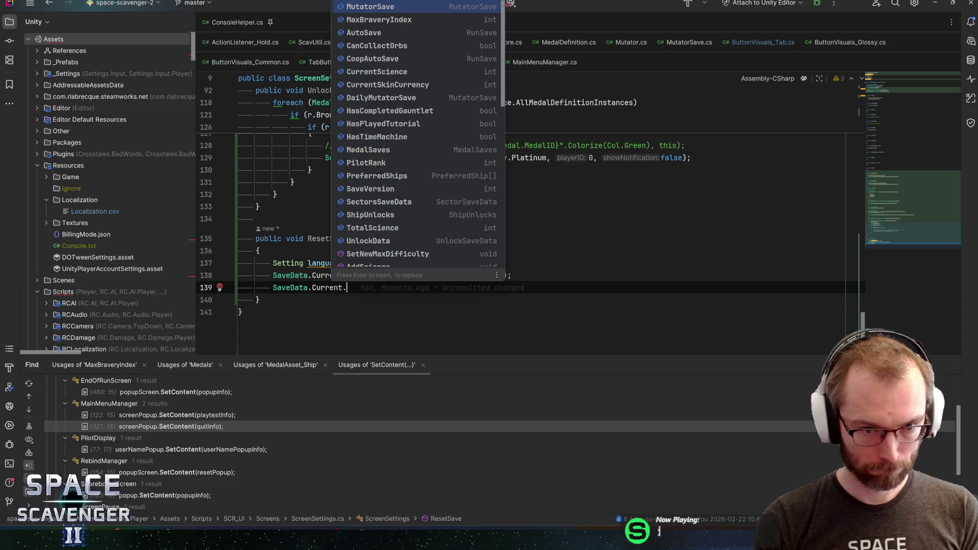
type("sett")
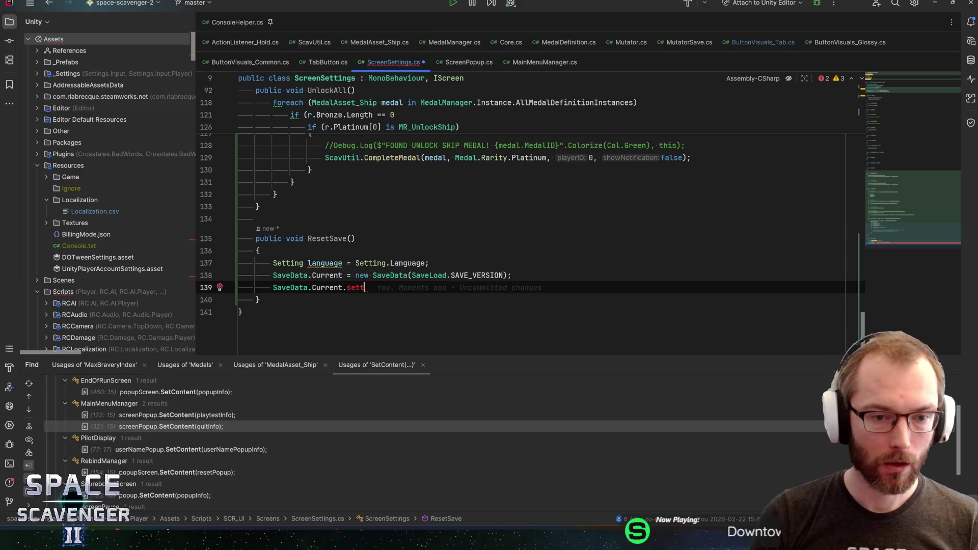
- Delete the unfinished SaveData line and the language-setting line from ResetSave
key("BackSpace")
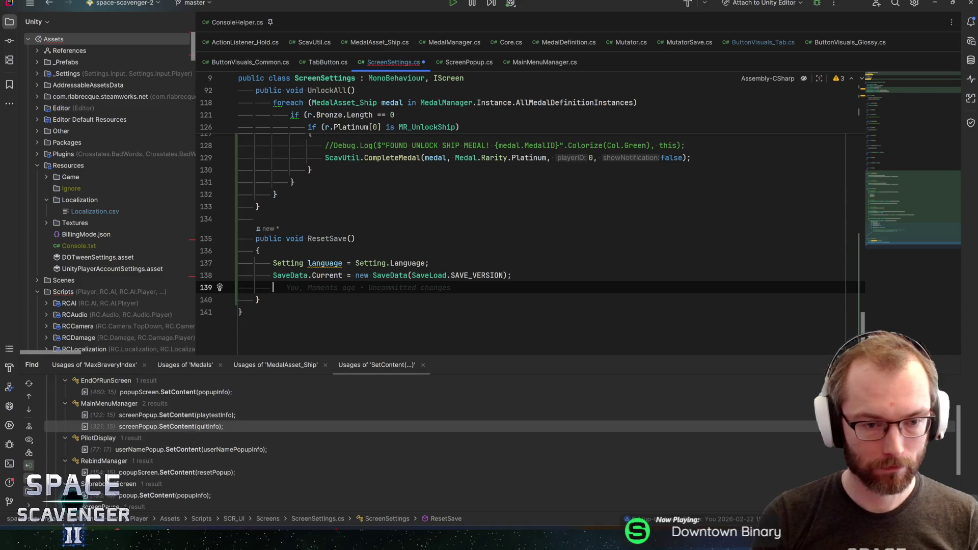
key("BackSpace")
key("Up")
key("shift+Home")
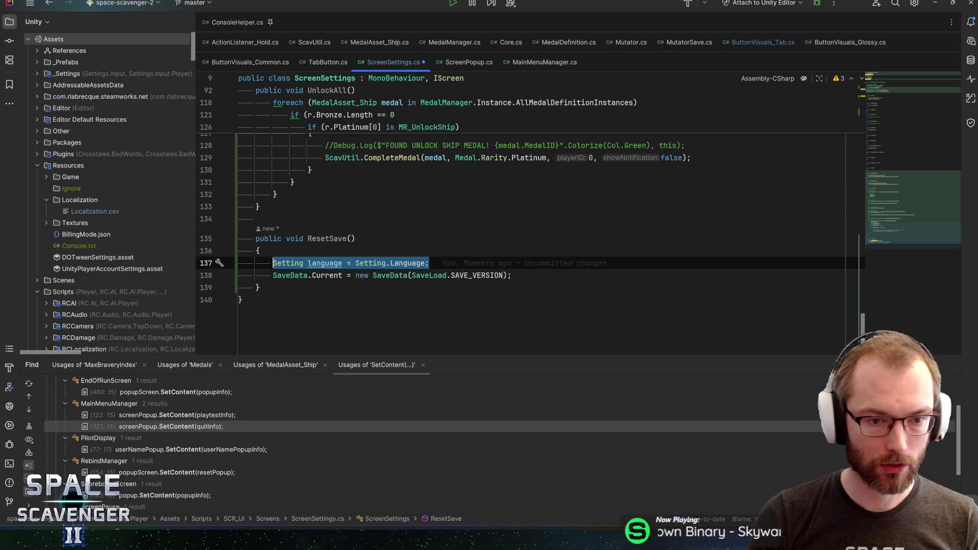
key("shift+Home")
key("BackSpace")
key("BackSpace")
key("Down")
- Open Settings.cs through the Ctrl+N class search for 'settings'
key("End")
key("Return")
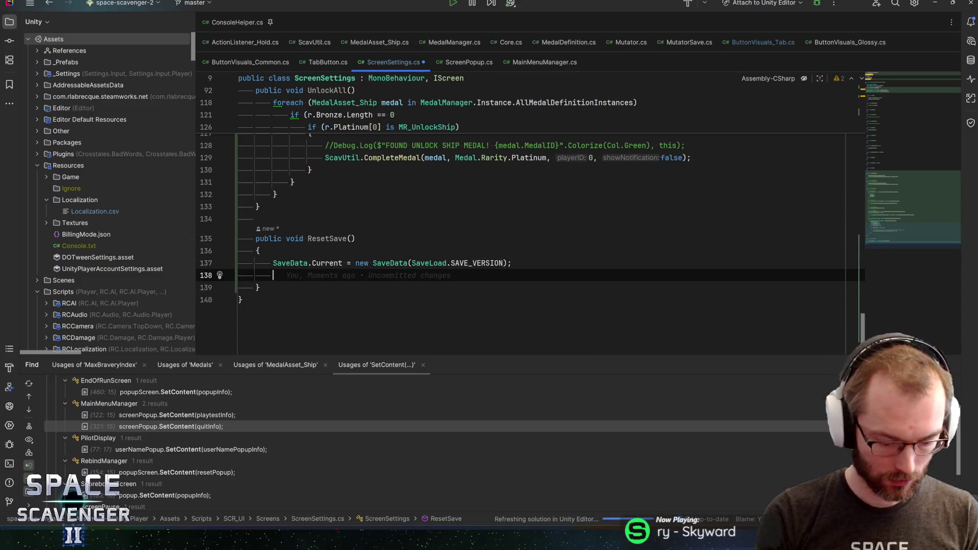
key("ctrl+n")
type("settings")
key("Return")
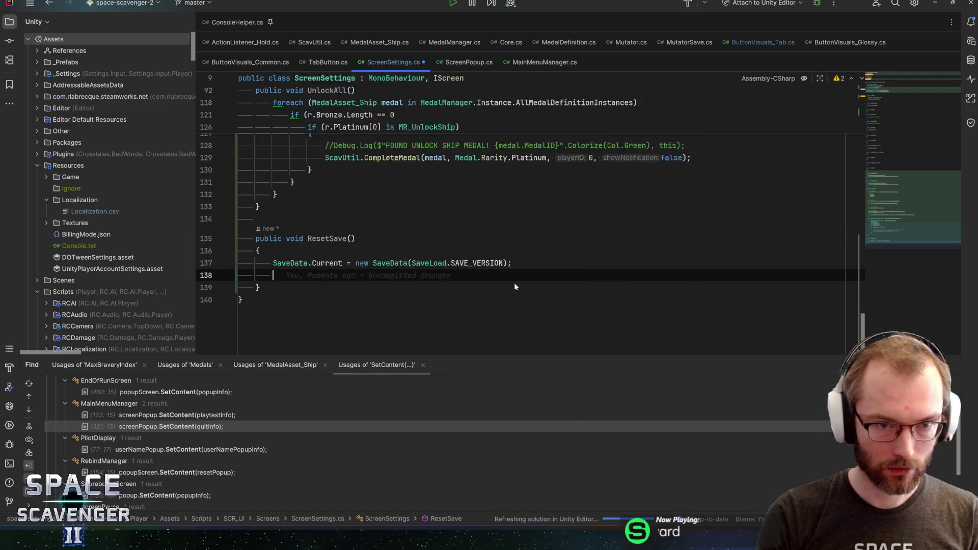
key("Down")
key("Down")
key("Down")
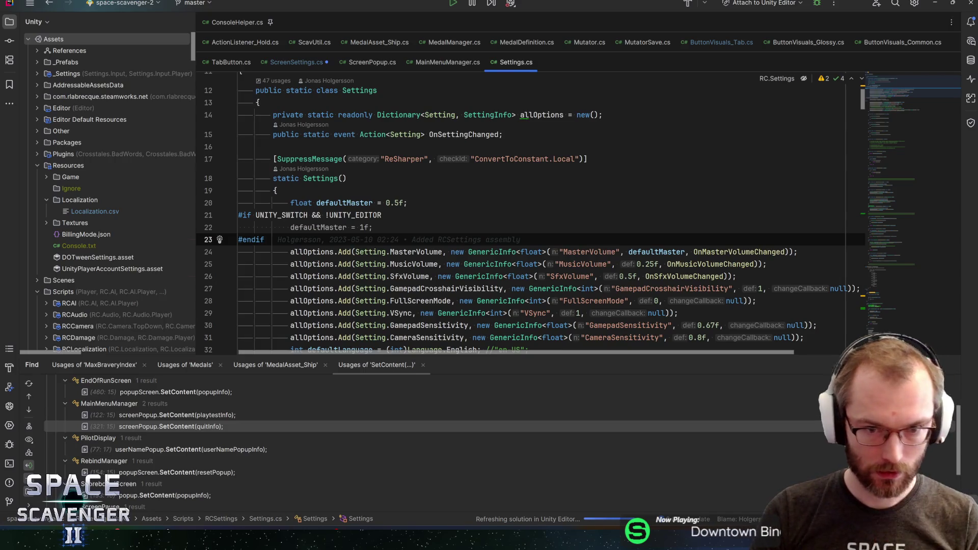
- Browse allOptions, GenericInfo and PlayerPrefs usages in Settings.cs
key("Down")
key("Down")
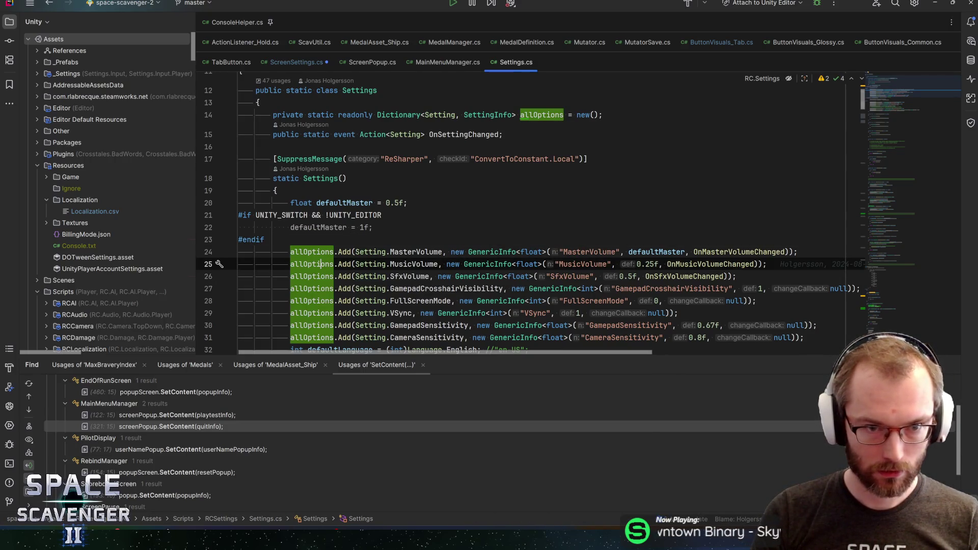
left_click(385, 114)
left_click(484, 115)
left_click(528, 115)
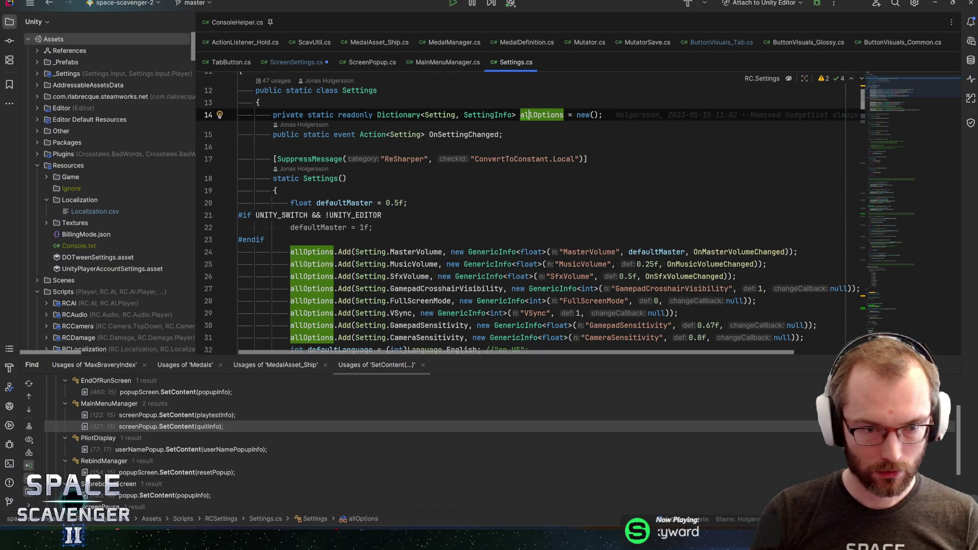
scroll(530, 214, "down", 3)
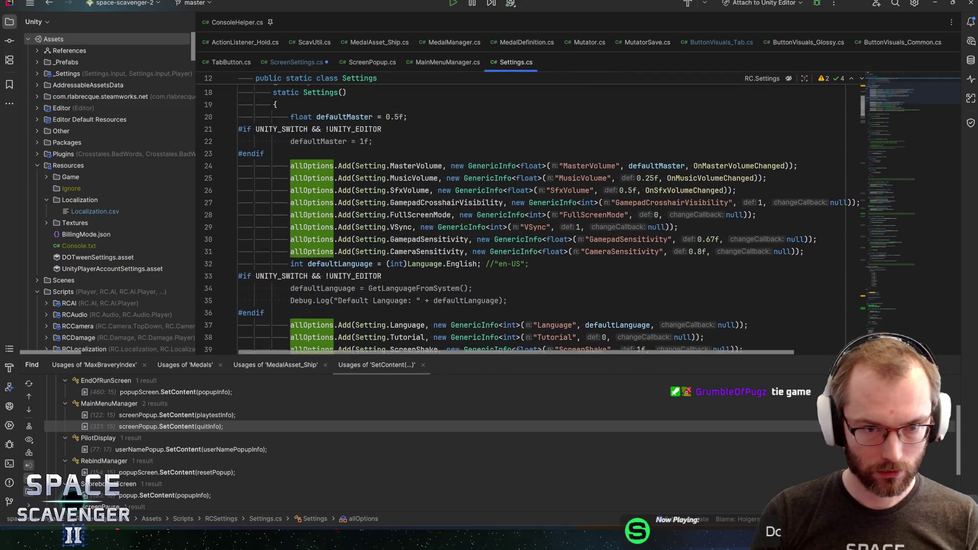
left_click(485, 215, "ctrl")
key("ctrl+alt+Left")
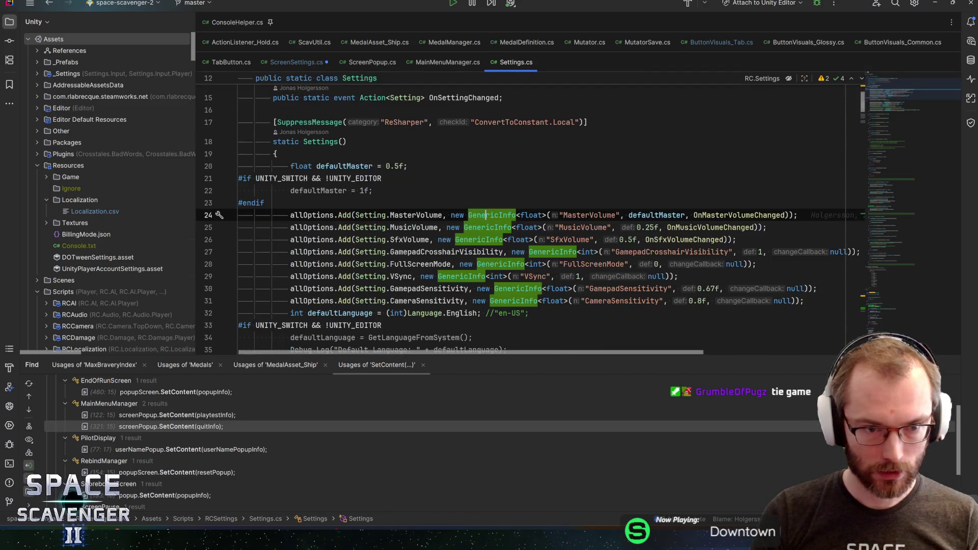
key("ctrl+f")
type("playerprefs")
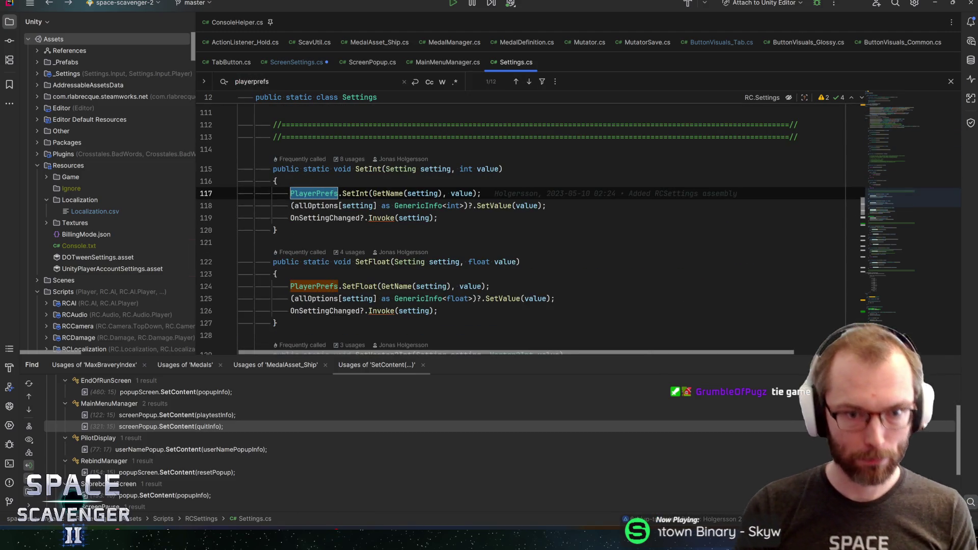
left_click(303, 205)
key("Escape")
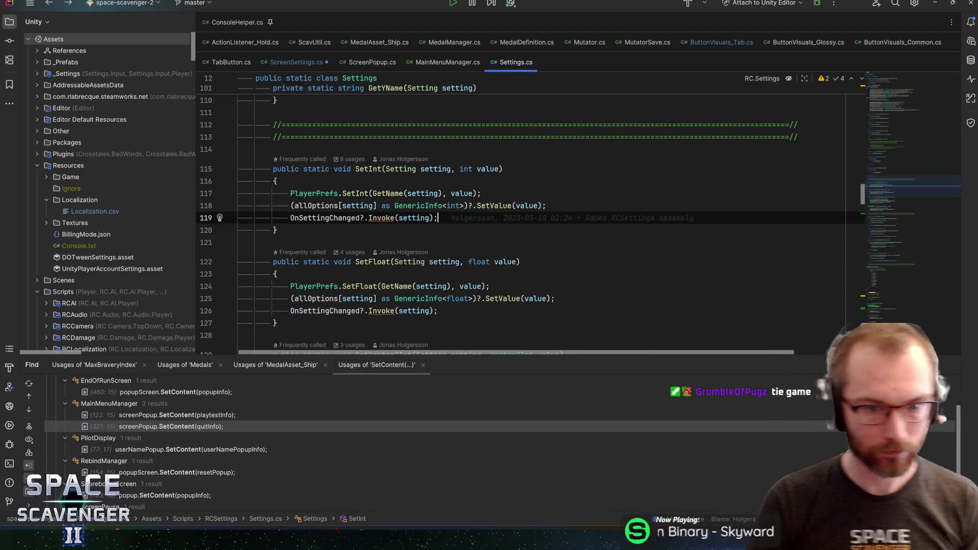
key("ctrl+b")
- Remove the blank line in ResetSave, save ScreenSettings.cs, and switch to Unity
key("ctrl+alt+Left")
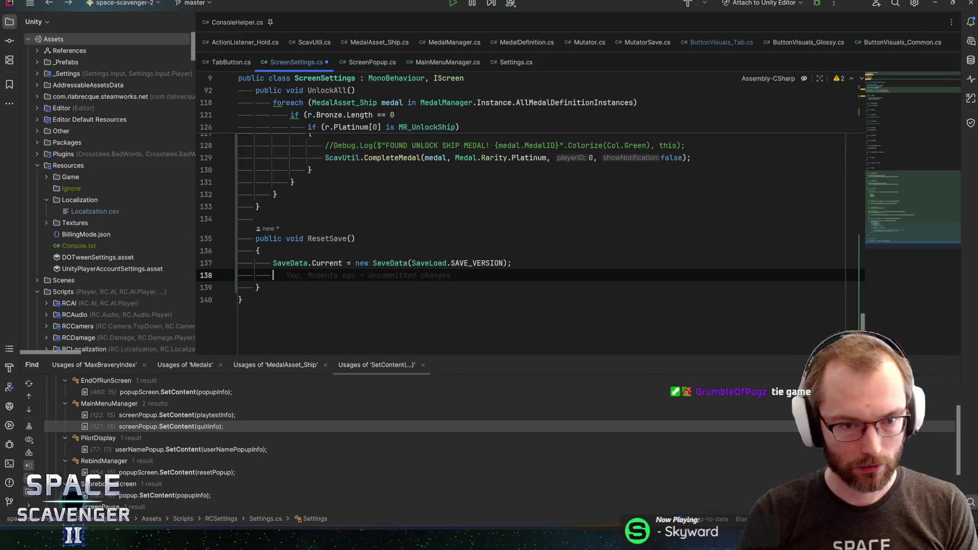
left_click(275, 306)
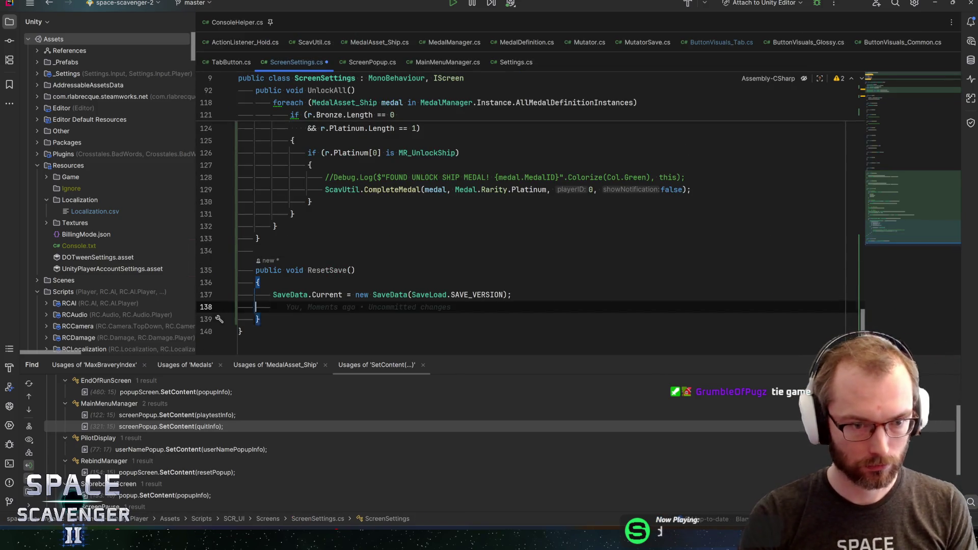
key("BackSpace")
key("ctrl+s")
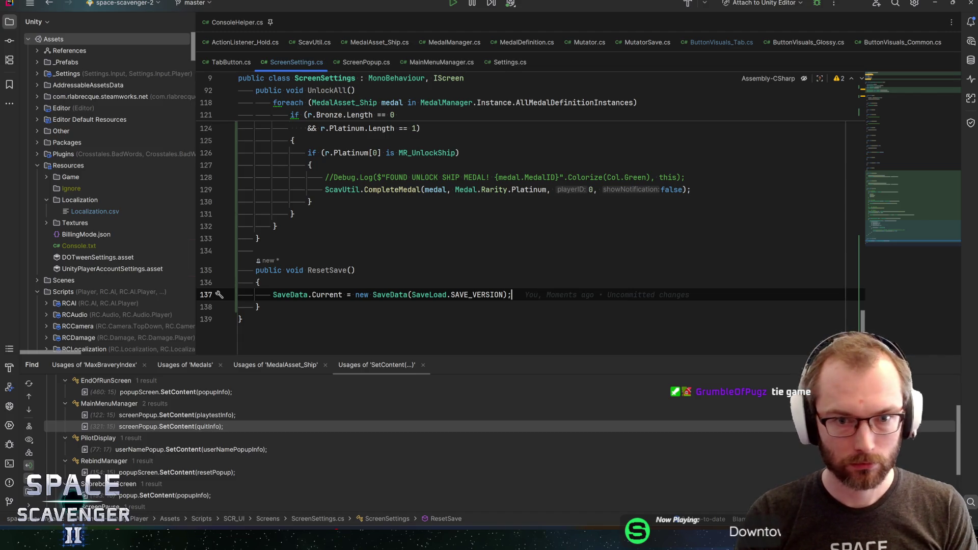
scroll(530, 214, "up", 10)
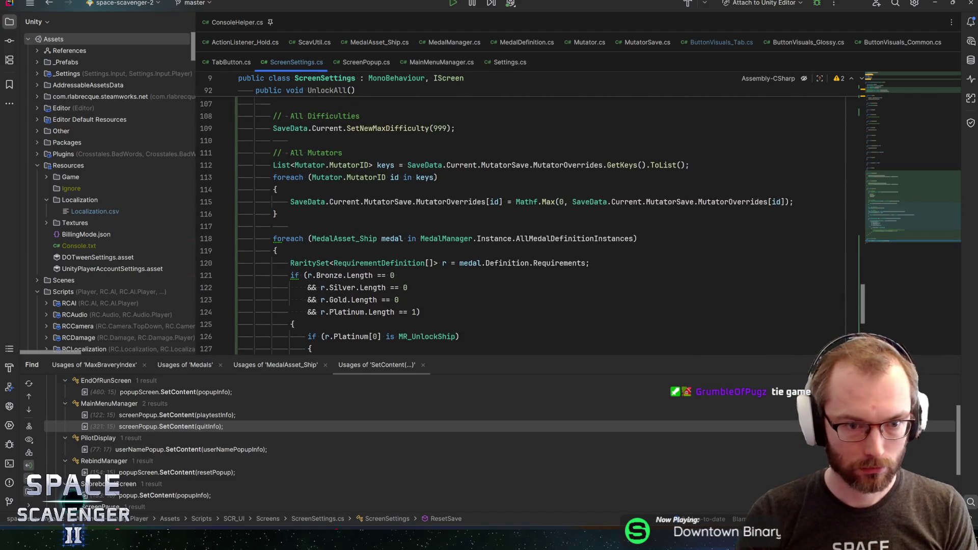
scroll(530, 214, "up", 1)
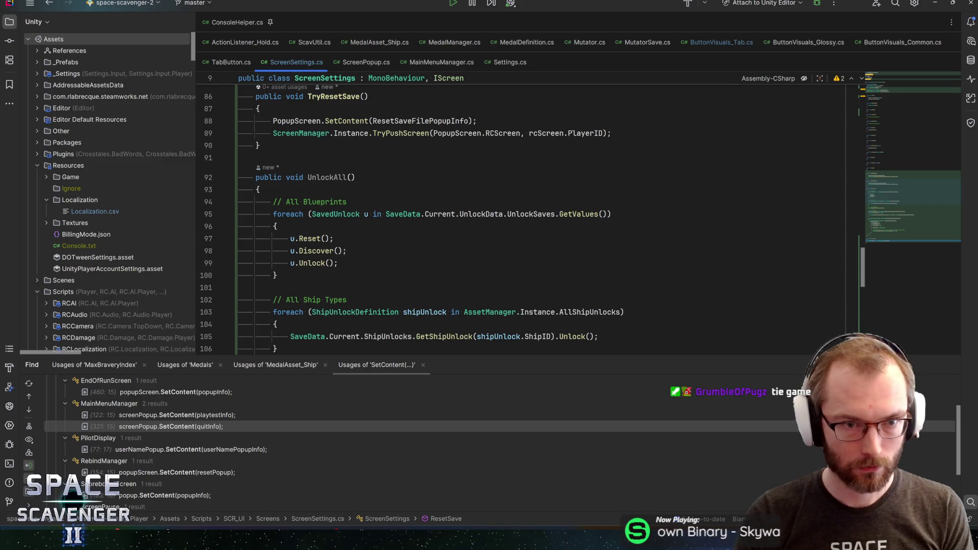
key("alt+Tab")
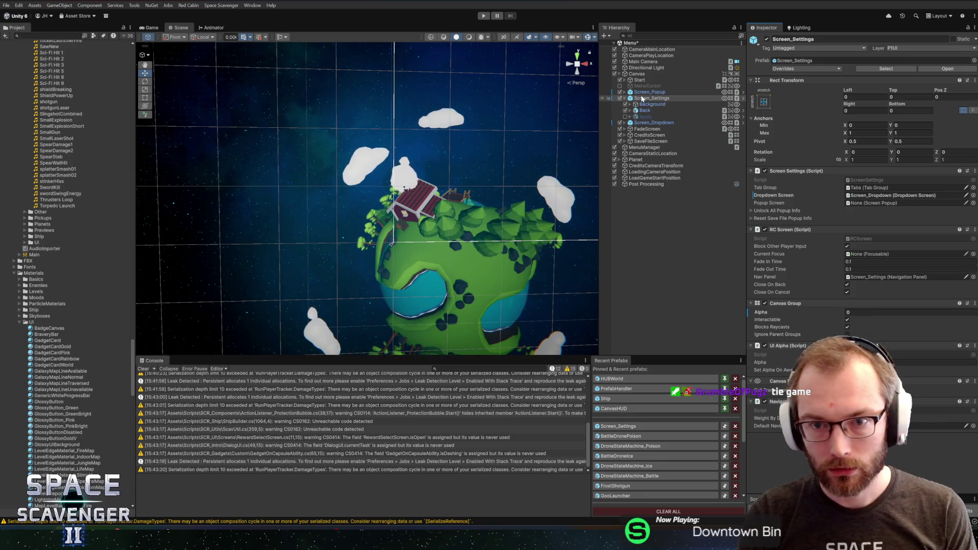
- Assign Screen_Popup to Popup Screen and expand Unlock All Popup Info's message field
left_click_drag(648, 92, 883, 209)
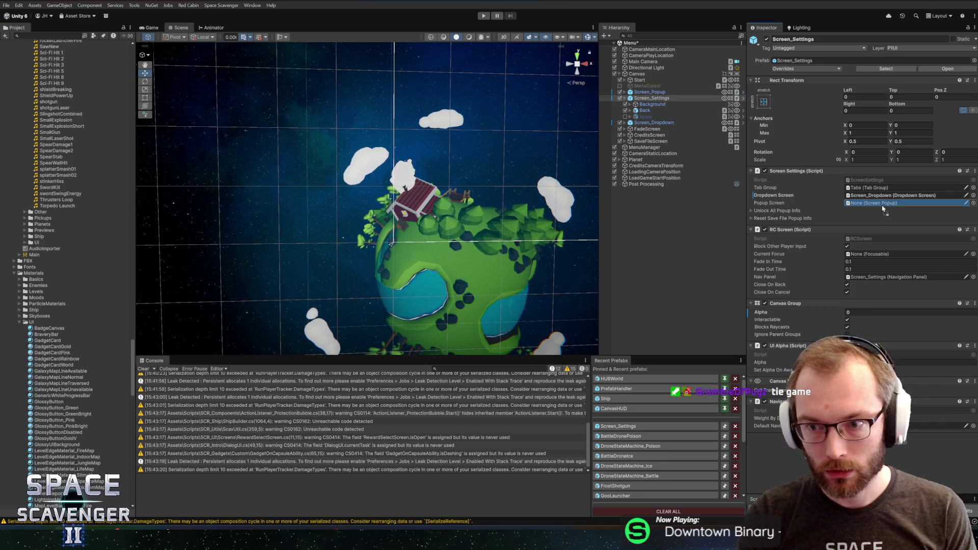
left_click(770, 208)
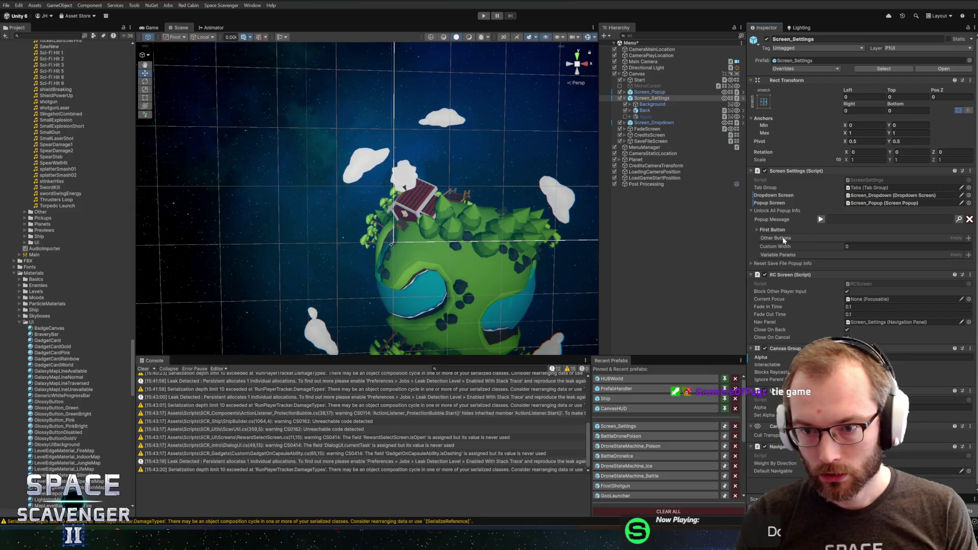
left_click(819, 220)
left_click(820, 219)
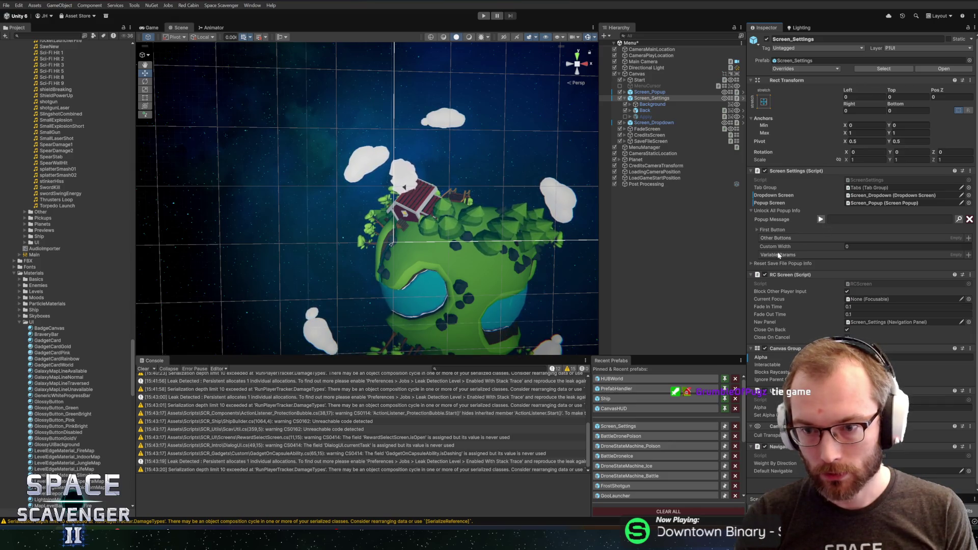
- Collapse the Unlock All Popup Info settings and open ScreenSettings.cs via Edit Script
left_click(775, 231)
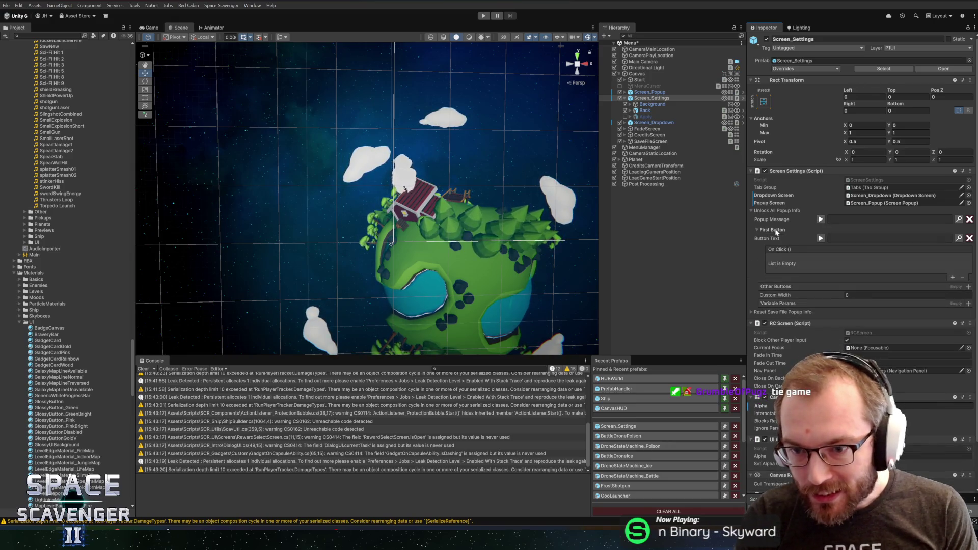
left_click(775, 230)
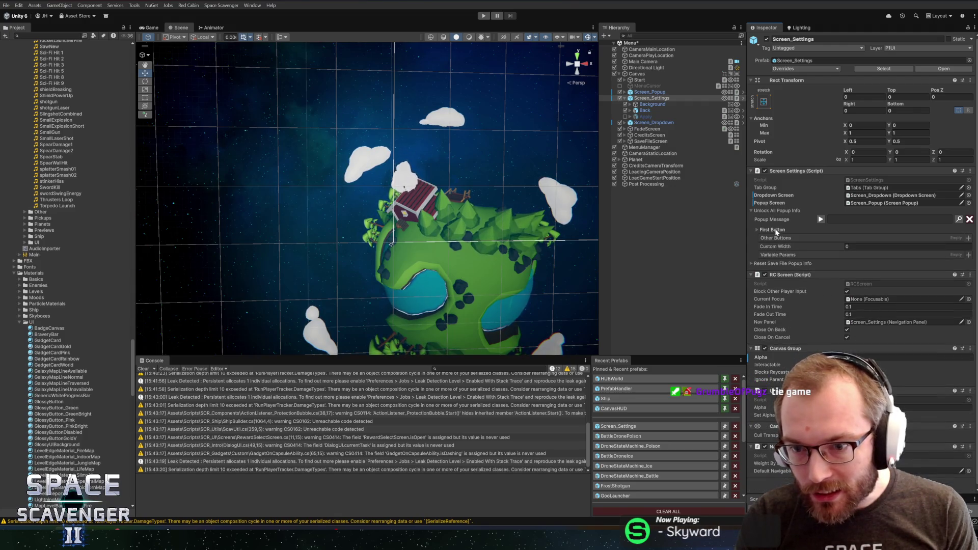
left_click(763, 212)
right_click(787, 172)
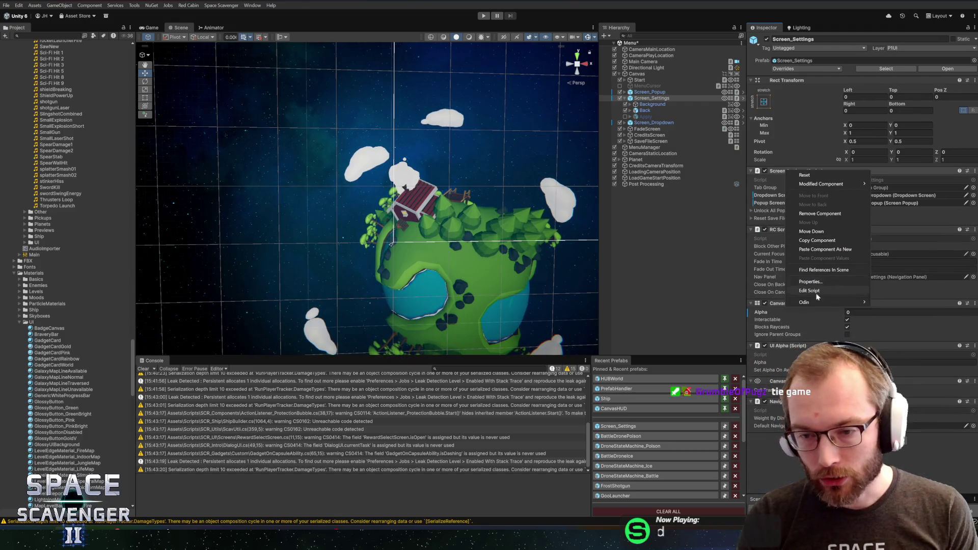
left_click(810, 291)
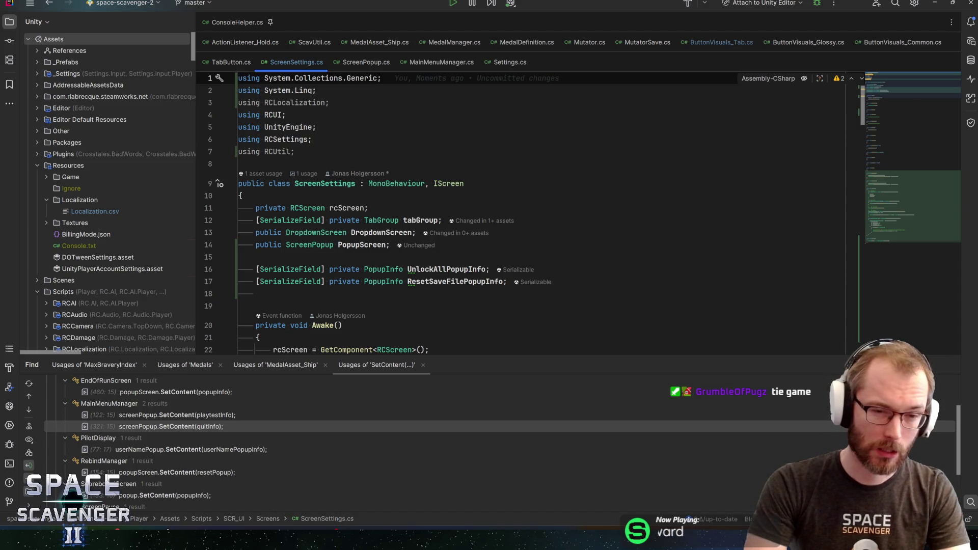
- Switch from Rider back to the Unity Editor showing Screen_Settings' properties
key("alt+Tab")
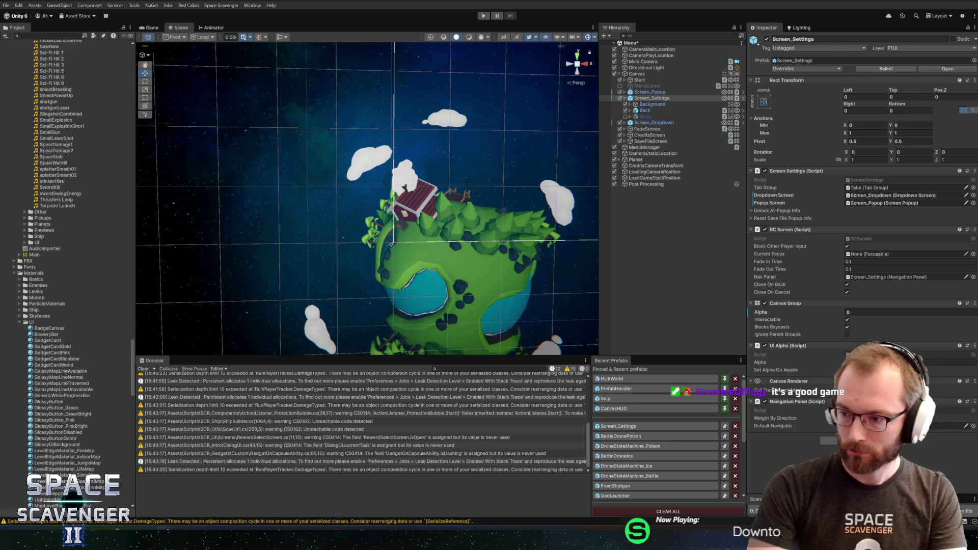
- Drag and resize the hockey video window so it sits larger over the Scene view
mouse_move(972, 198)
left_mouse_down()
mouse_move(725, 199)
mouse_move(751, 199)
mouse_move(343, 262)
mouse_move(332, 170)
left_mouse_up()
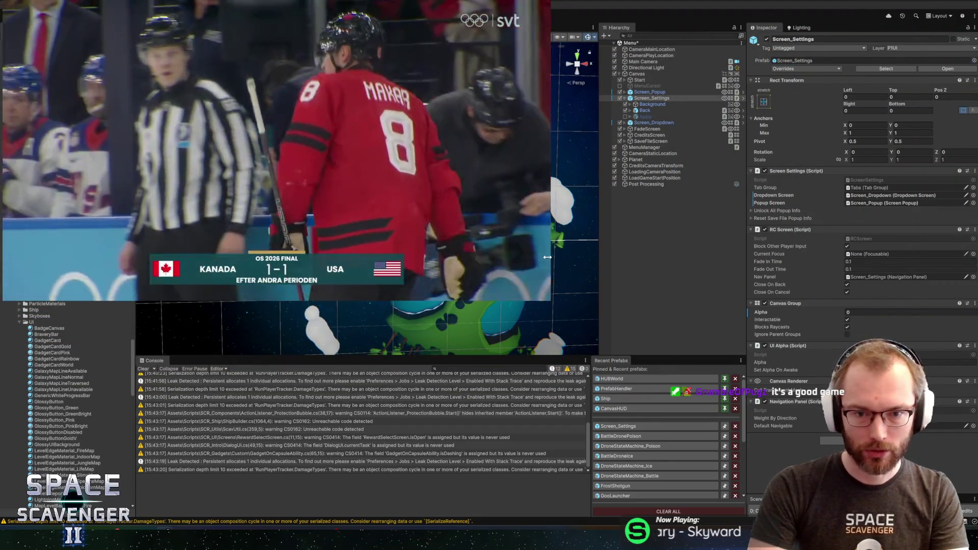
left_click_drag(552, 256, 269, 133)
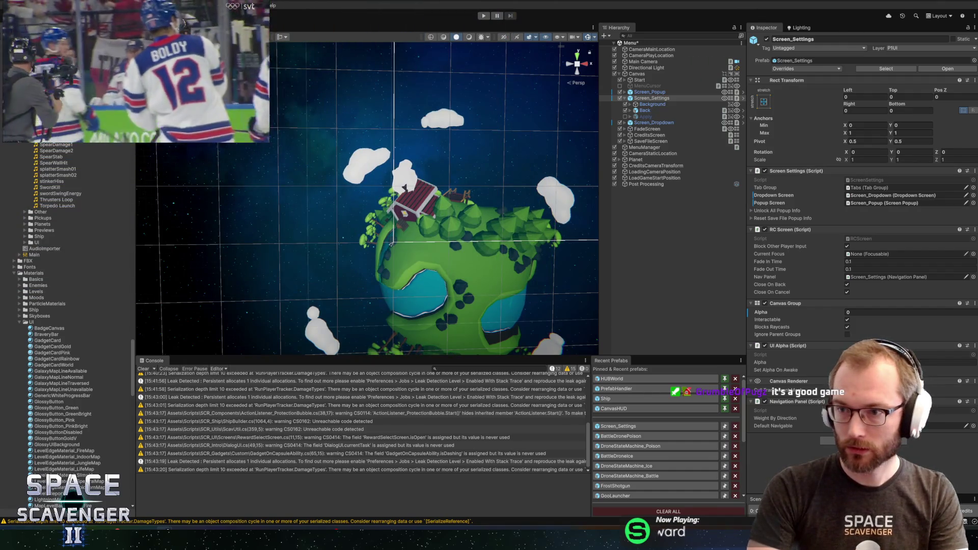
mouse_move(143, 138)
left_mouse_down()
mouse_move(163, 153)
mouse_move(149, 158)
mouse_move(129, 212)
mouse_move(153, 339)
left_mouse_up()
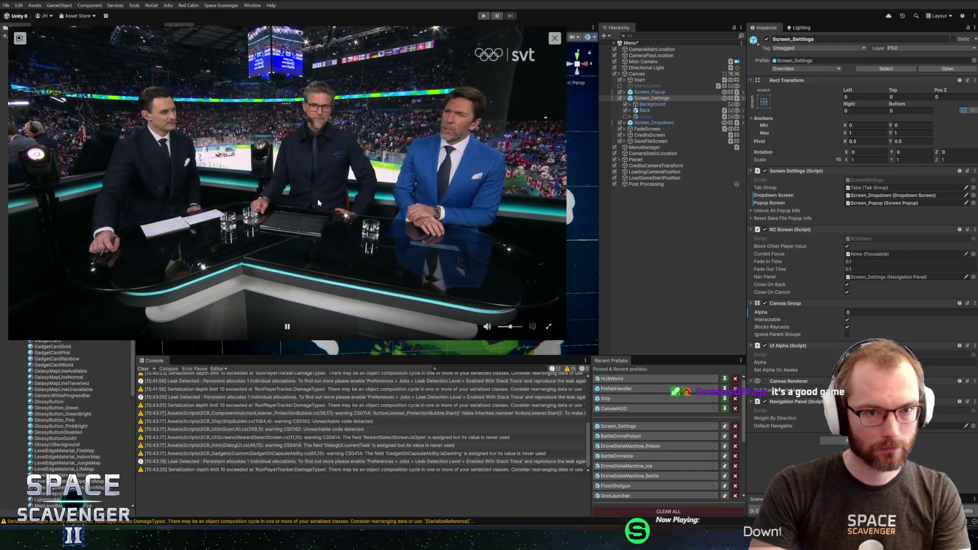
left_click_drag(318, 202, 331, 204)
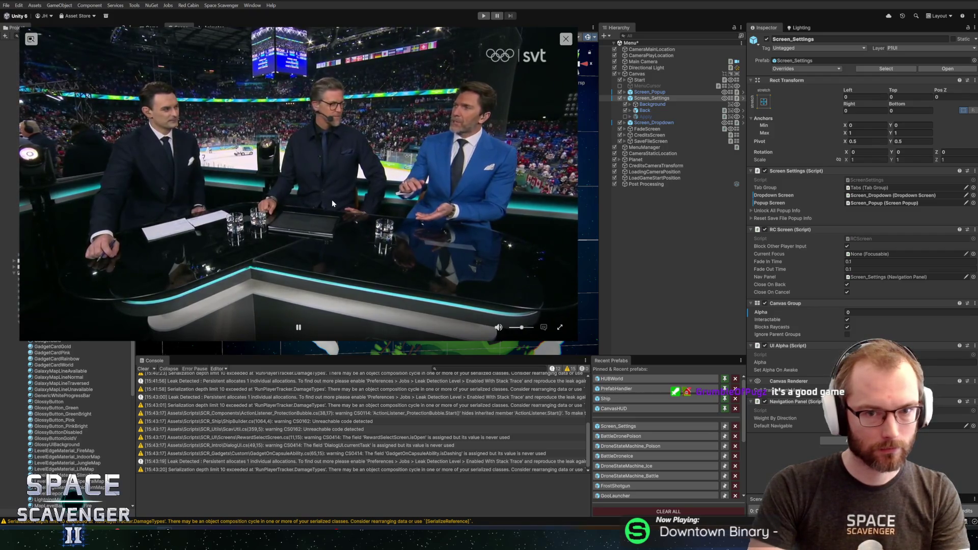
left_click_drag(331, 203, 446, 194)
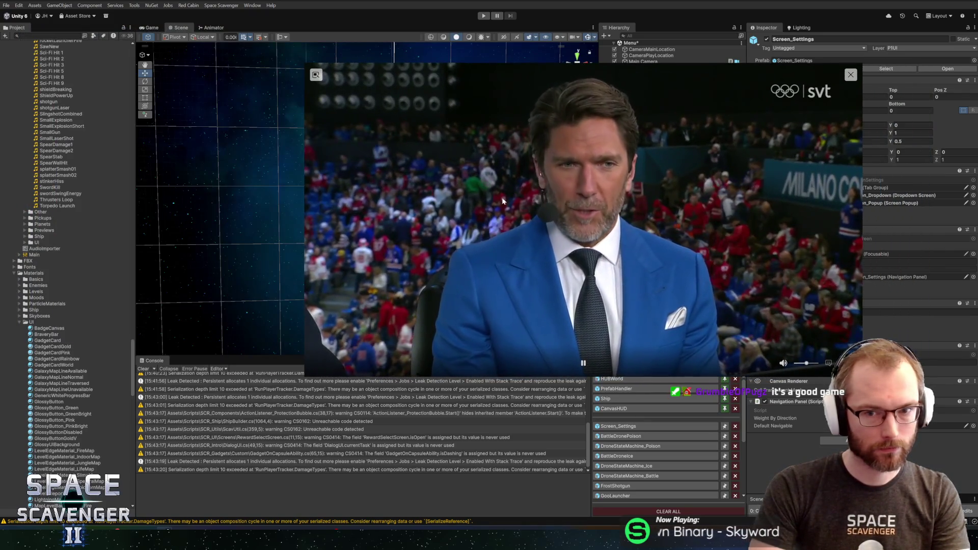
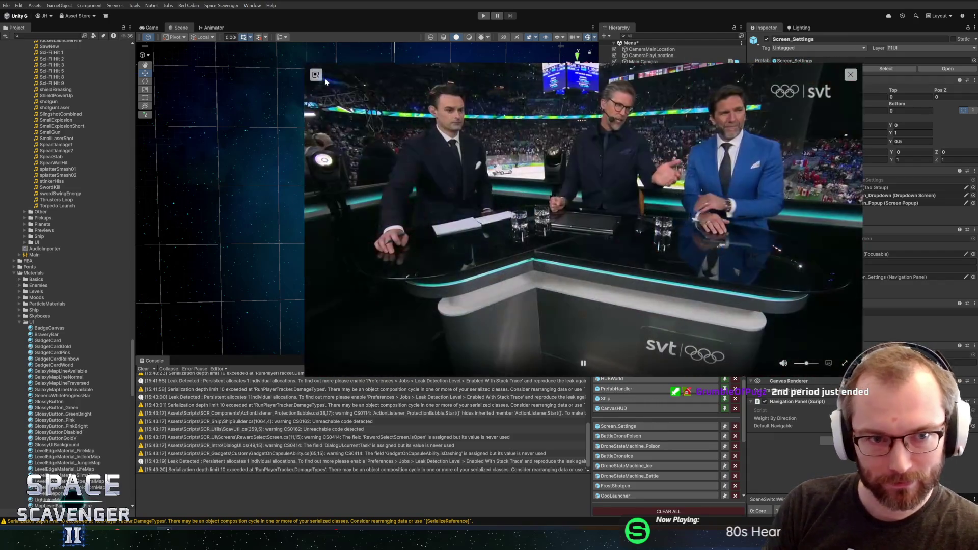
- Dismiss the video overlay, expand Unlock All Popup Info, and start a new Localization Editor key
left_click(317, 76)
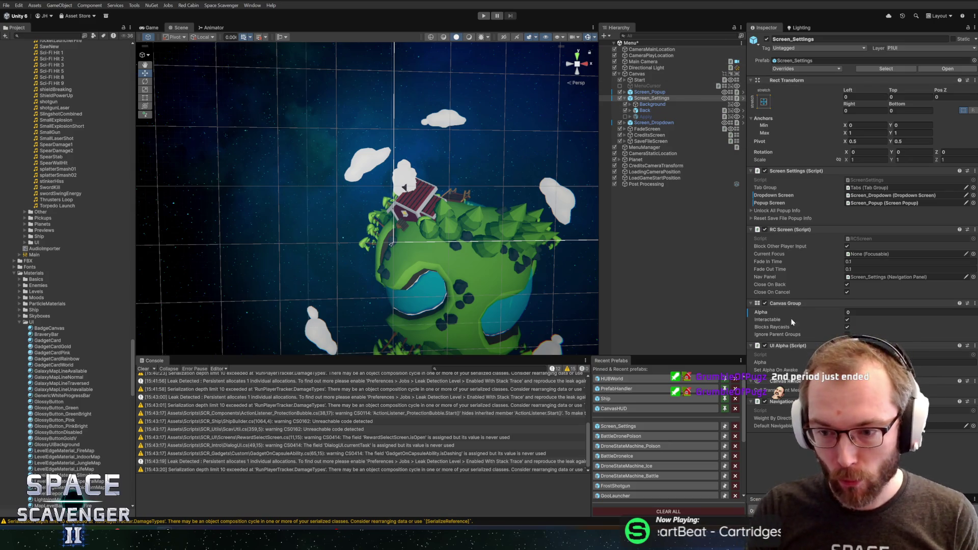
left_click(760, 211)
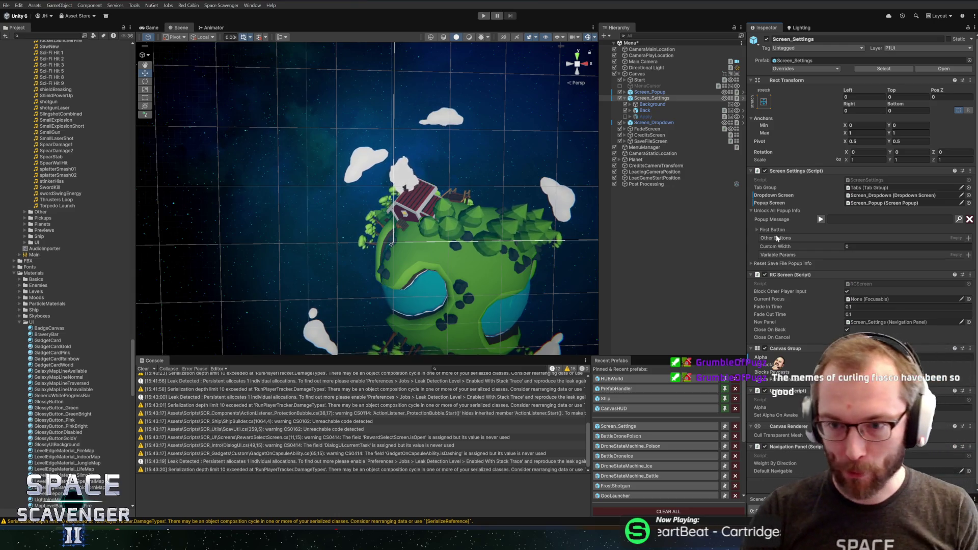
left_click(959, 220)
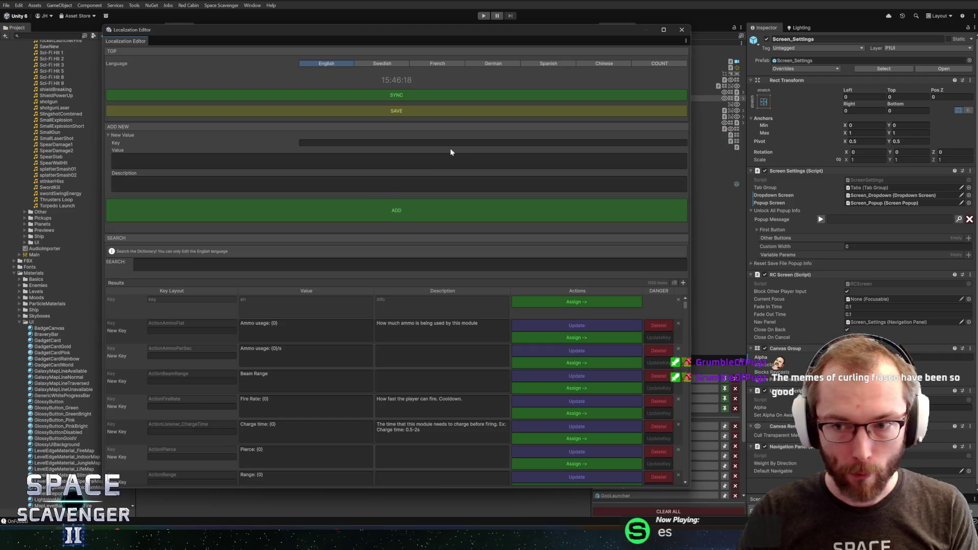
left_click(405, 144)
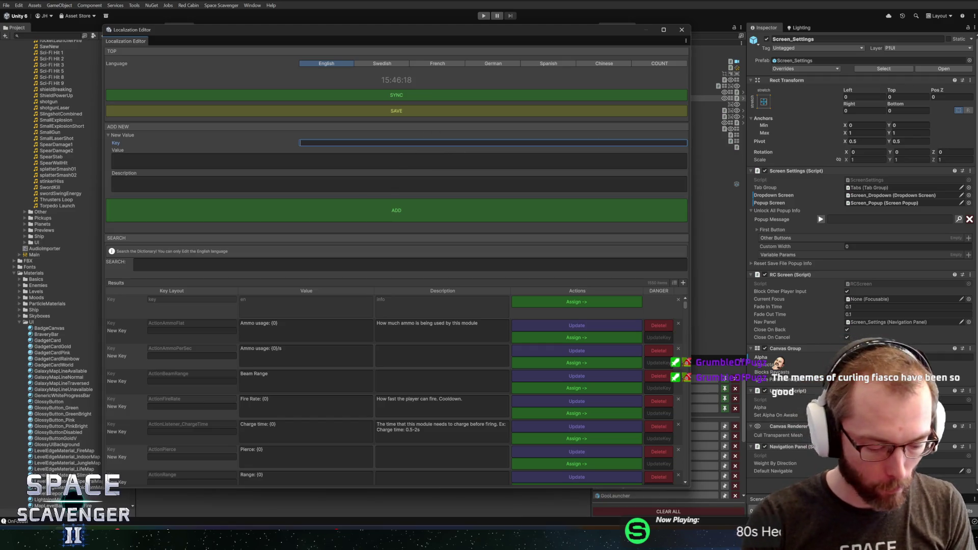
- Enter key MenuUnlockAllWarning with a value warning that only a save-file reset undoes it
type("Me")
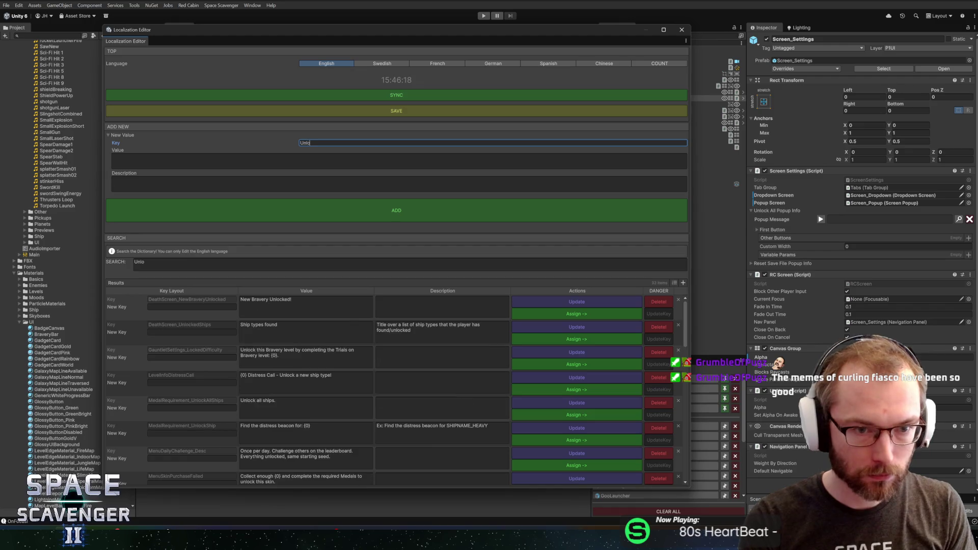
type("nuUn")
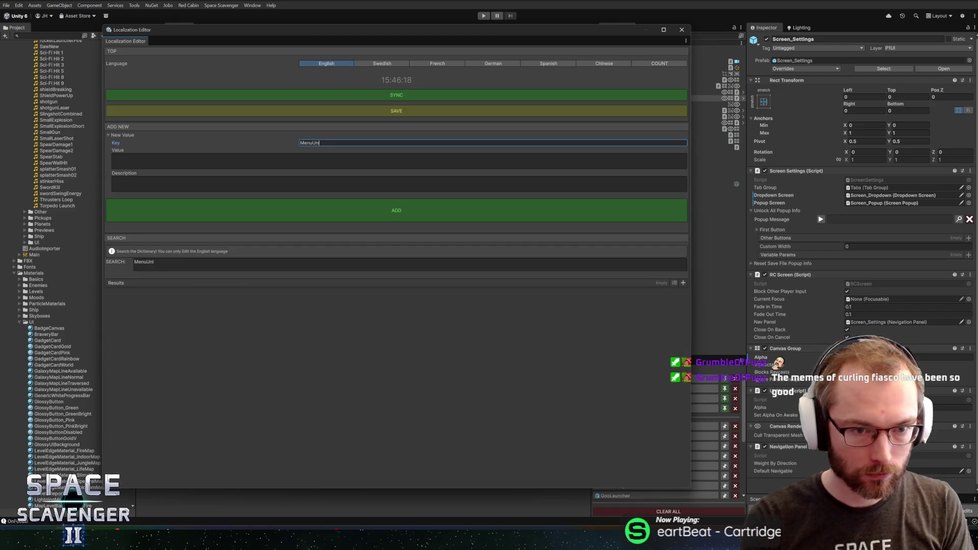
type("lockAllWarning")
left_click(377, 157)
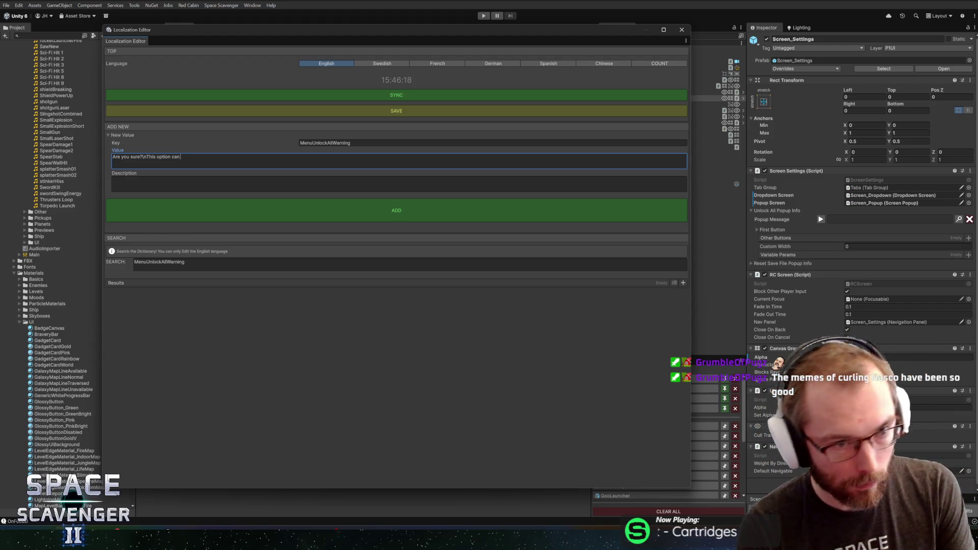
type(" only")
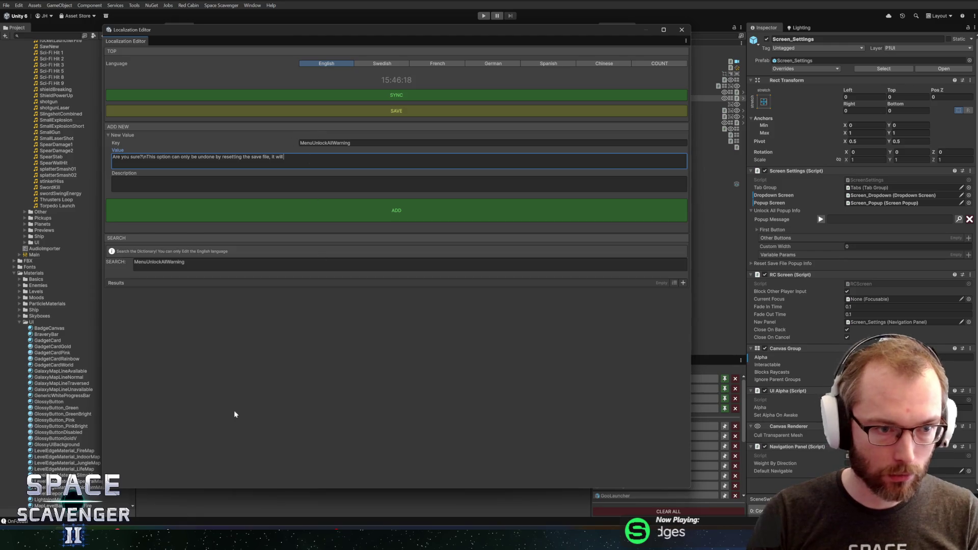
key("alt+Tab")
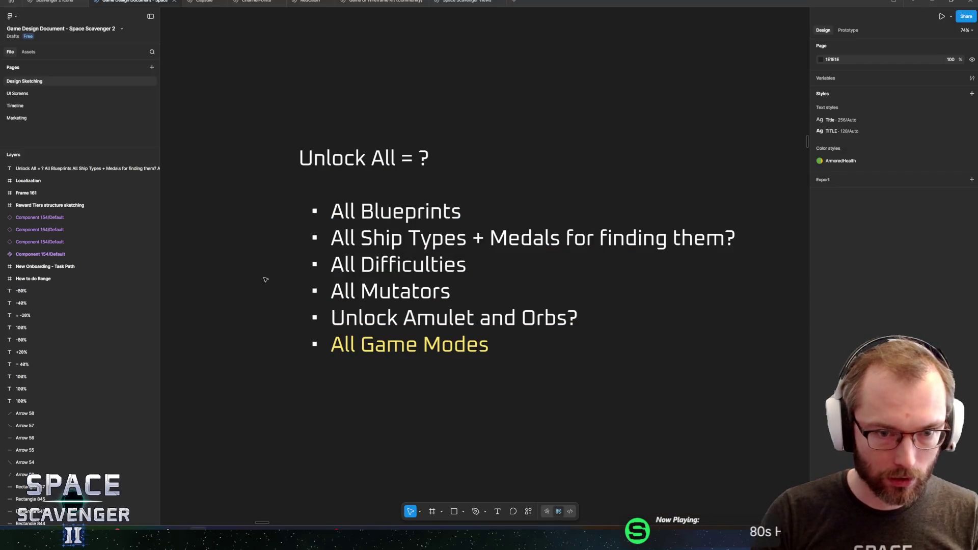
- Add a text layer below the Unlock All list headed 'WARNING!'
scroll(395, 264, "down", 3)
key("t")
left_click(327, 331)
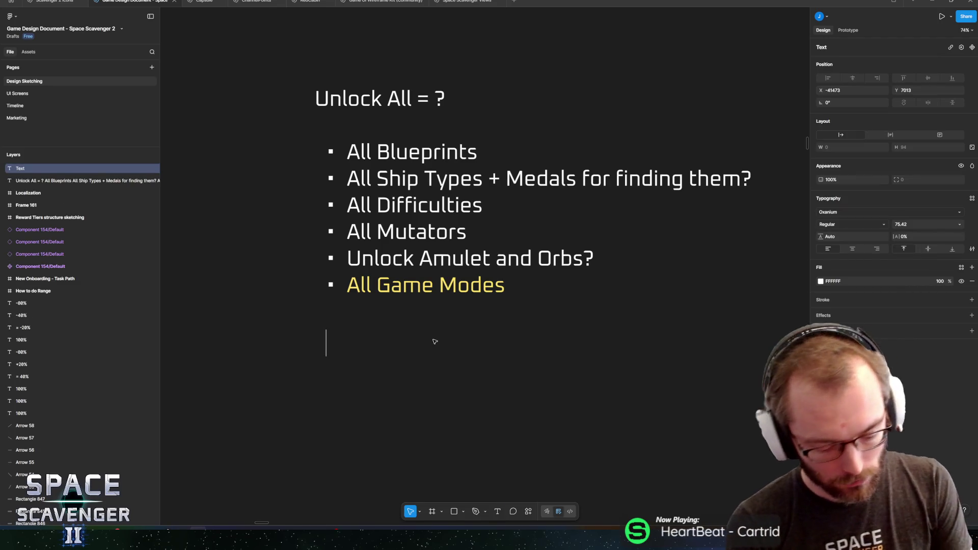
type("WARNING!")
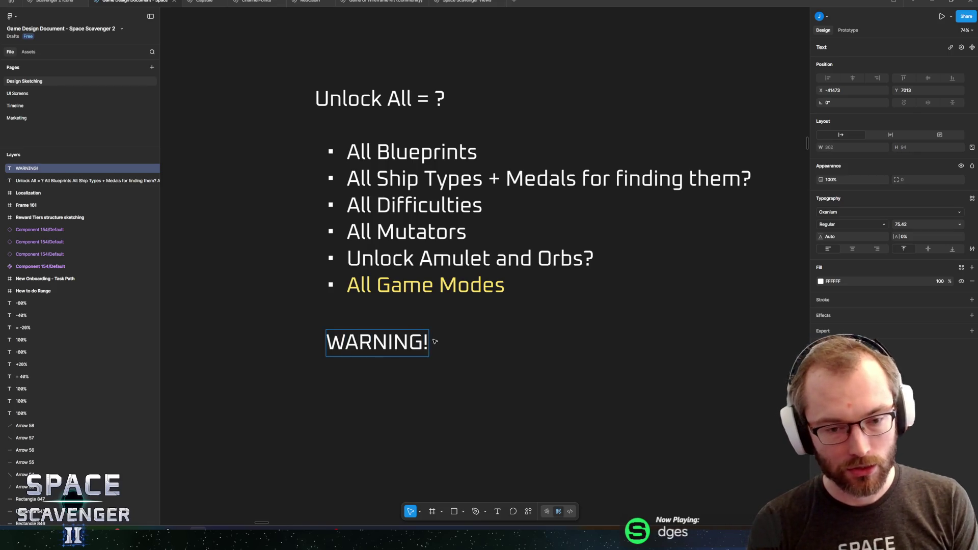
type("\\")
key("BackSpace")
key("Return")
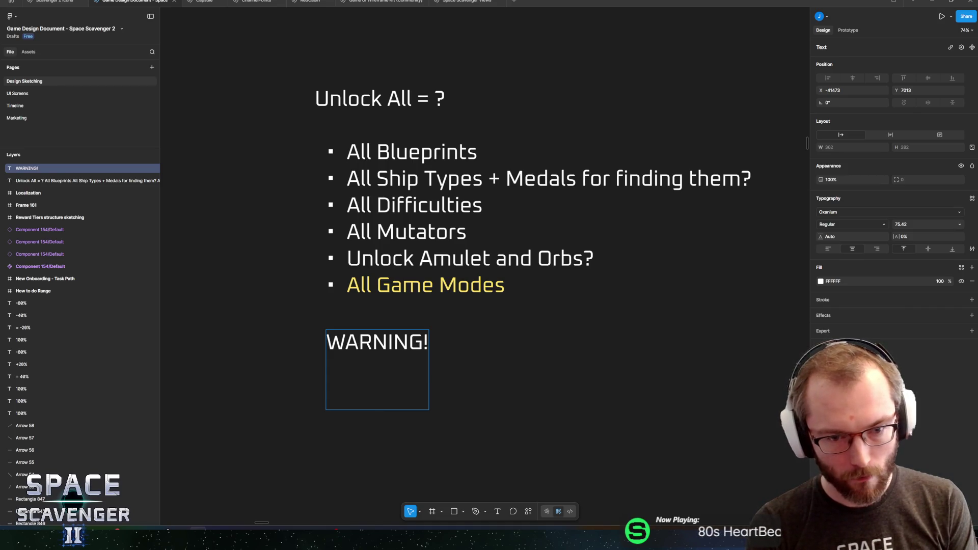
- Write 'This option will remove almost all meta progression, it could cause some cosmetics t…' under the heading
type("This op")
type("eio")
key("BackSpace")
key("BackSpace")
key("BackSpace")
type("tion")
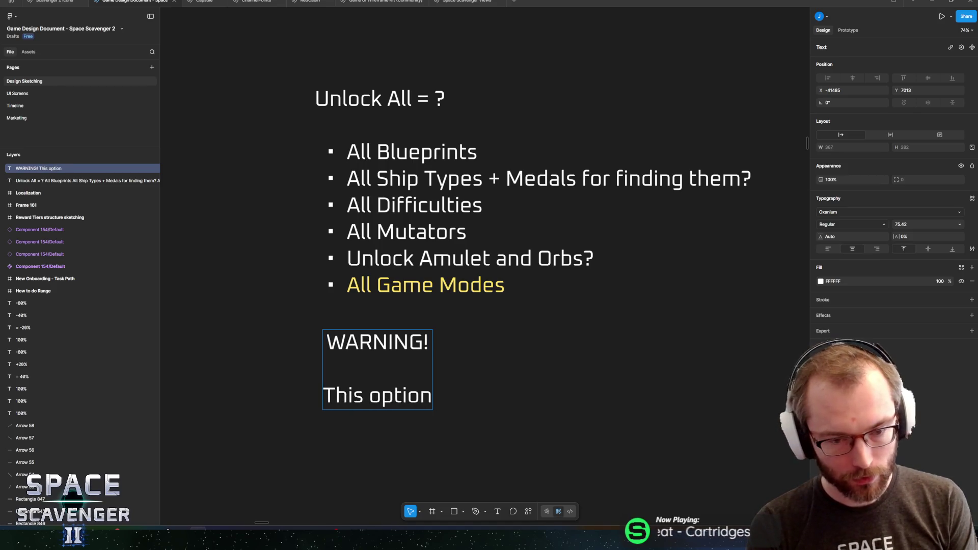
type(" will remove")
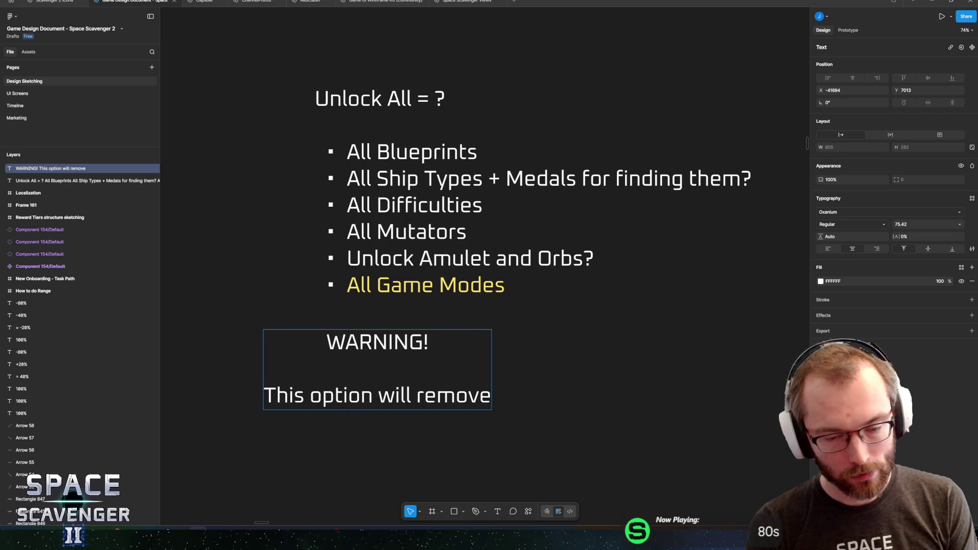
type(" almost ")
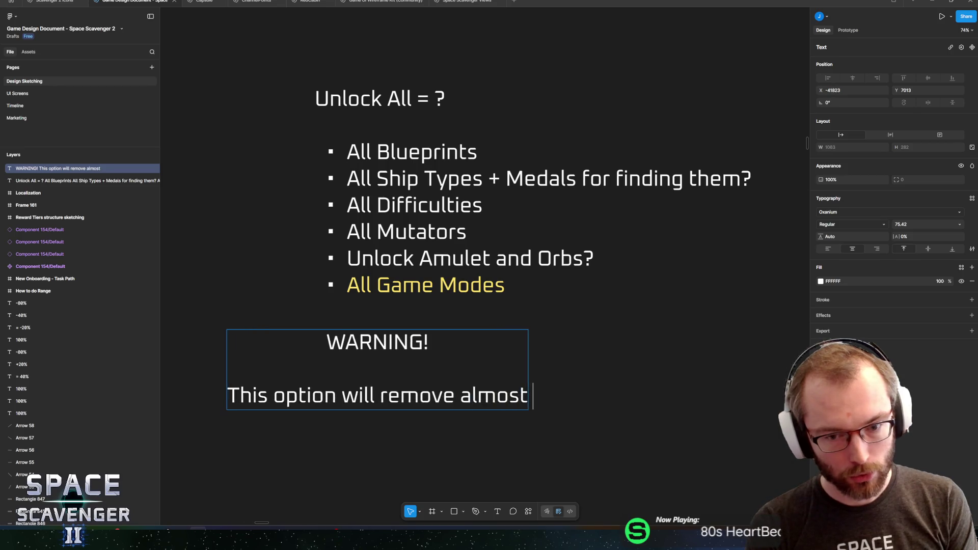
type("all meta progression")
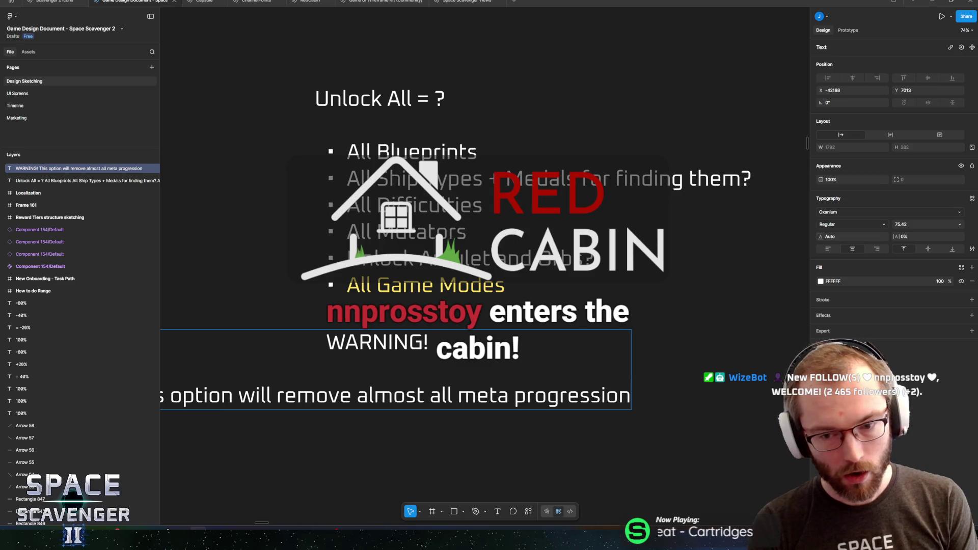
type(", it")
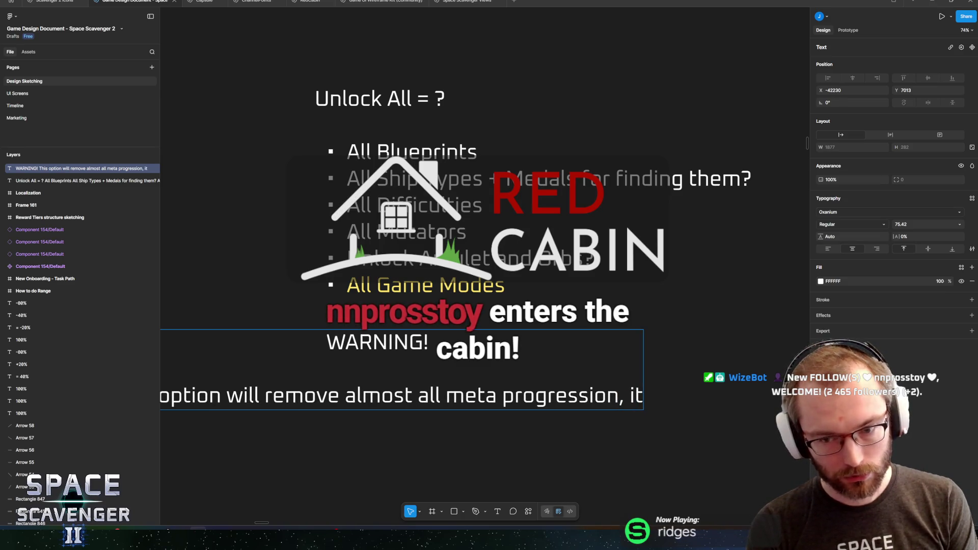
type(" cou")
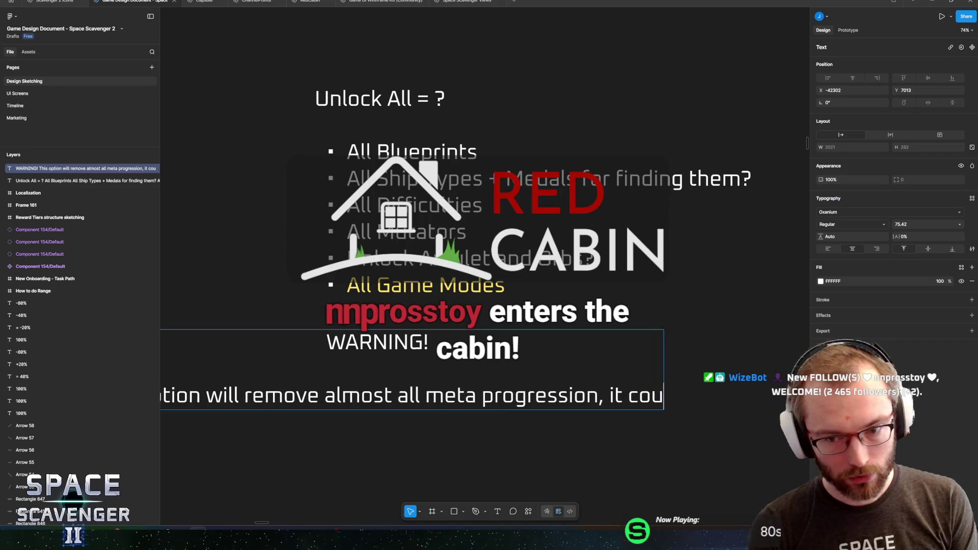
type("ld")
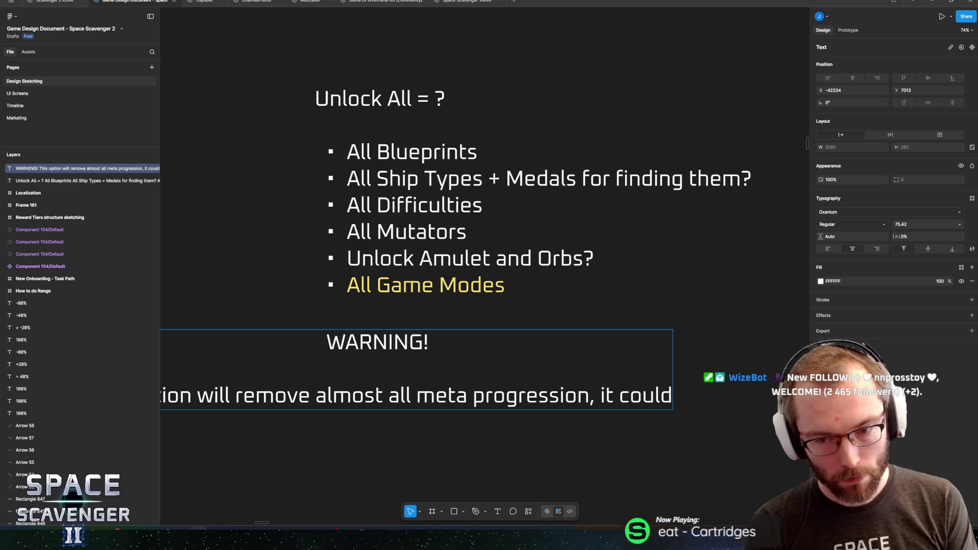
type("cause some")
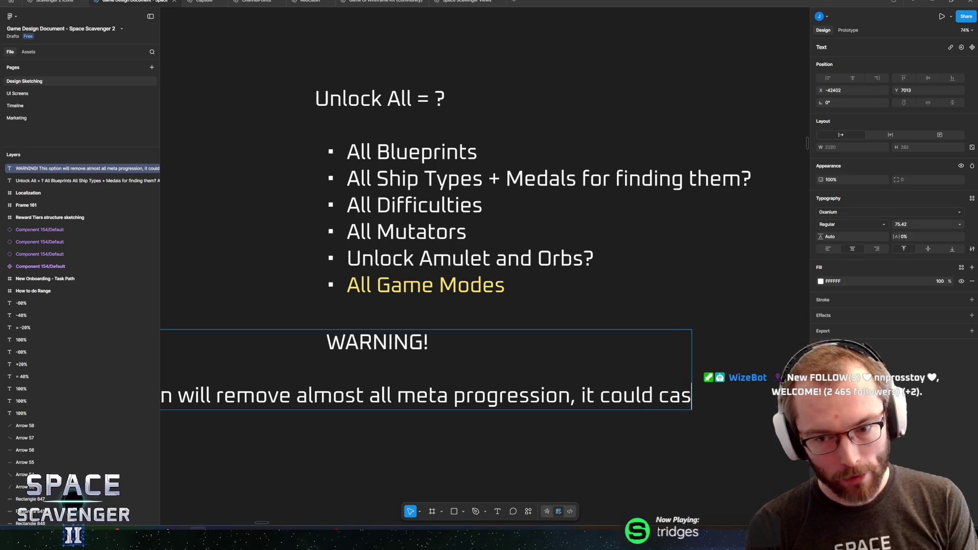
type(" co")
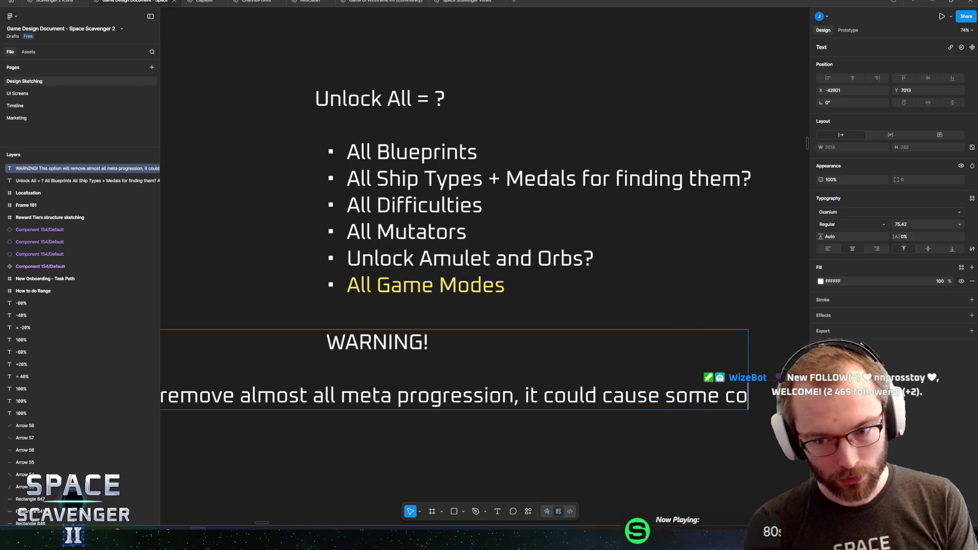
type("smetics to b")
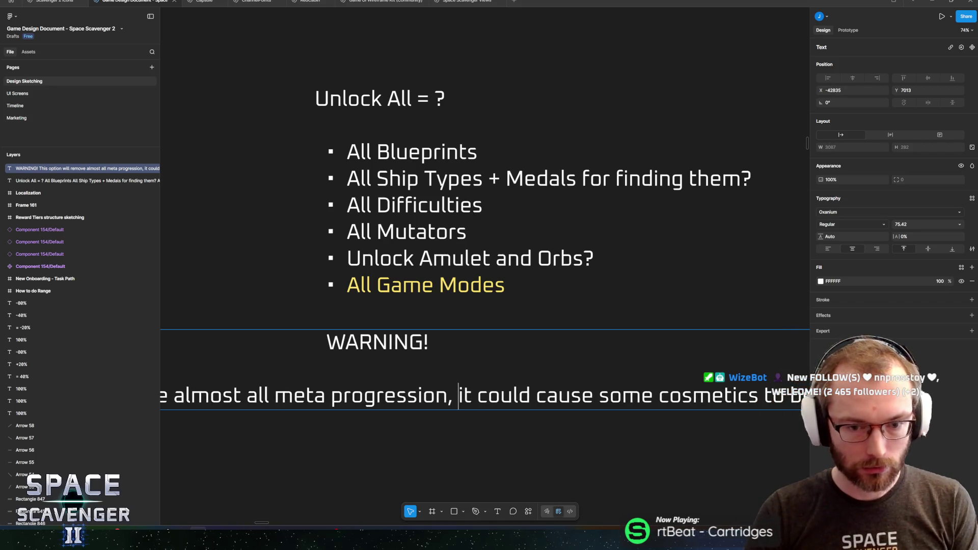
key("Return")
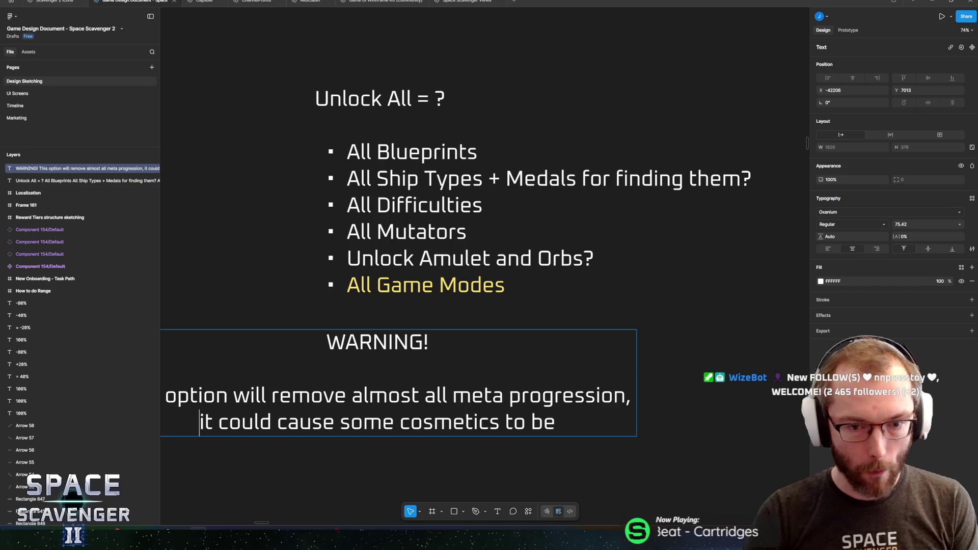
scroll(484, 255, "left", 4)
scroll(483, 255, "down", 1)
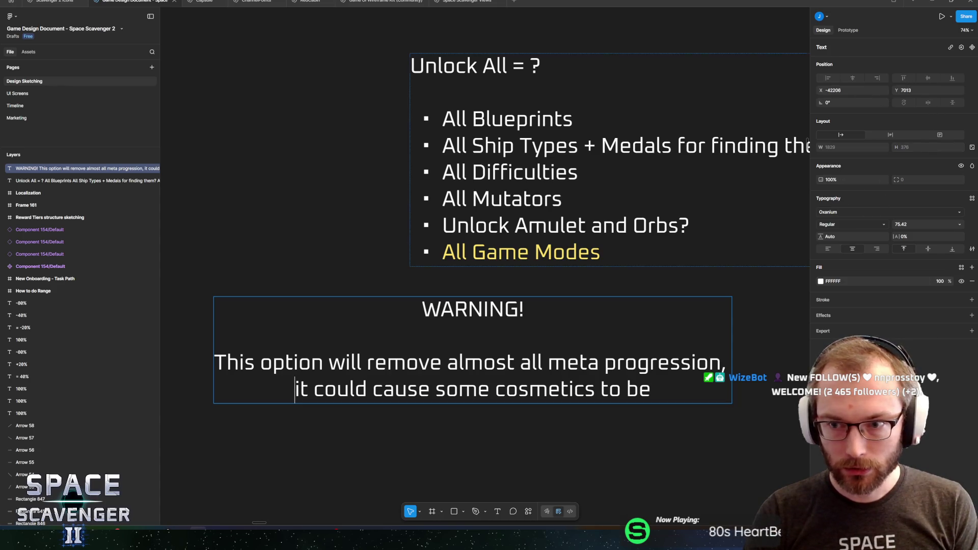
- Fix the text box size and finish: 'permanently unavailable… reset the save file completely!'
left_click(939, 134)
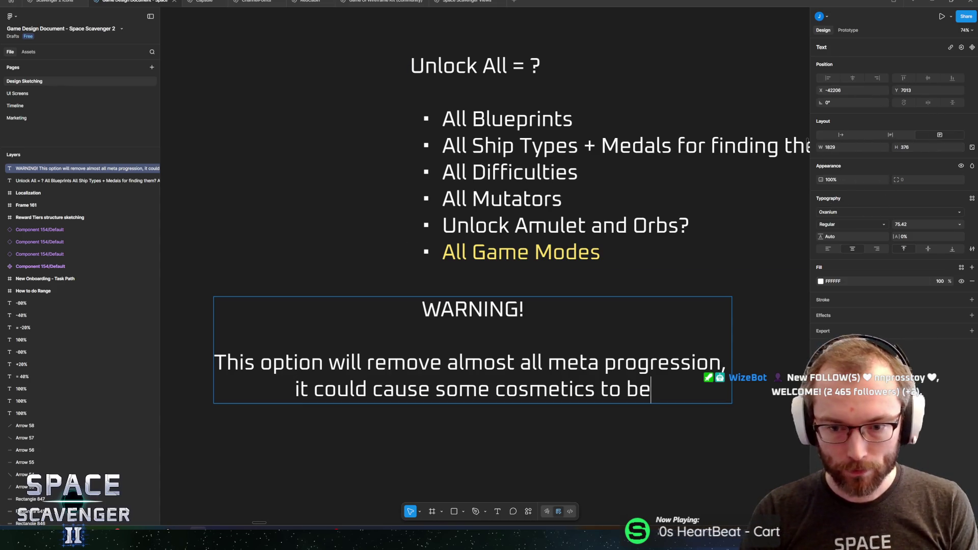
type(" permanen")
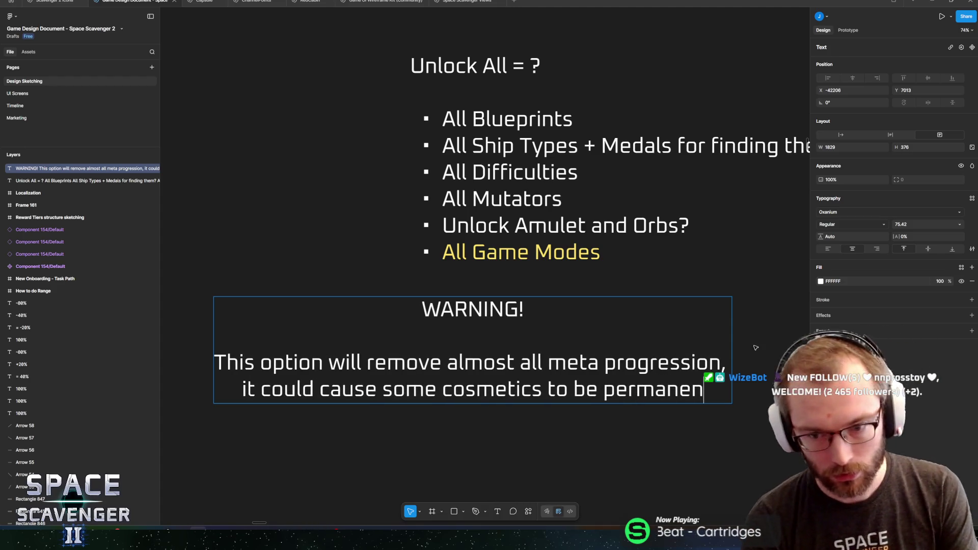
type("tly")
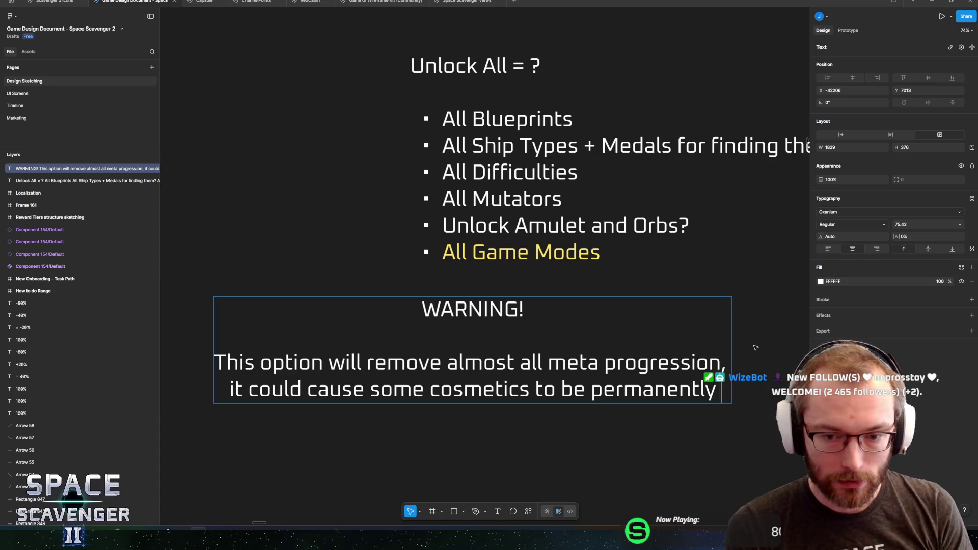
type("block")
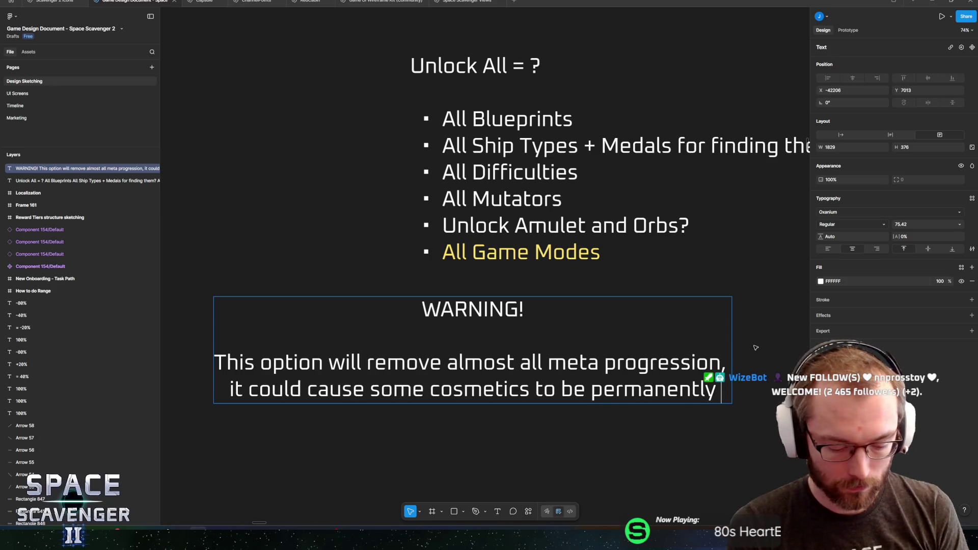
type("ed")
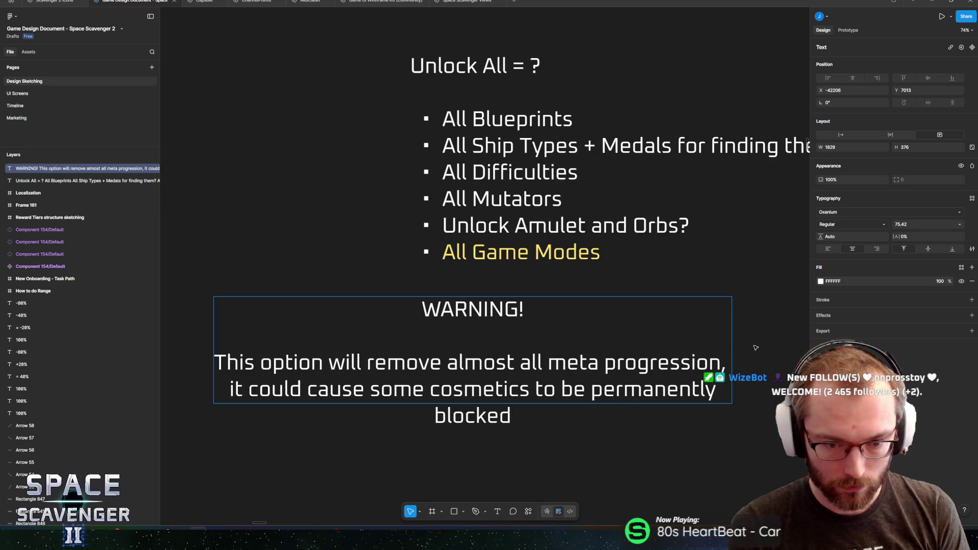
key("BackSpace")
key("BackSpace")
key("BackSpace")
type("un")
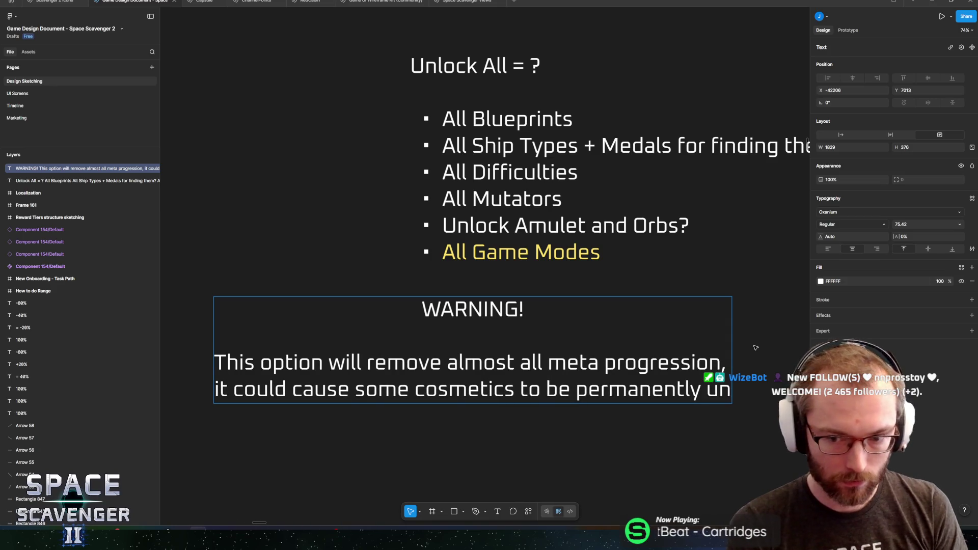
type("avail")
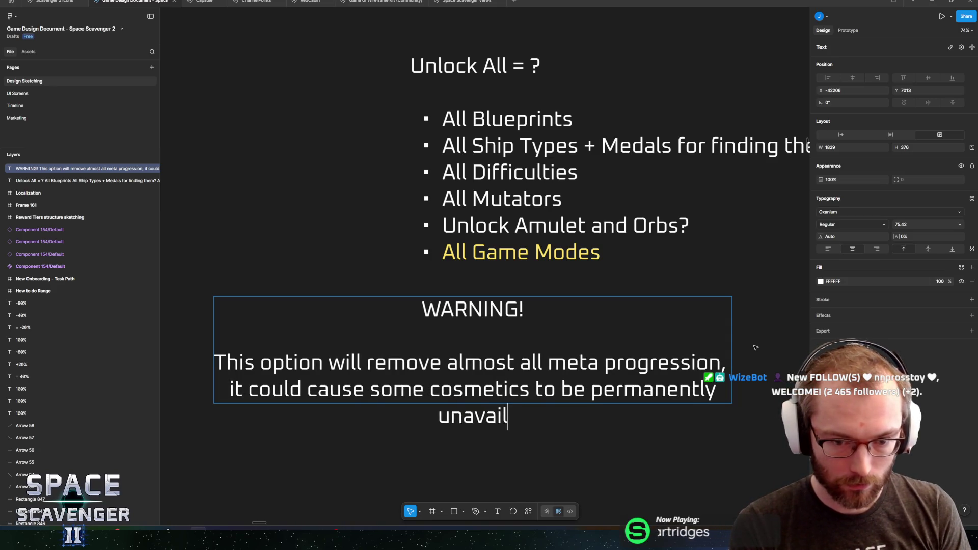
type("able")
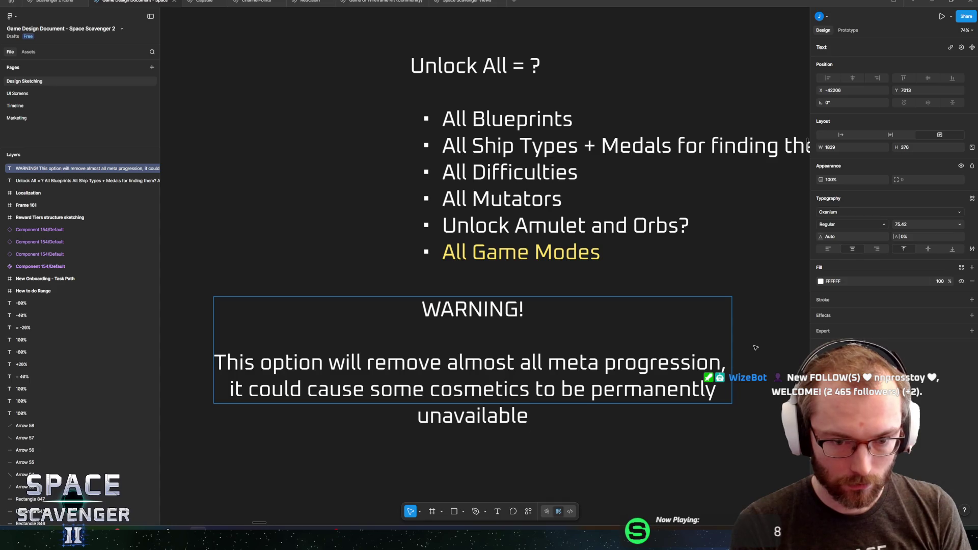
type(". Th")
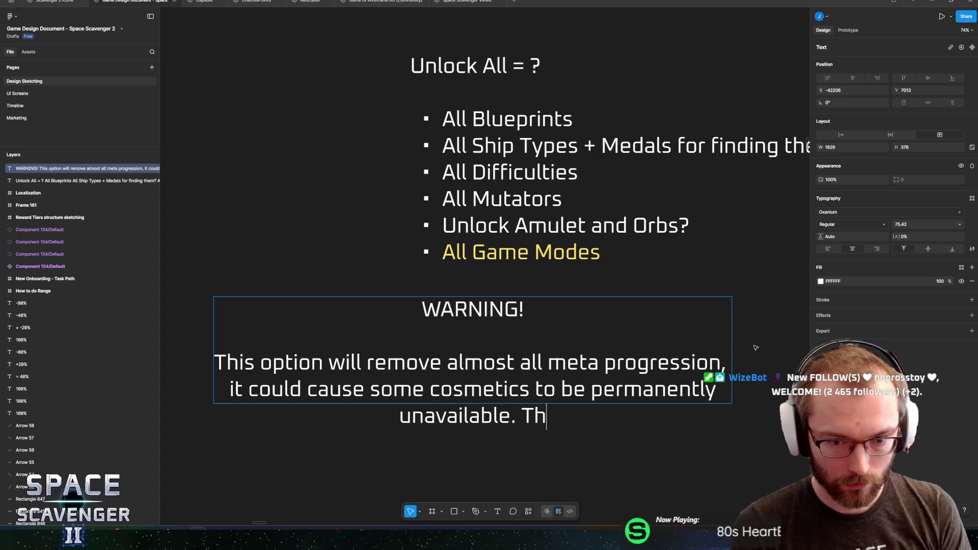
type("e only way ")
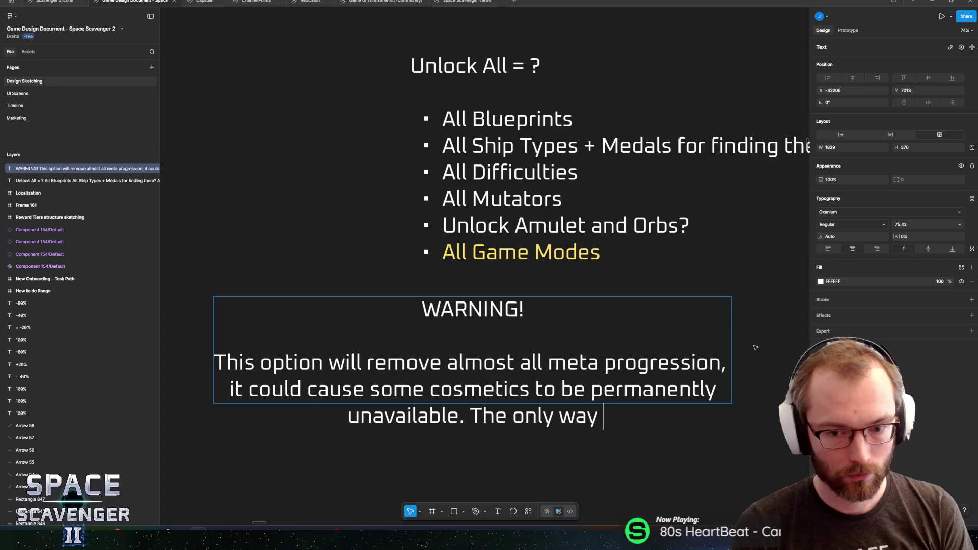
type("to reset this ")
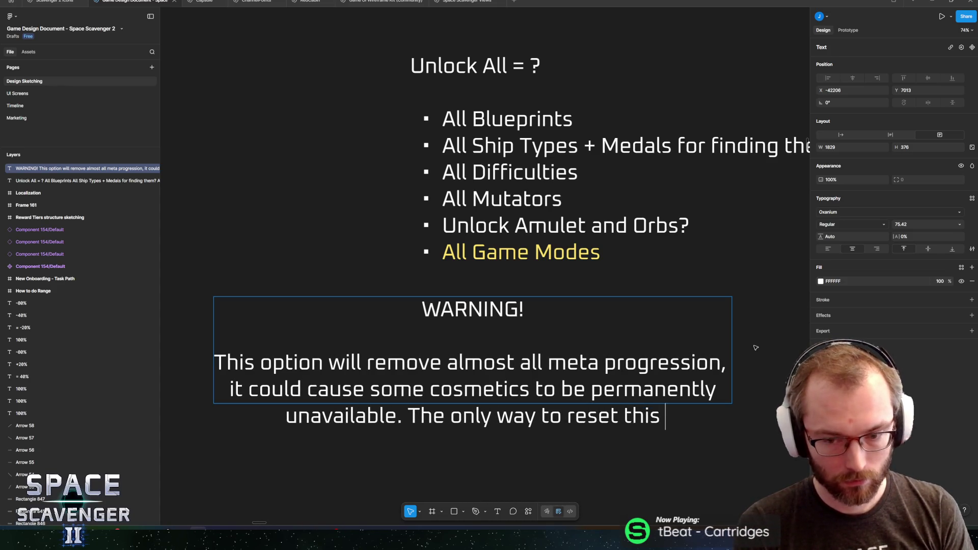
type("is to r")
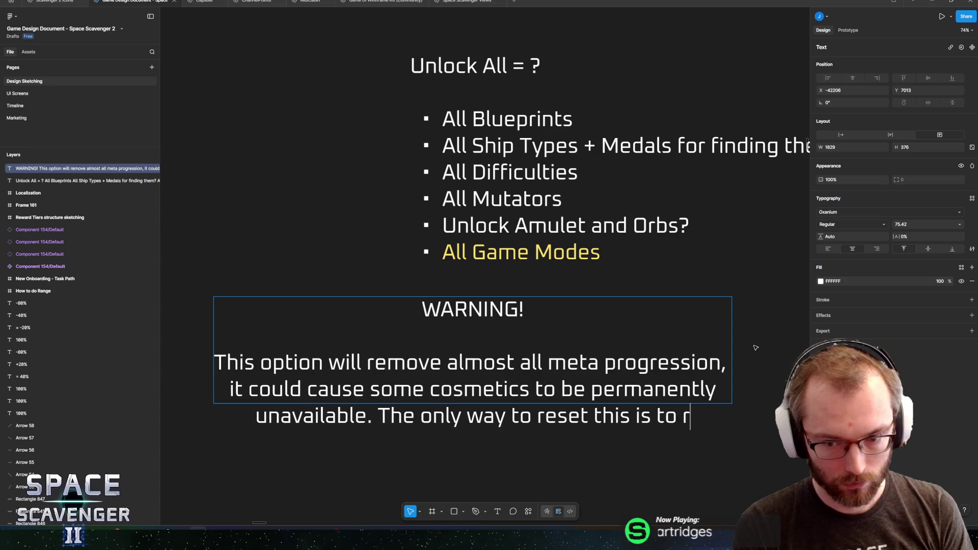
type("eset the save file ")
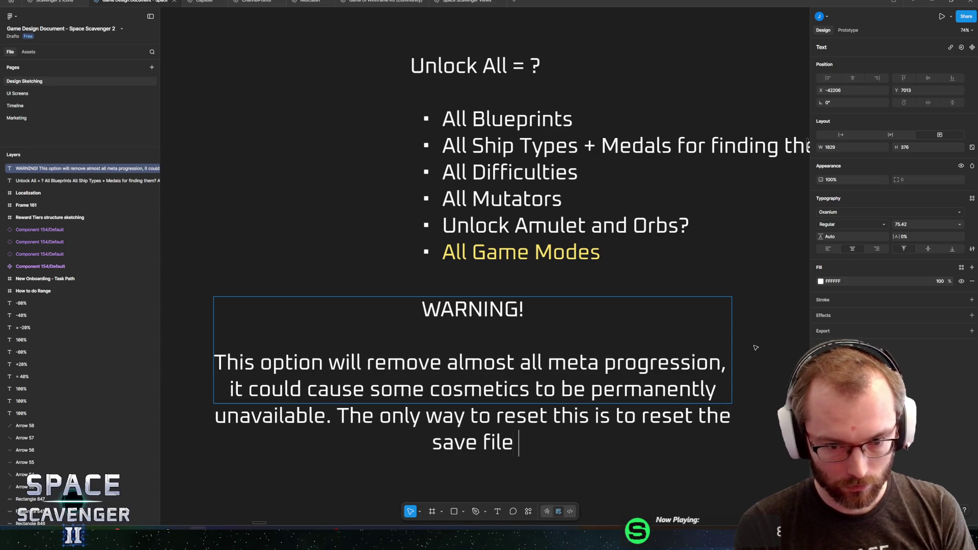
type("back to")
key("BackSpace")
key("BackSpace")
key("BackSpace")
type("fil")
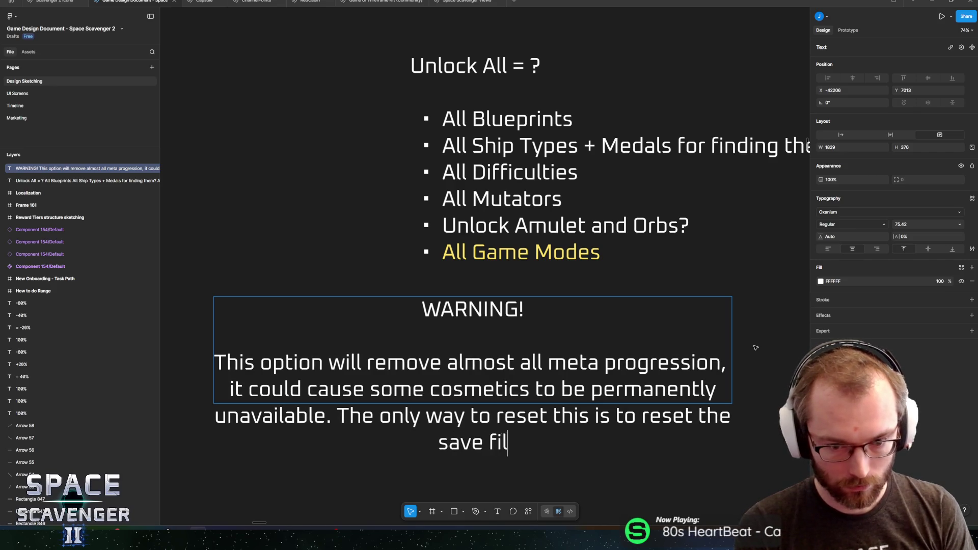
type("e completely!")
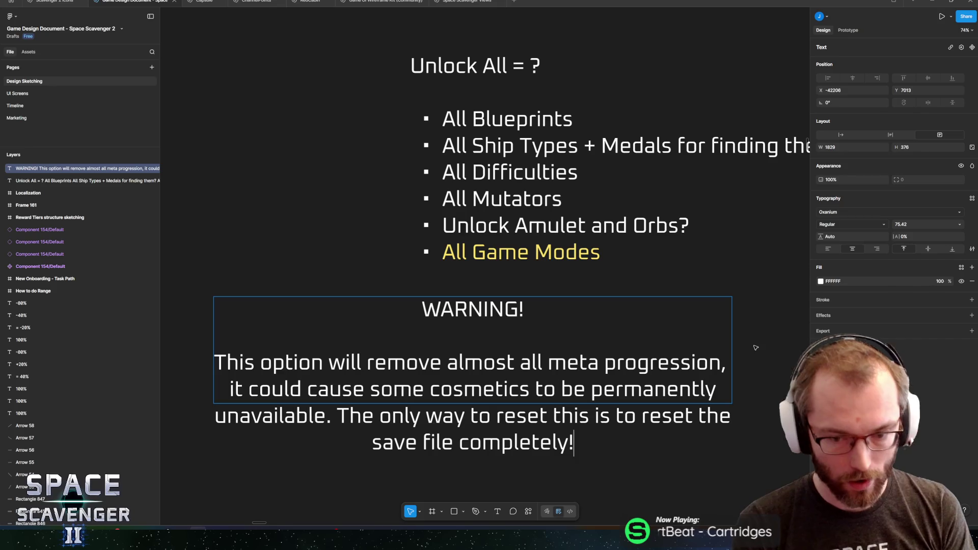
- Add the closing line 'Are you sure?' and select the whole warning text
key("Return")
key("Return")
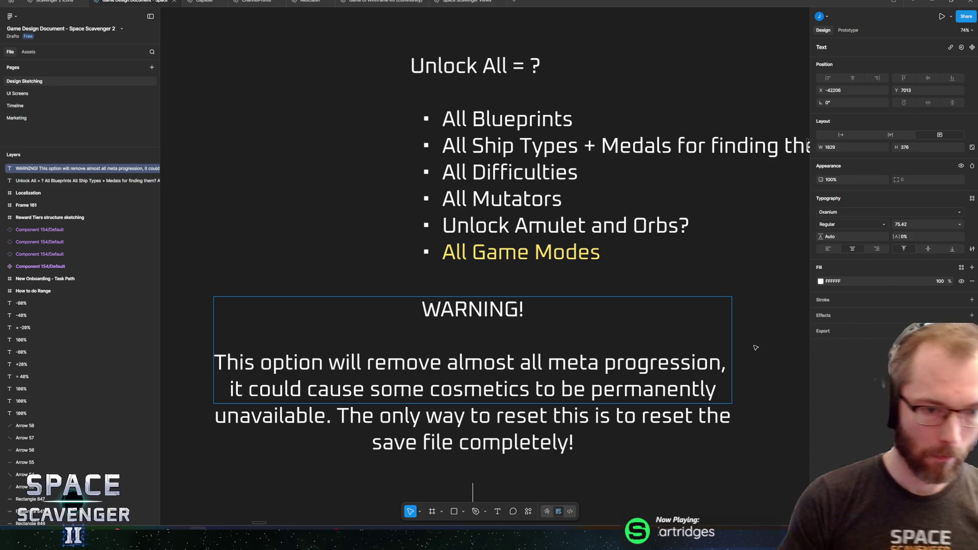
type("Are you sure?")
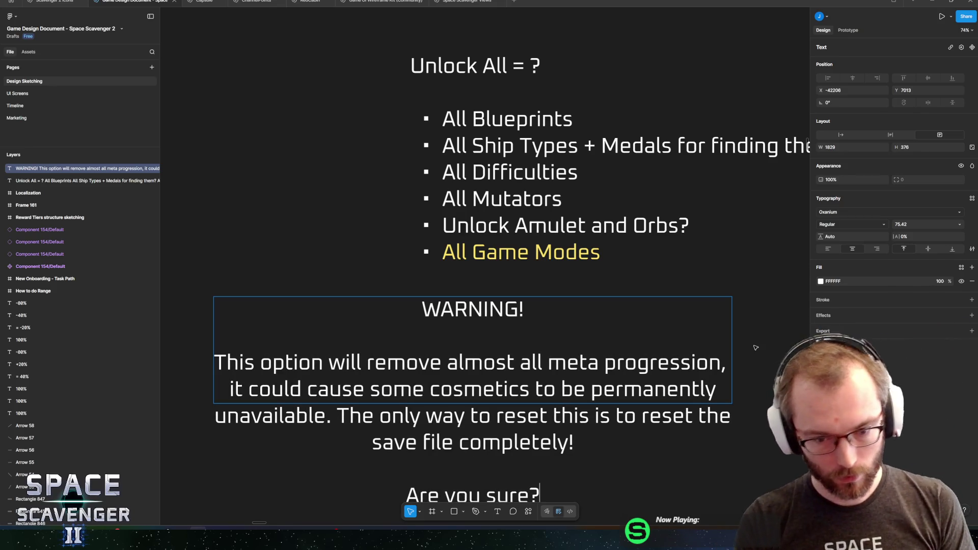
scroll(807, 145, "down", 3)
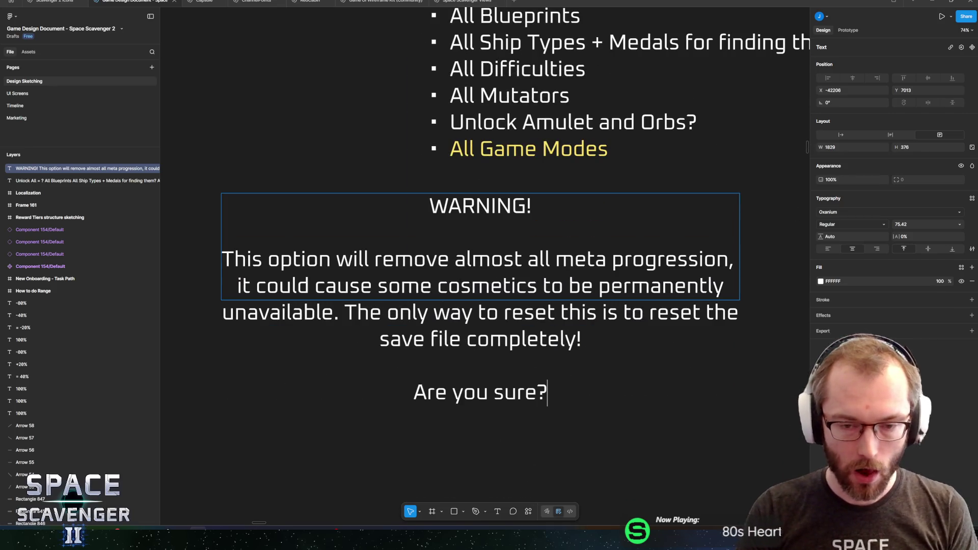
key("Up")
key("Up")
key("Up")
key("Home")
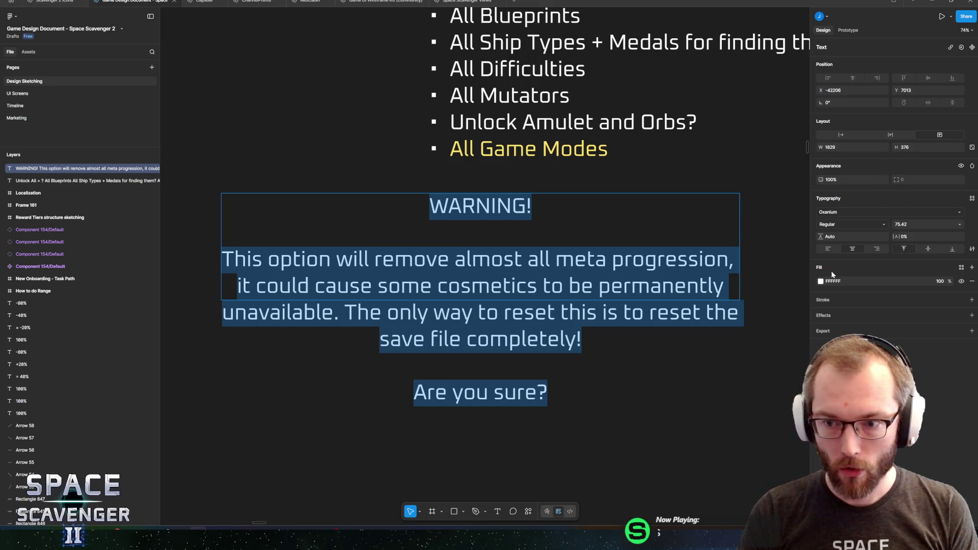
- Colour the whole warning red (FF0000) and insert 'unlock all' into the first sentence
left_click(820, 282)
left_click(803, 312)
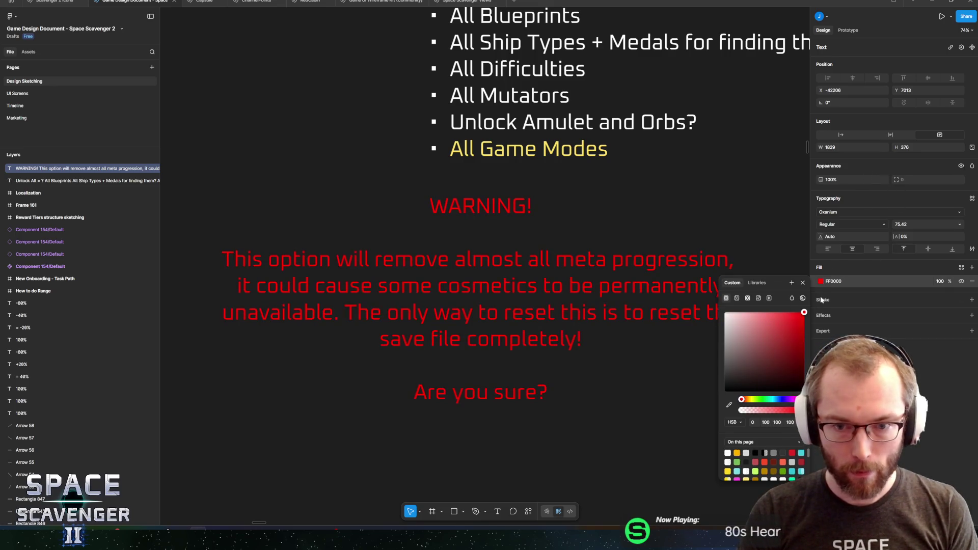
key("Return")
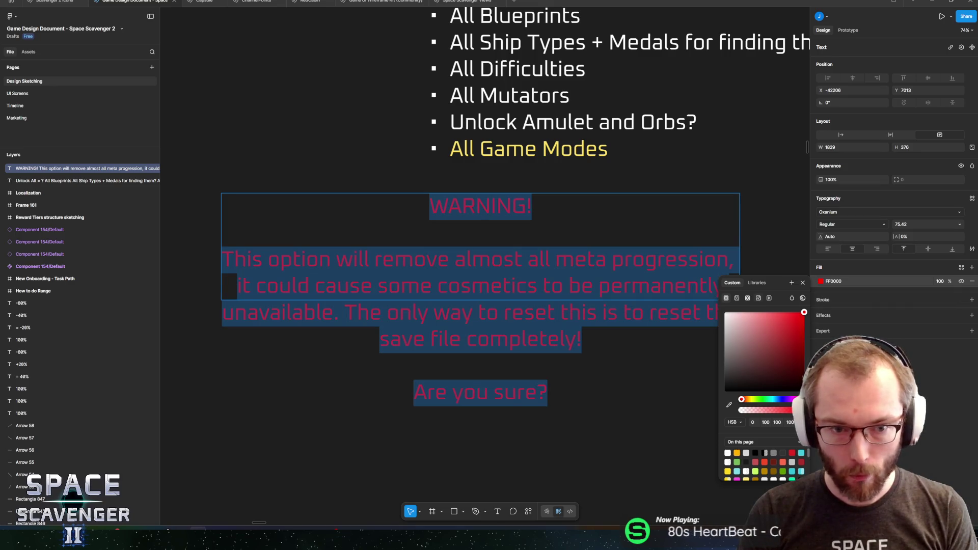
left_click(515, 259)
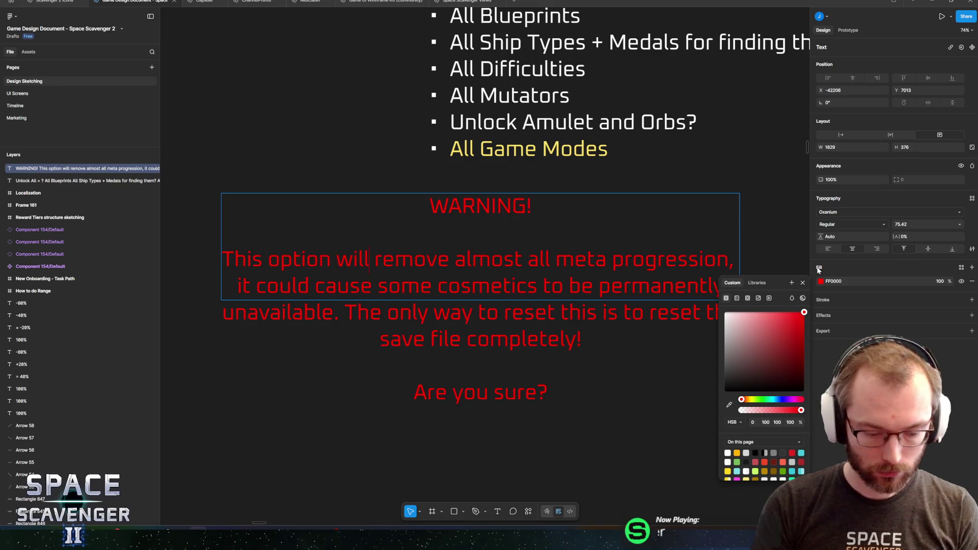
type("unlock all")
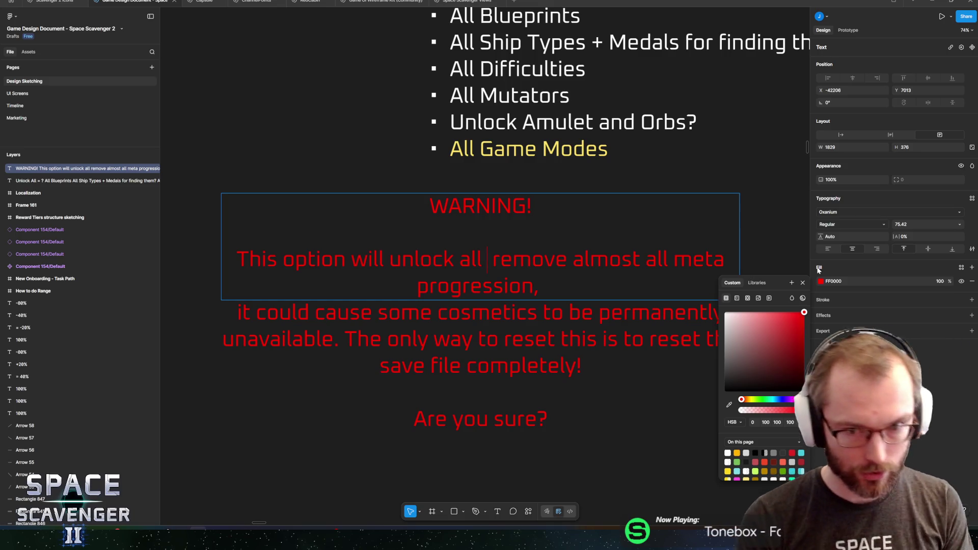
- Add 'content and' after 'unlock all' and remove the extra space
type("content")
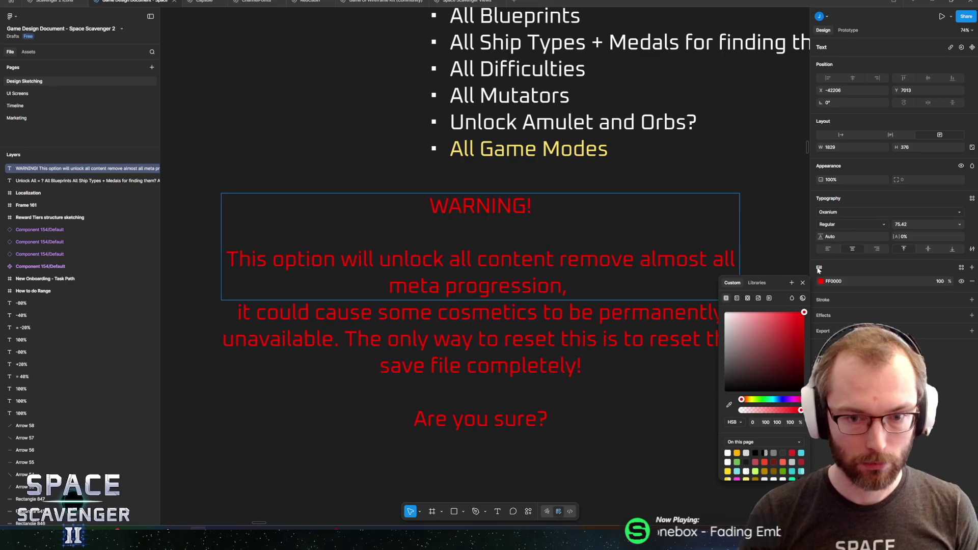
type(" and")
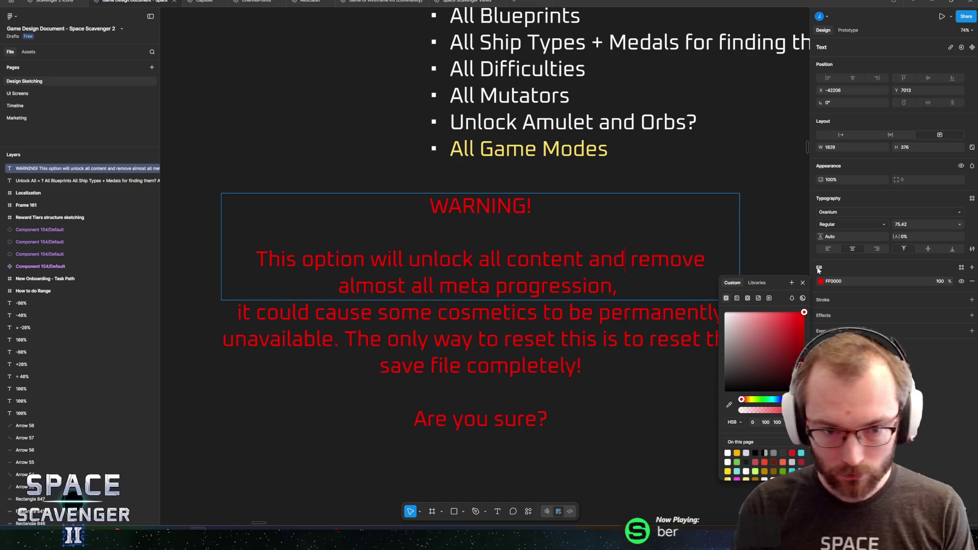
key("Left")
key("Left")
key("Left")
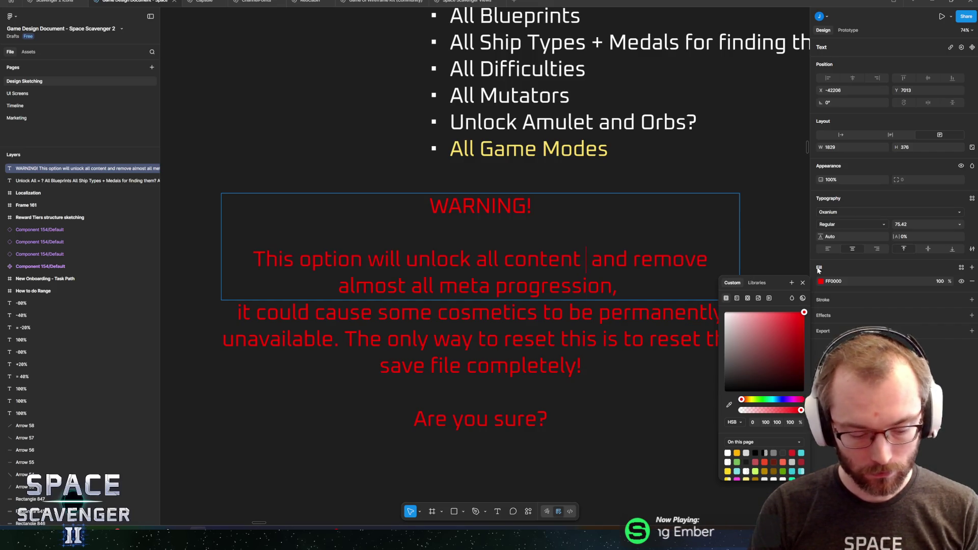
key("BackSpace")
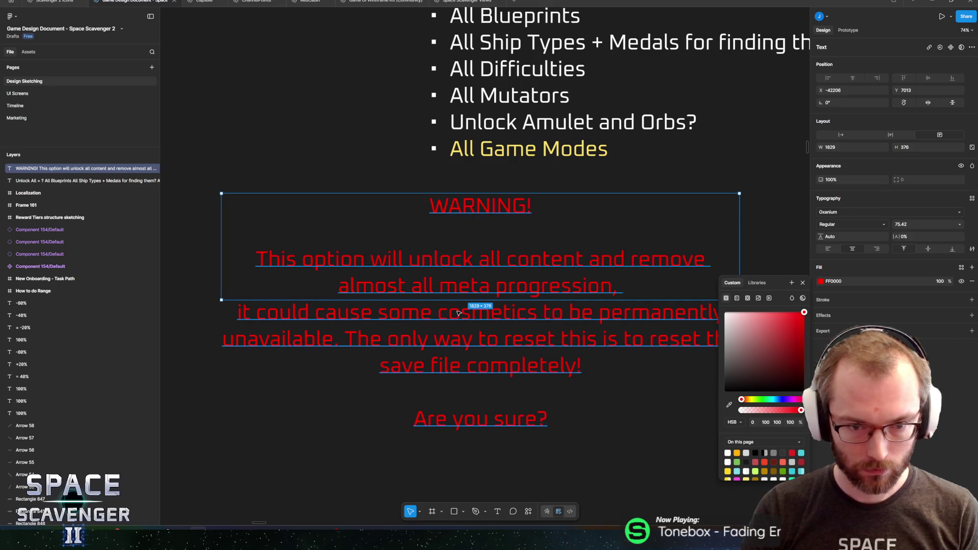
- Make the warning text box taller, to 1829 × 1071.93, so all text fits
key("Escape")
key("Escape")
scroll(523, 316, "down", 1)
scroll(523, 316, "right", 2)
left_click(523, 316)
scroll(499, 259, "left", 2)
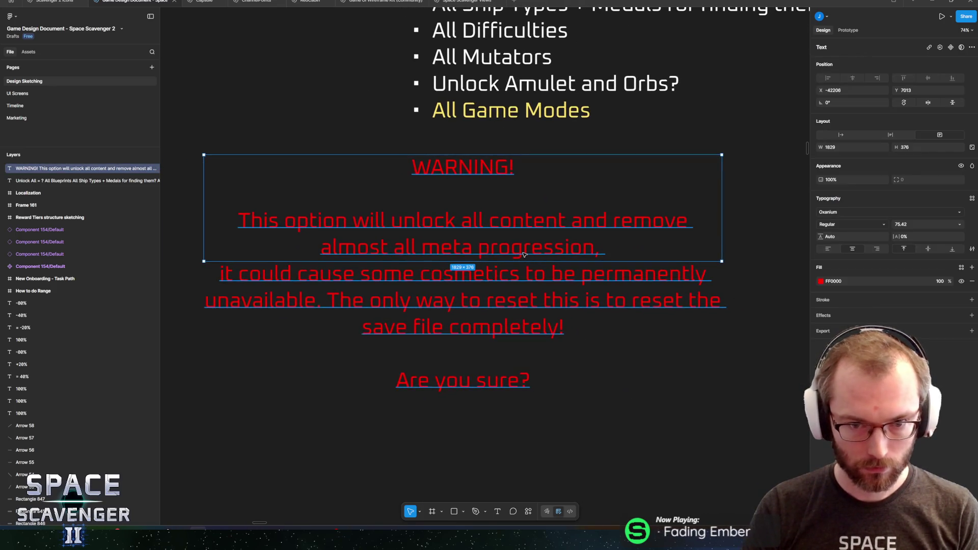
left_click_drag(516, 367, 525, 459)
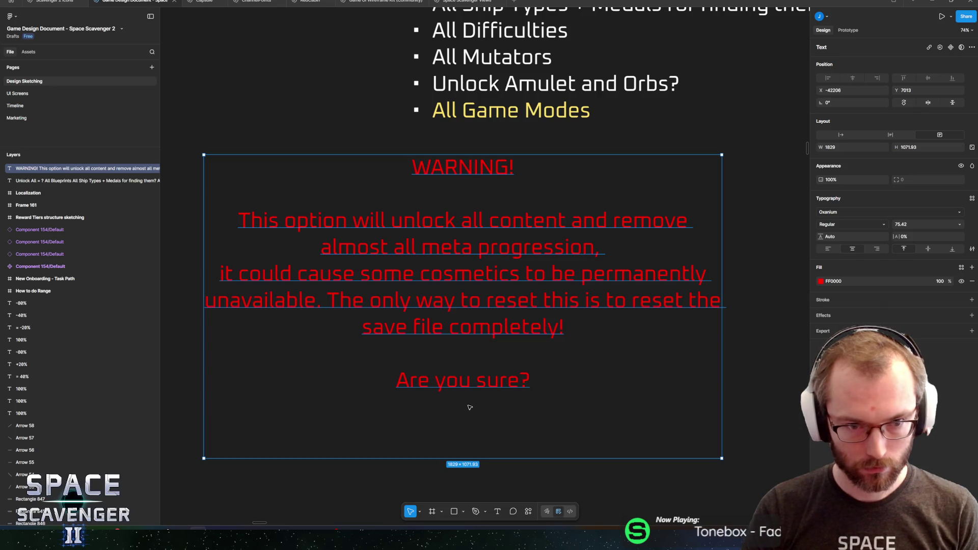
double_click(436, 219)
double_click(436, 220)
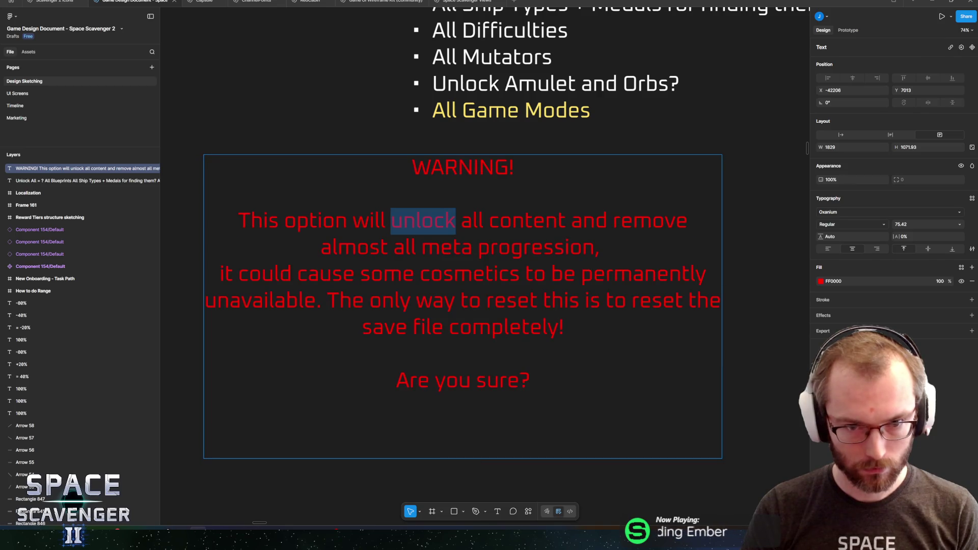
key("Escape")
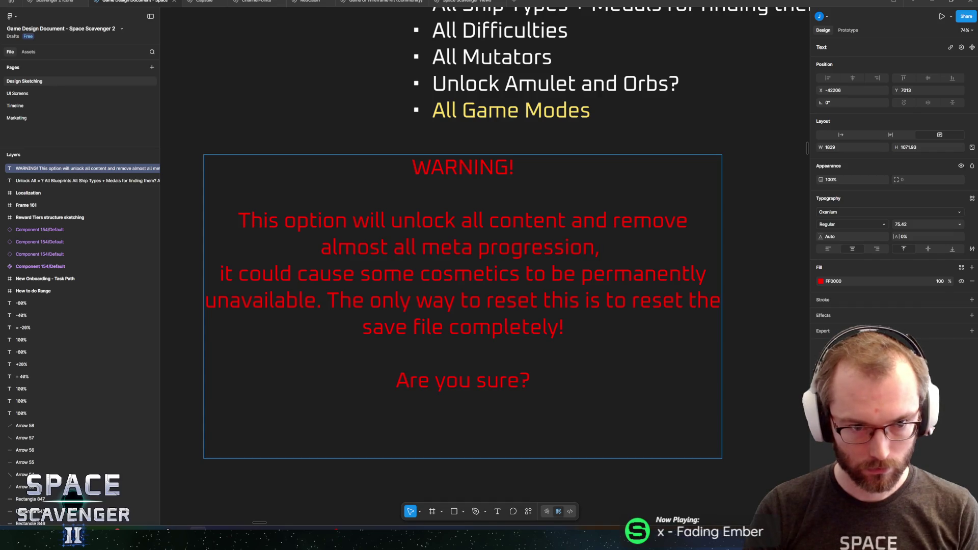
key("BackSpace")
type(".")
key("Right")
key("shift+Right")
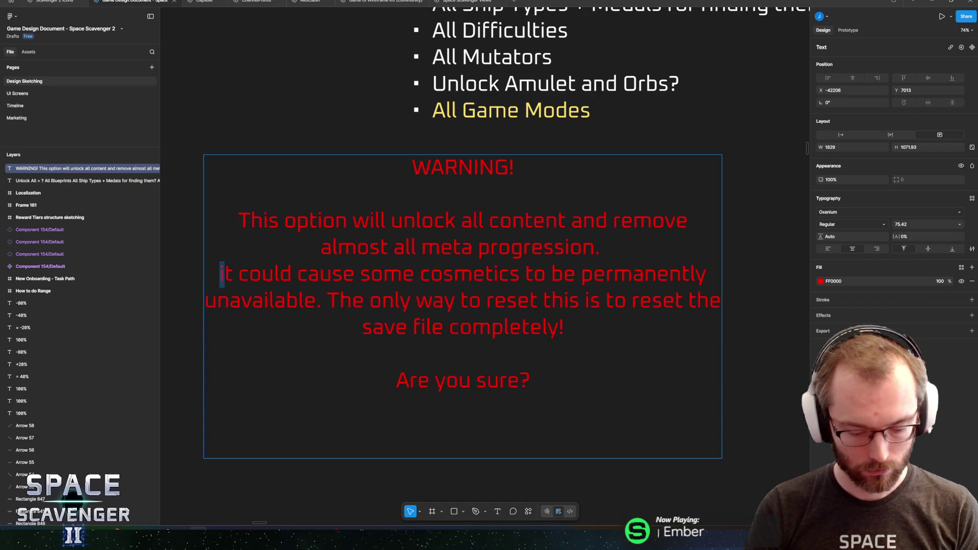
type("I")
key("BackSpace")
key("BackSpace")
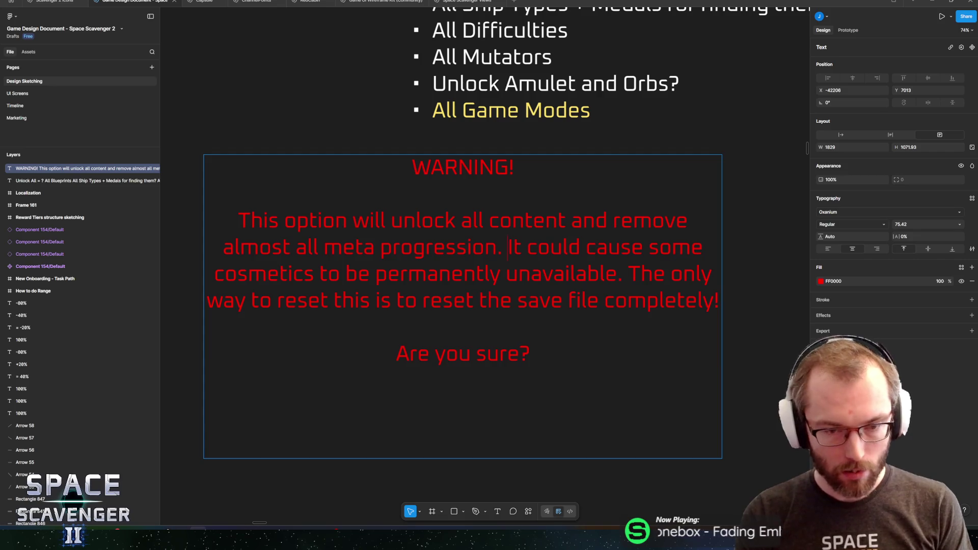
key("Return")
key("Return")
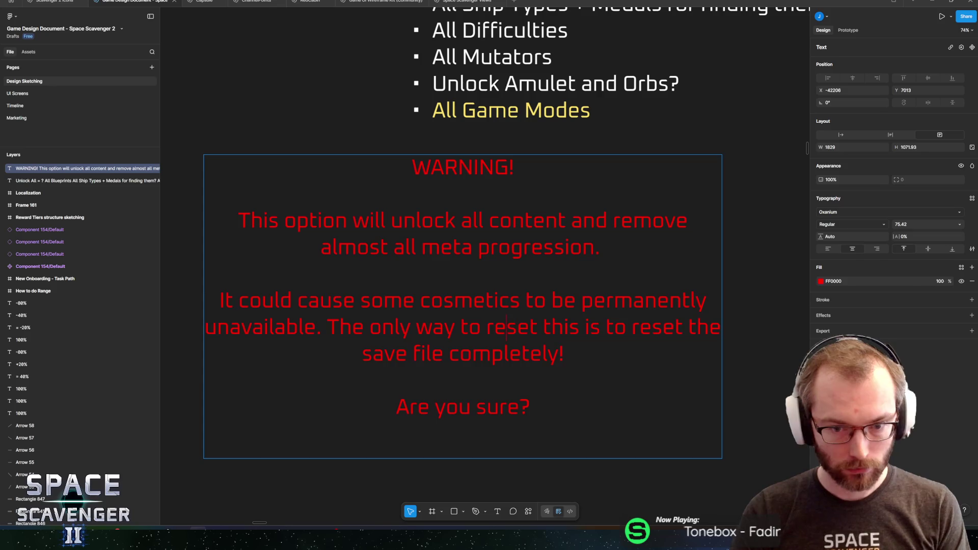
key("shift+Right")
key("shift+Right")
key("shift+Right")
key("shift+Left")
key("shift+Left")
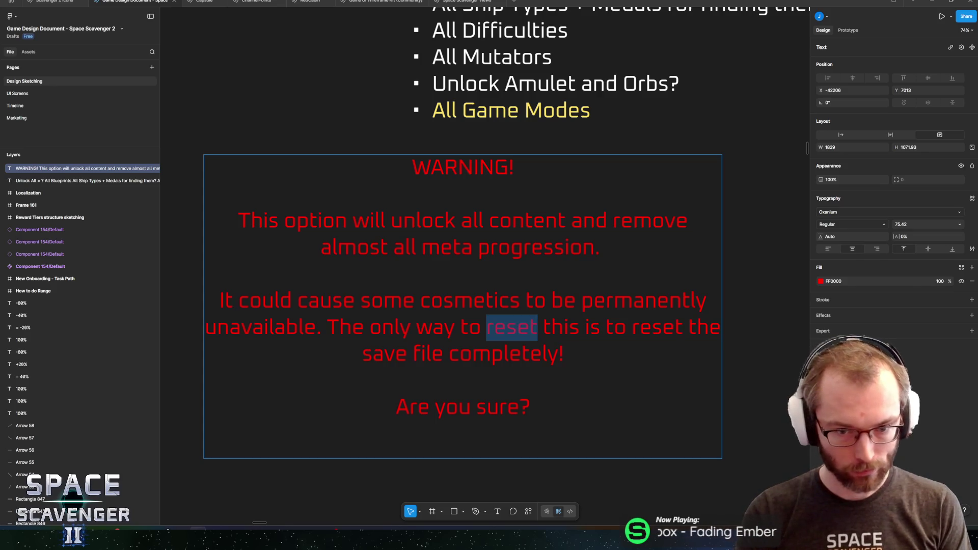
type("undo")
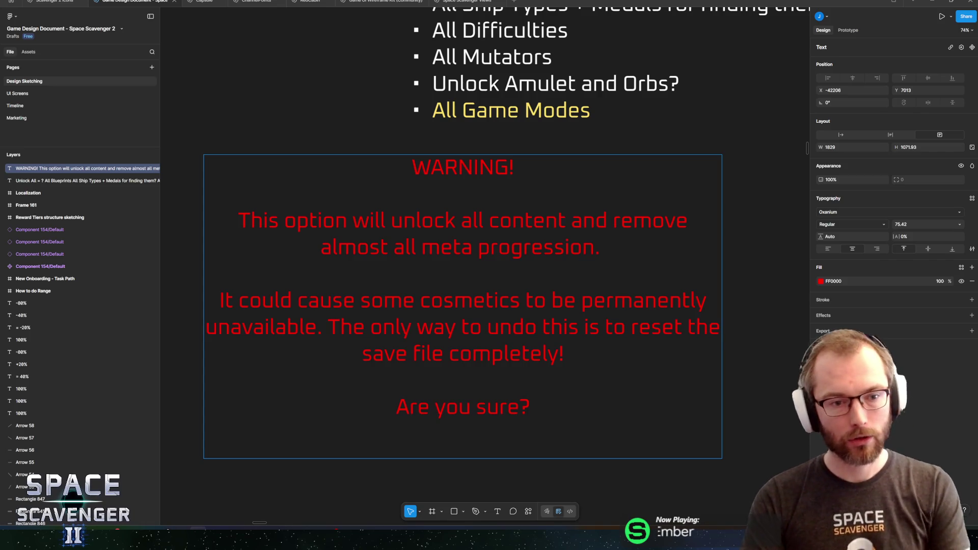
key("ctrl+Left")
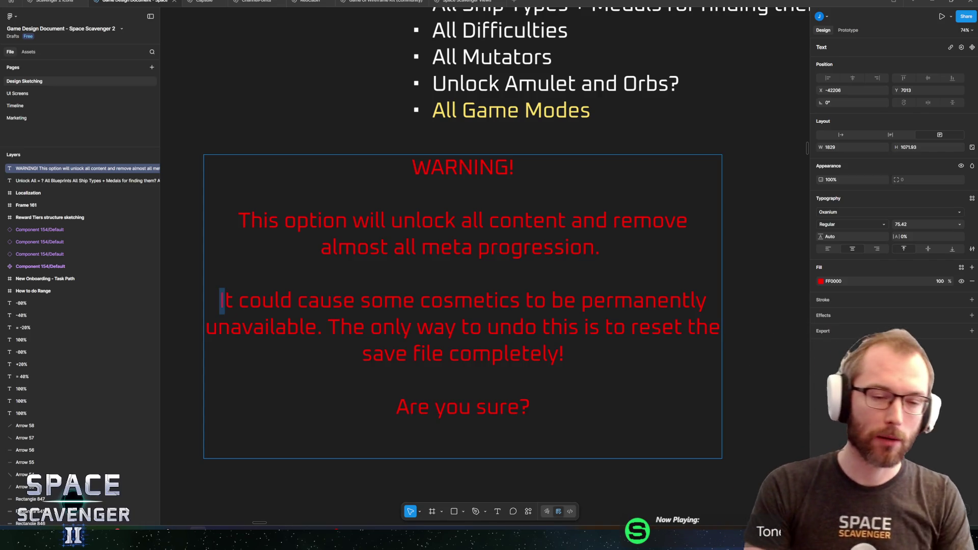
key("ctrl+shift+Right")
key("ctrl+shift+Right")
key("shift+Right")
key("shift+Right")
key("shift+Right")
key("shift+Down")
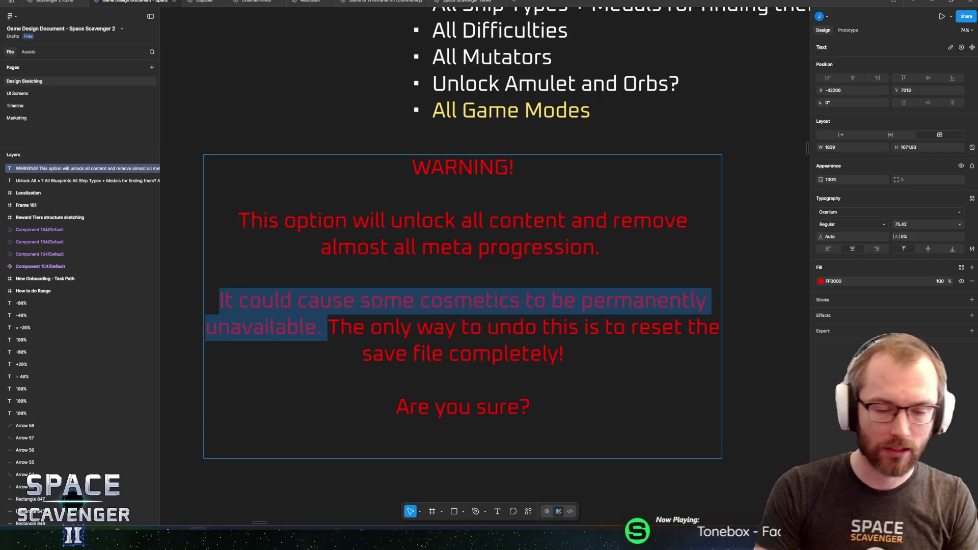
key("shift+Left")
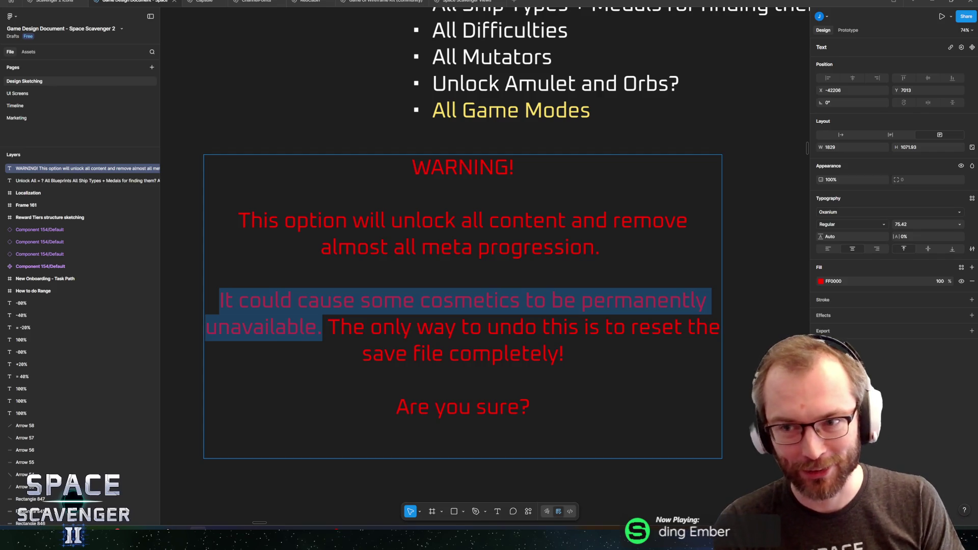
key("ctrl+a")
left_click(530, 407)
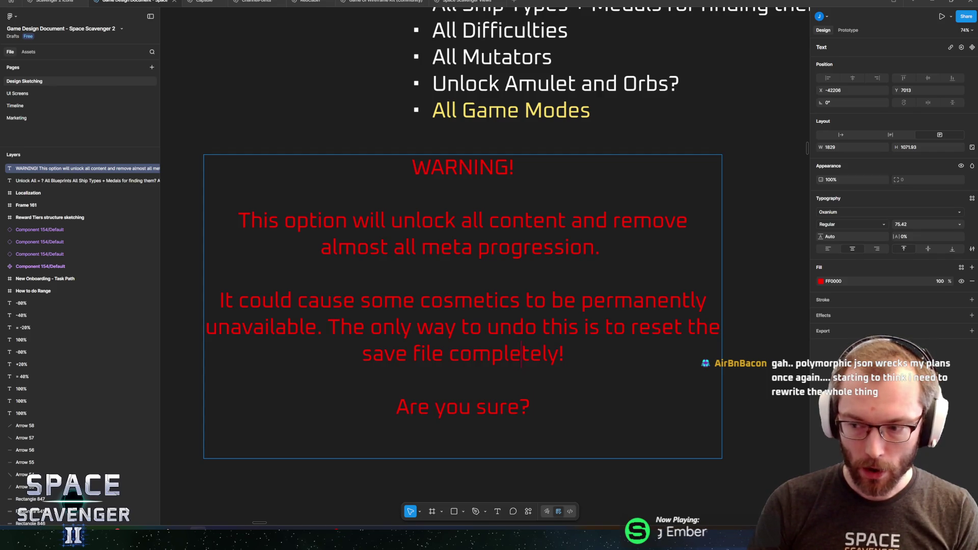
- Copy the entire red warning text, from 'WARNING!' to 'Are you sure?', for Unity
double_click(521, 353)
key("ctrl+a")
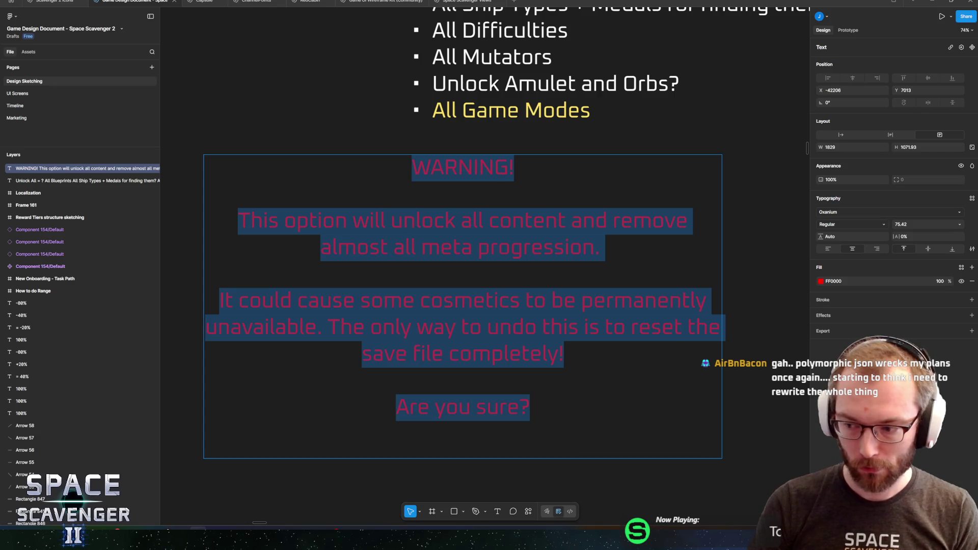
double_click(521, 353)
key("ctrl+a")
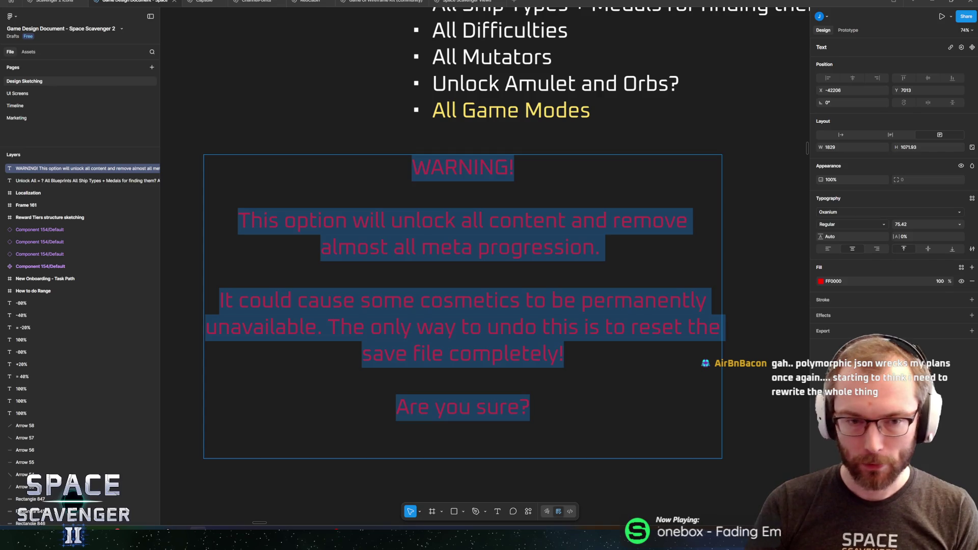
left_click(563, 353)
key("ctrl+a")
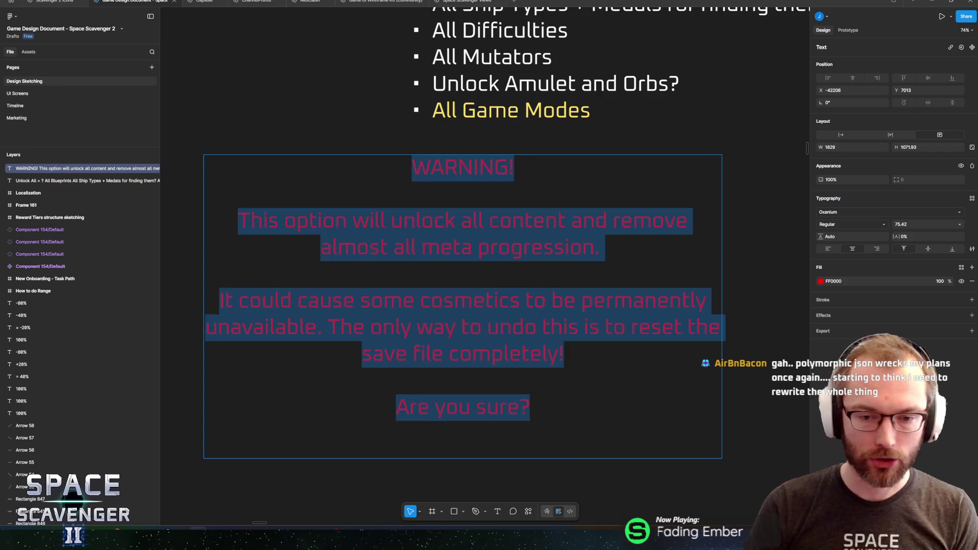
key("Escape")
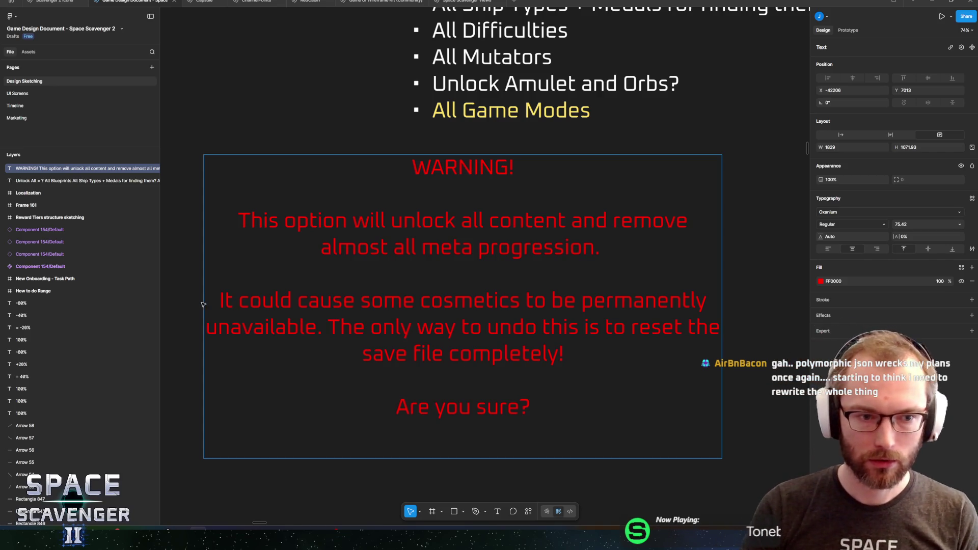
scroll(554, 277, "down", 3, "ctrl")
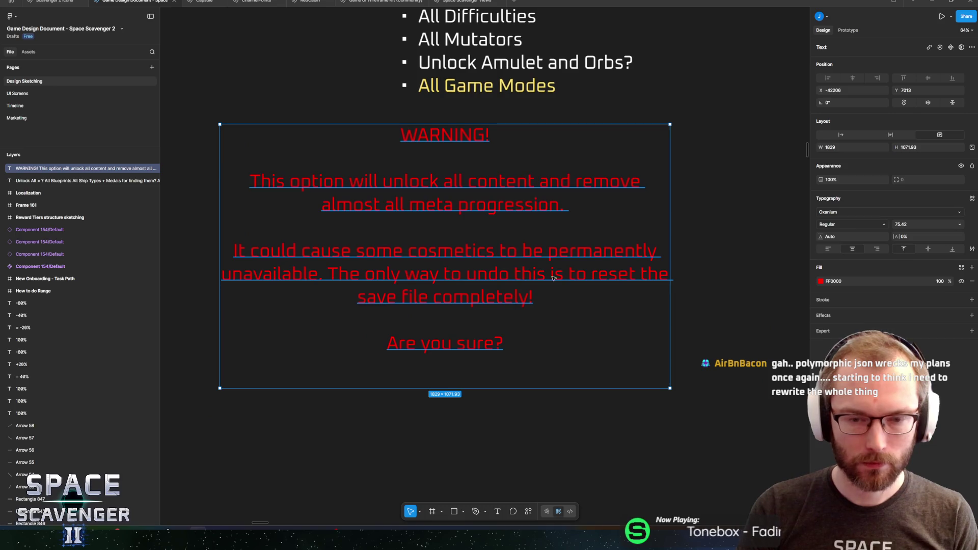
scroll(554, 277, "left", 2)
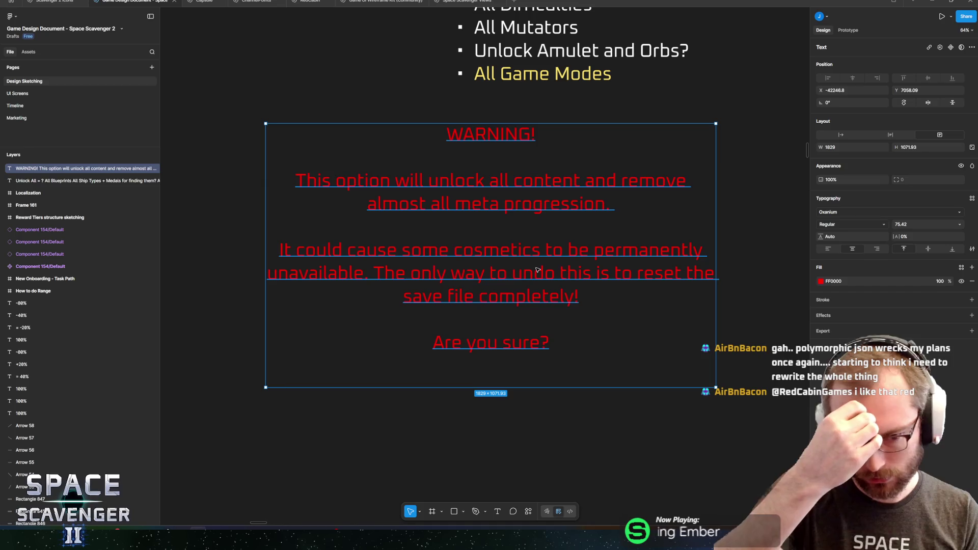
scroll(476, 263, "right", 2)
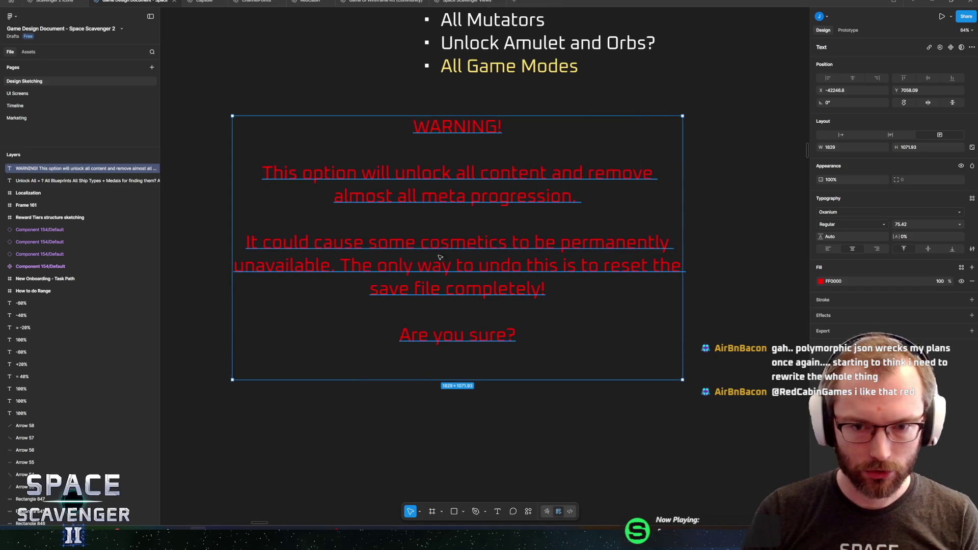
key("alt+Tab")
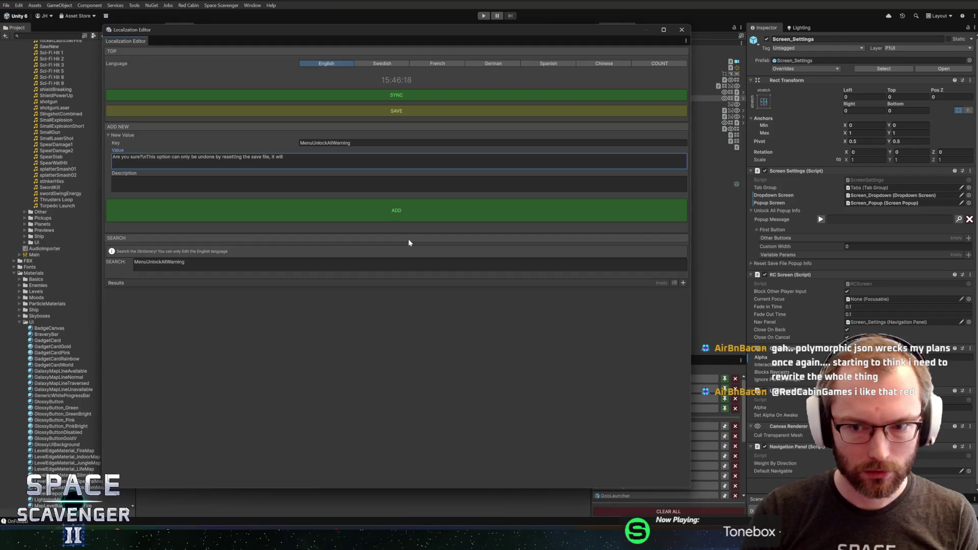
- Paste the warning into MenuUnlockAllWarning's value, join its lines with \n escapes, and add the entry
key("ctrl+a")
key("ctrl+v")
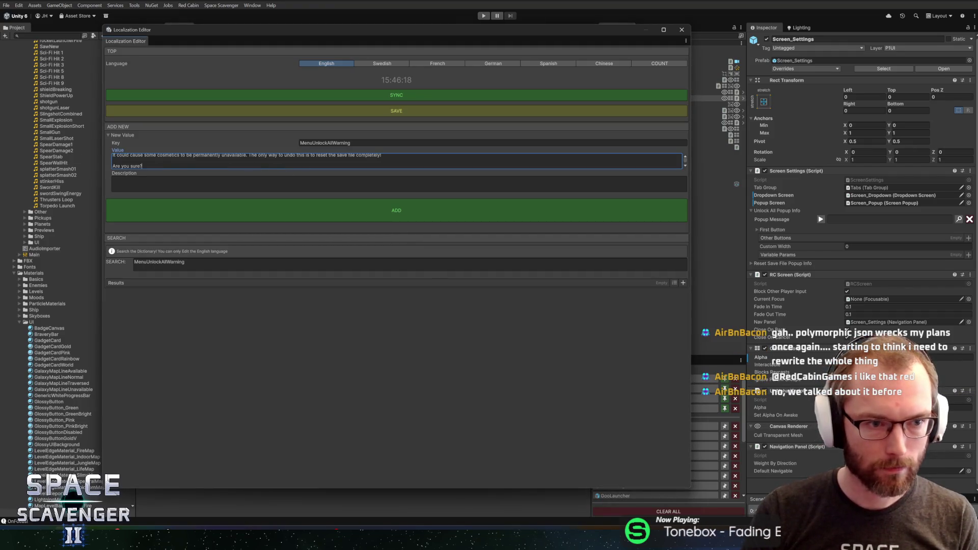
left_click(112, 162)
key("BackSpace")
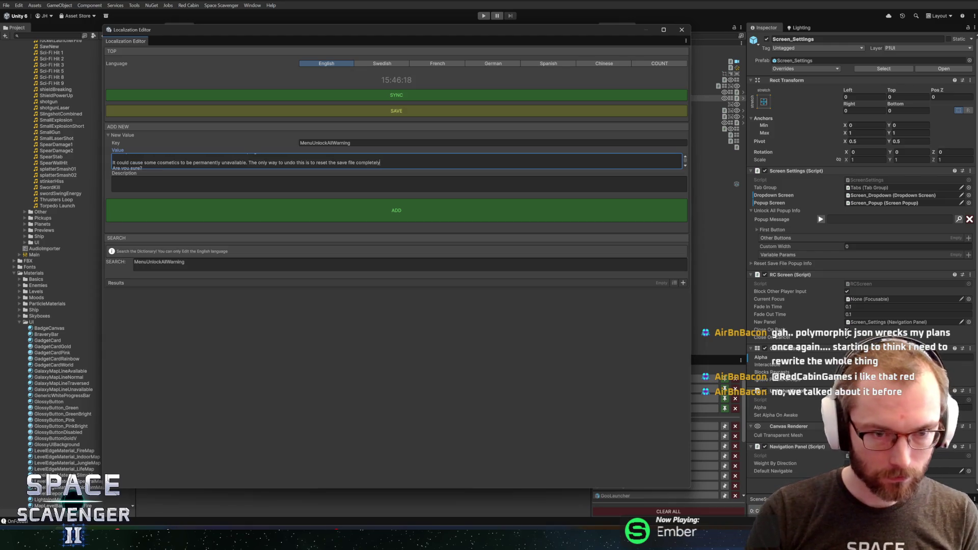
key("Delete")
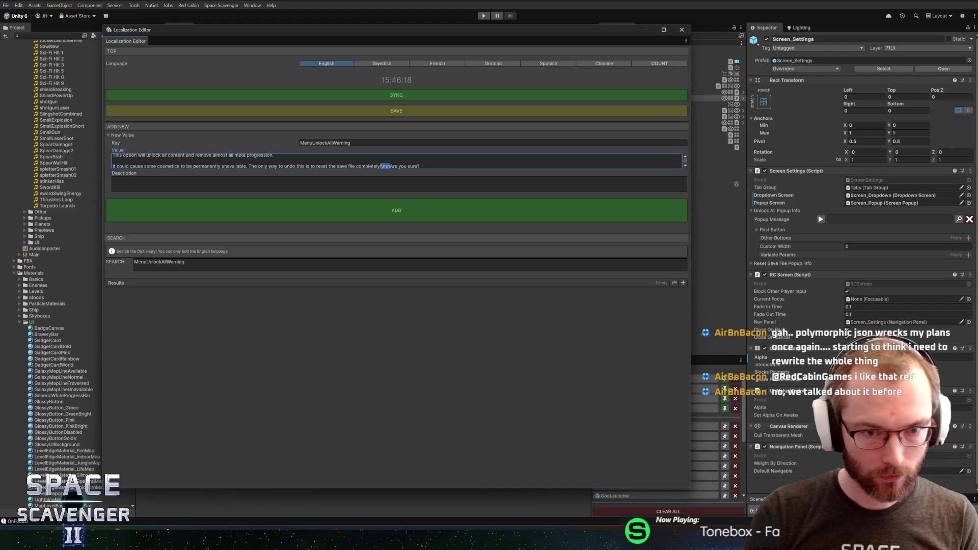
left_click(113, 162)
key("BackSpace")
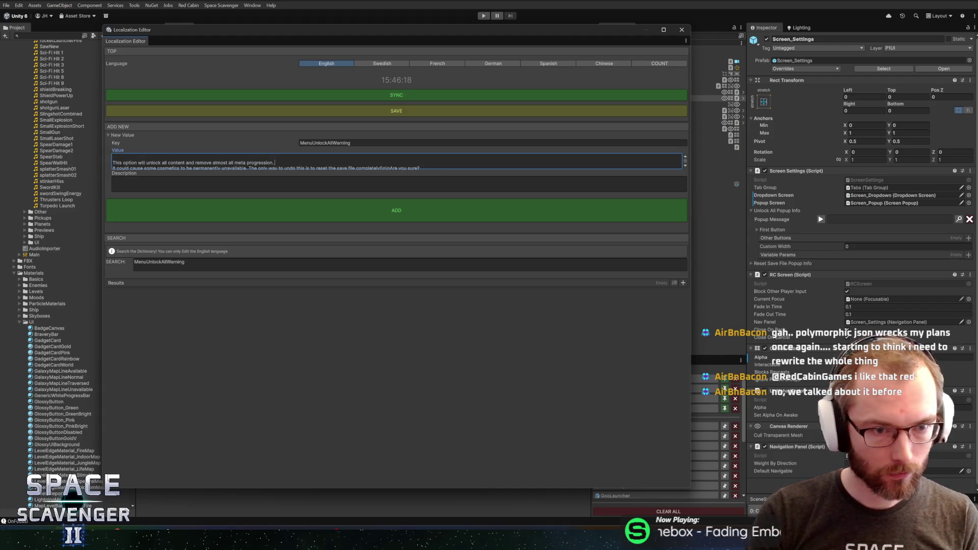
key("Delete")
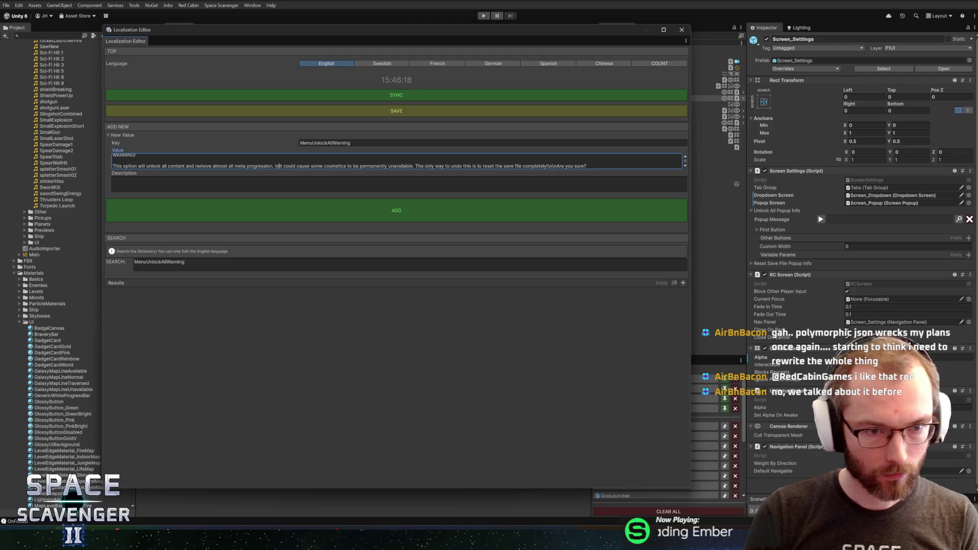
left_click(135, 156)
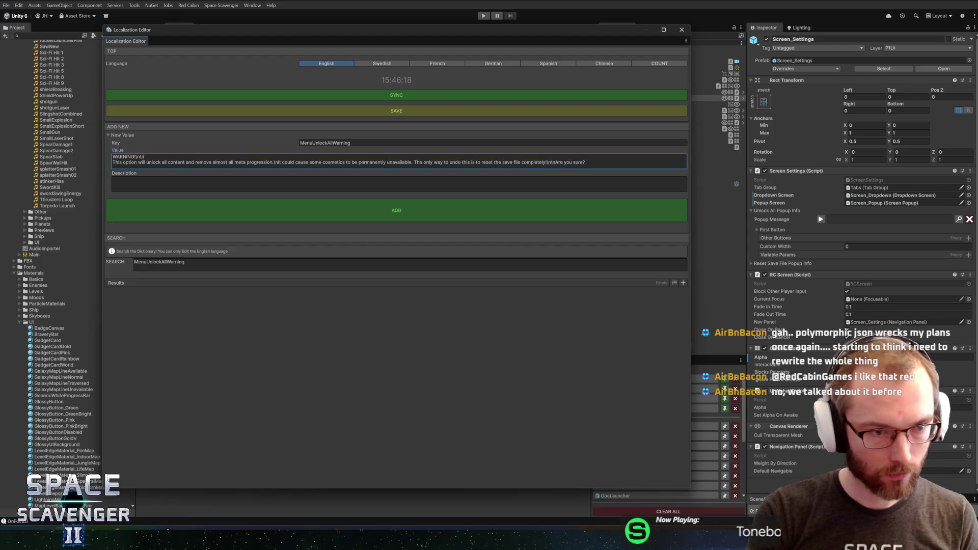
key("Delete")
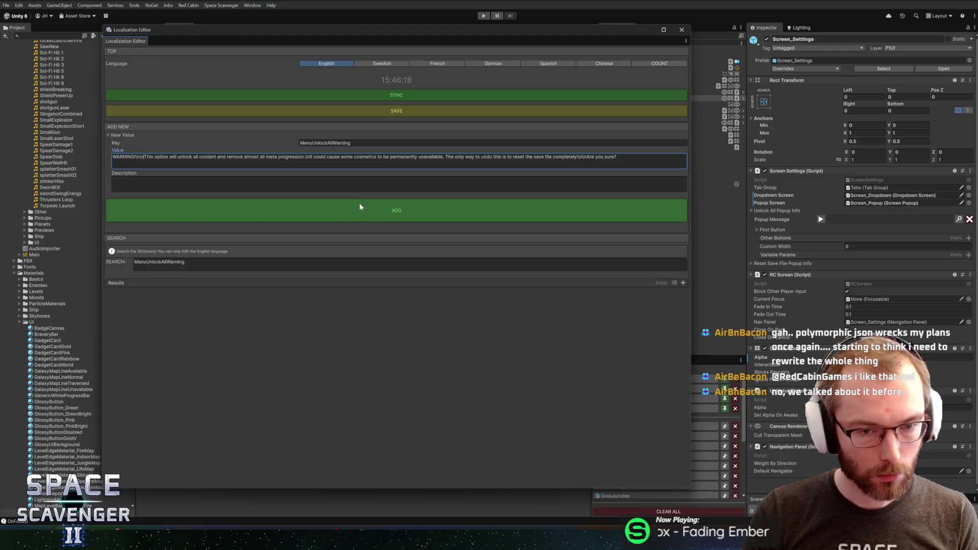
left_click(378, 218)
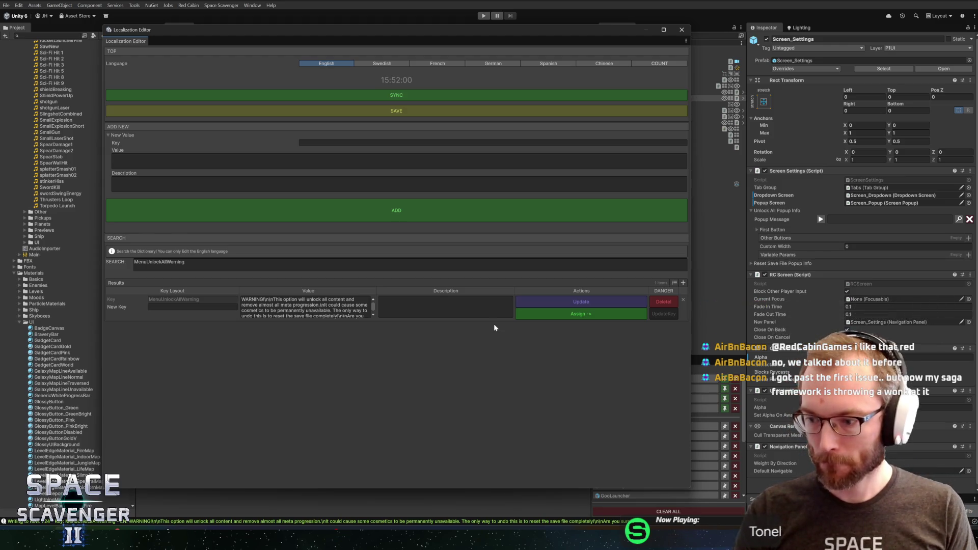
key("alt+Tab")
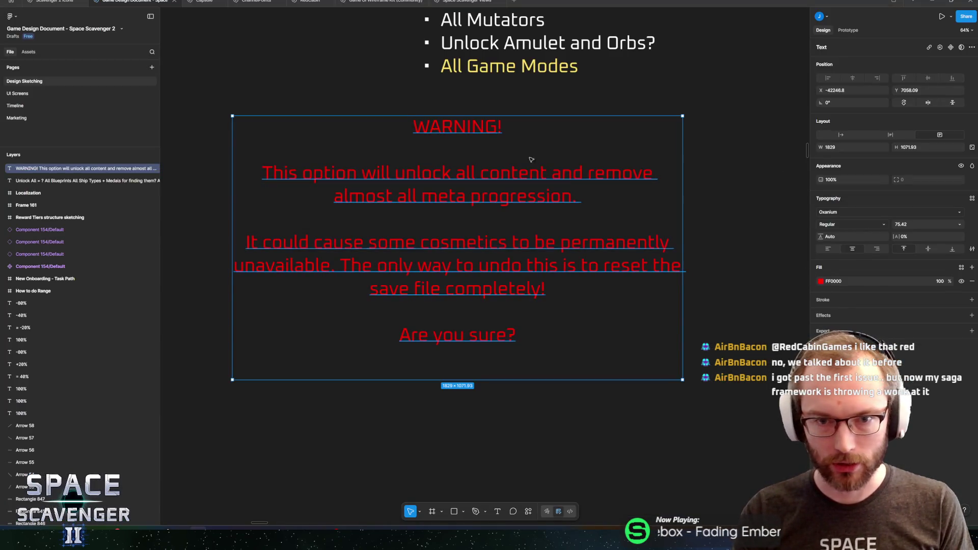
- Deselect the warning text box in Figma and review the layout
key("Escape")
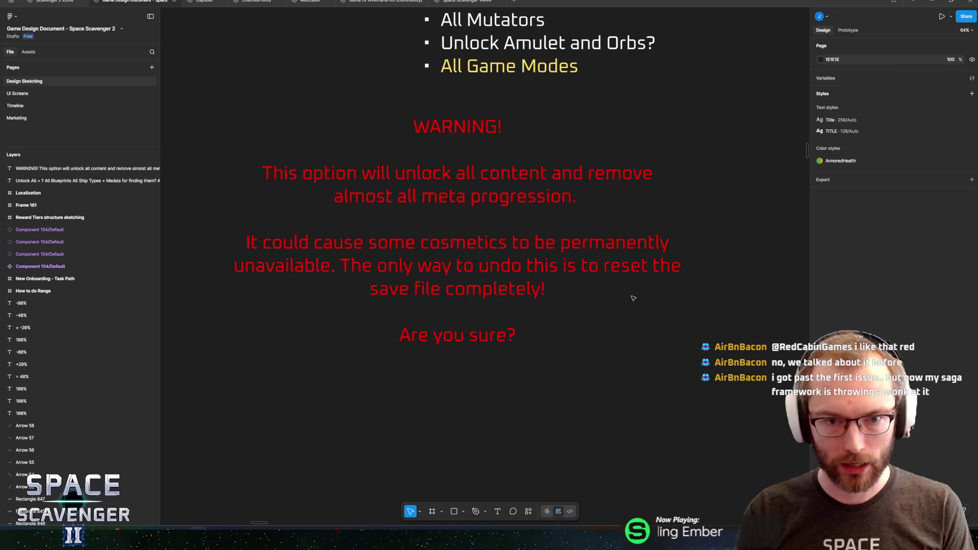
scroll(348, 351, "up", 1)
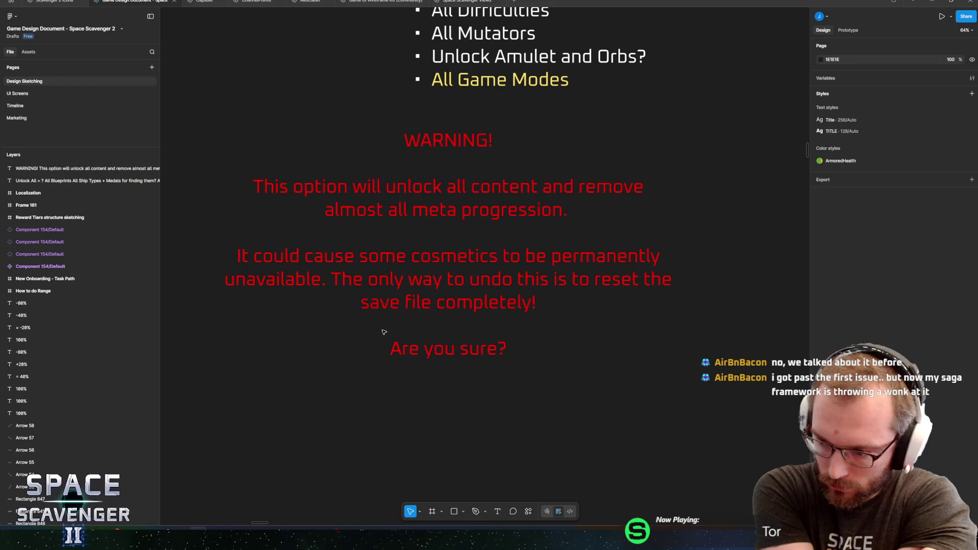
key("alt+Tab")
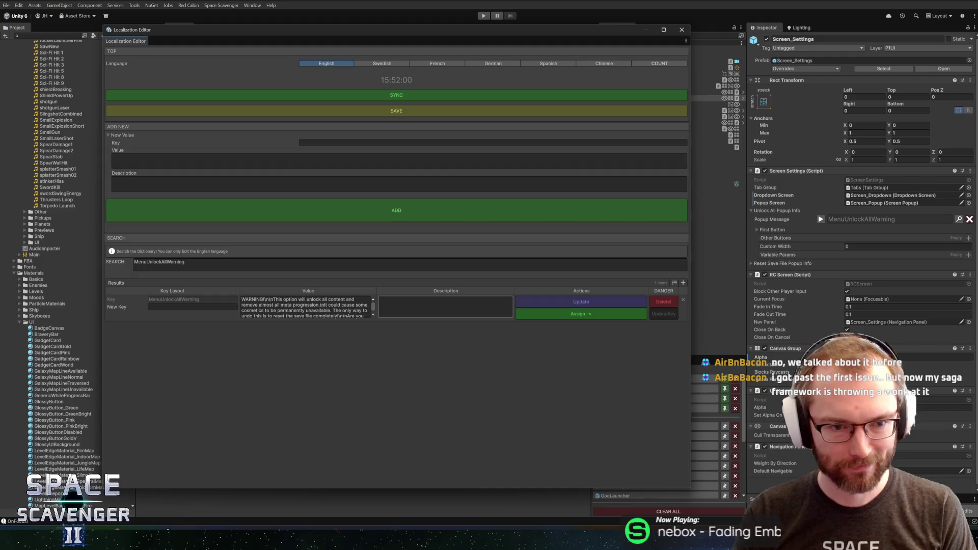
- Assign MenuUnlockAllWarning as the popup message and MenuCancel ('Cancel') as First Button's text
left_click(598, 315)
left_click(682, 30)
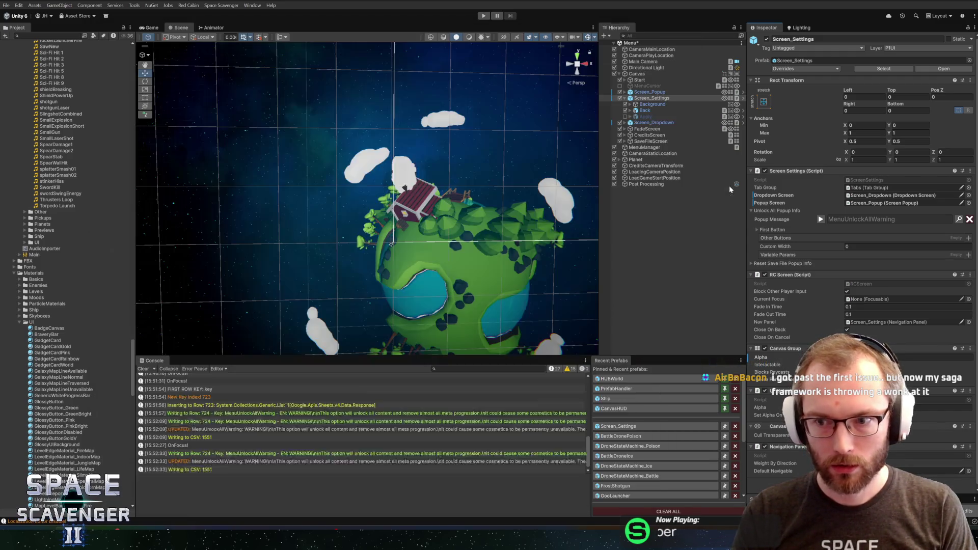
left_click(758, 230)
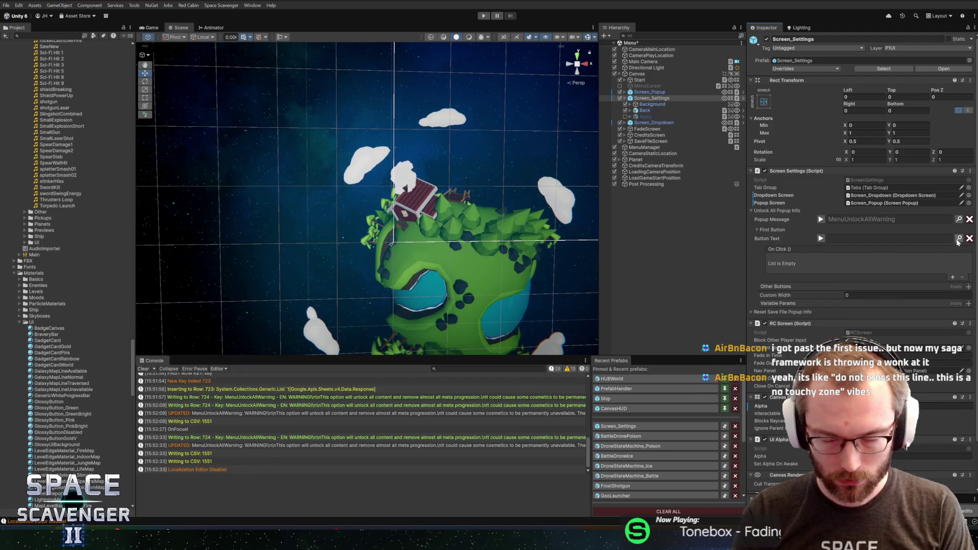
left_click(958, 239)
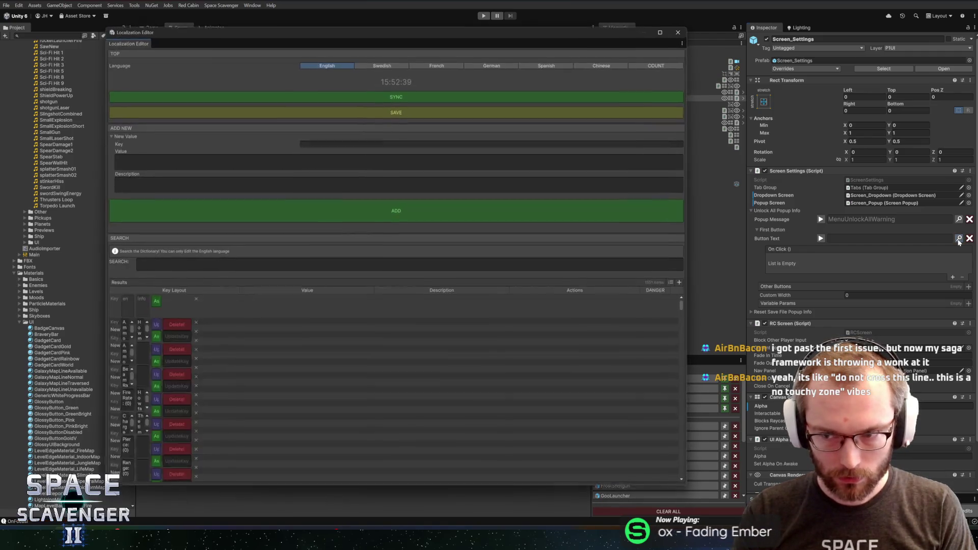
type("car")
type("cel")
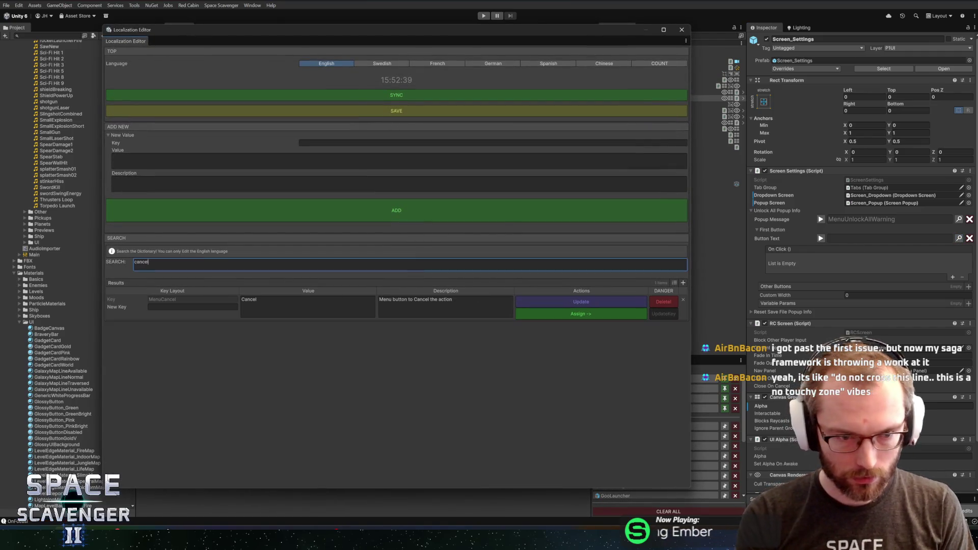
left_click(559, 315)
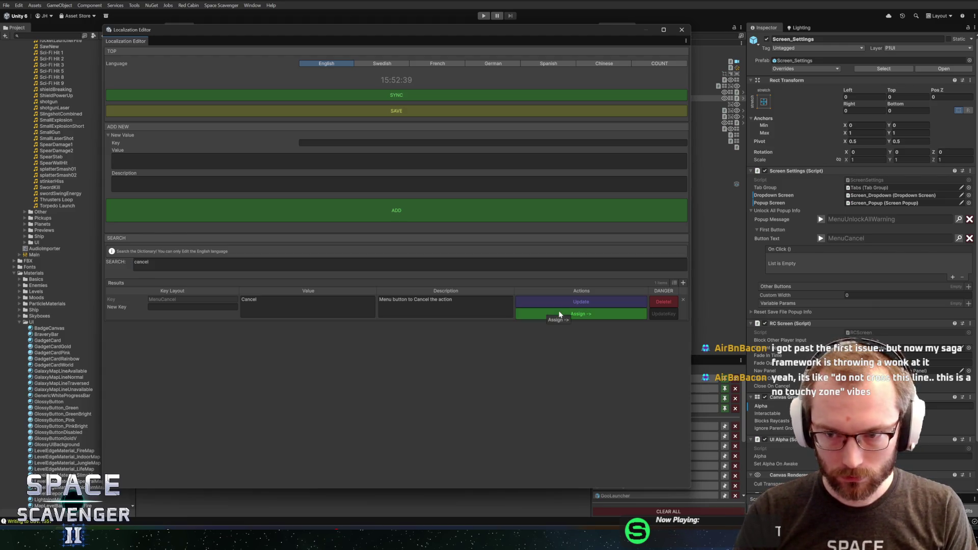
left_click(681, 30)
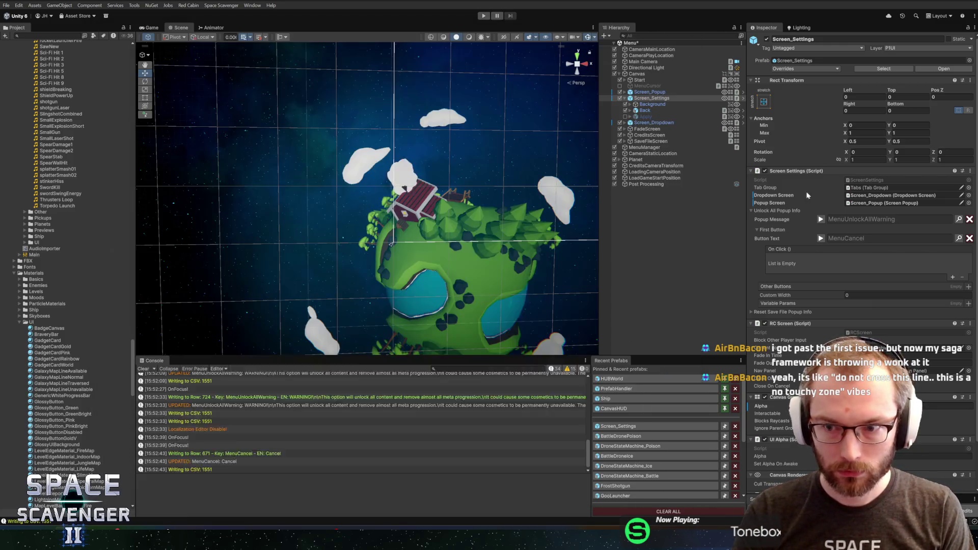
left_click(952, 277)
left_click(963, 279)
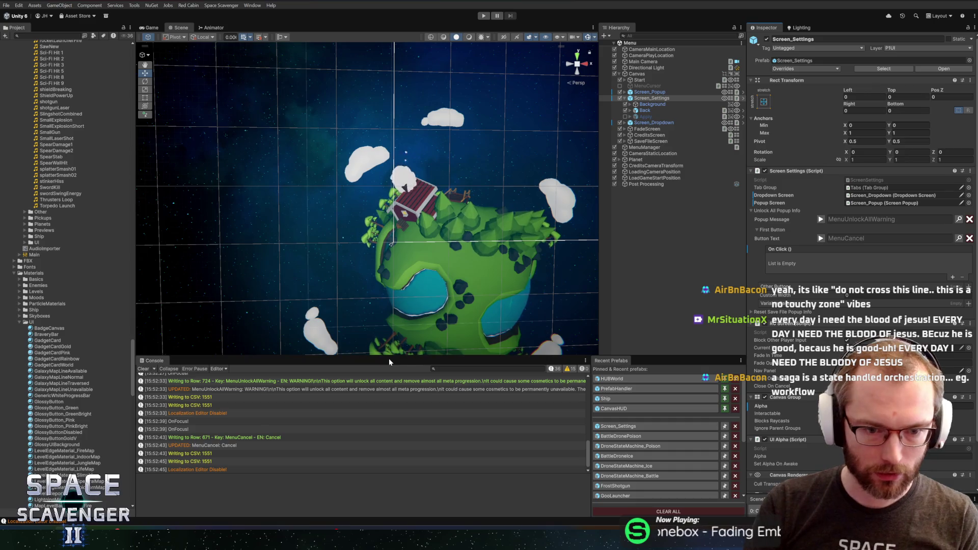
- Enlarge the console area and widen the Inspector and Hierarchy panels
left_click_drag(388, 358, 389, 350)
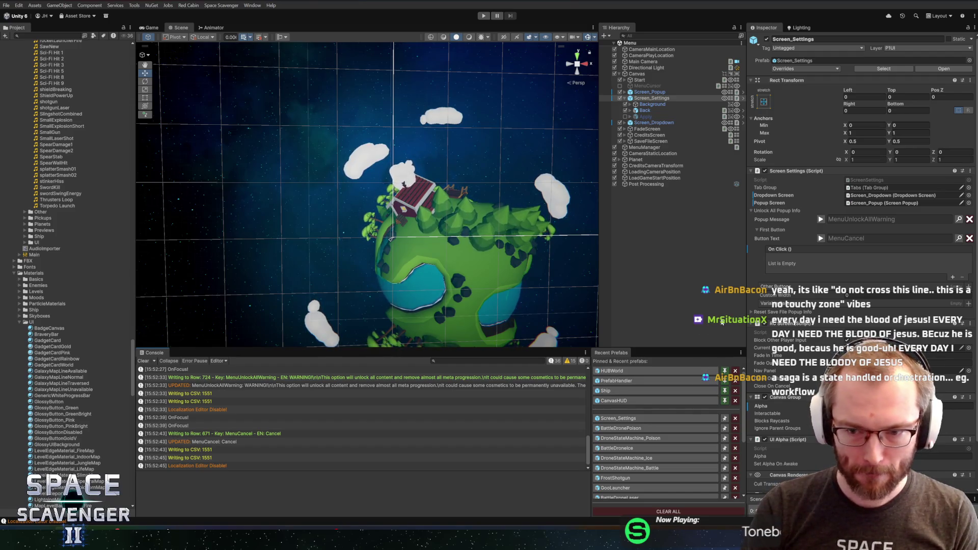
left_click_drag(744, 310, 724, 308)
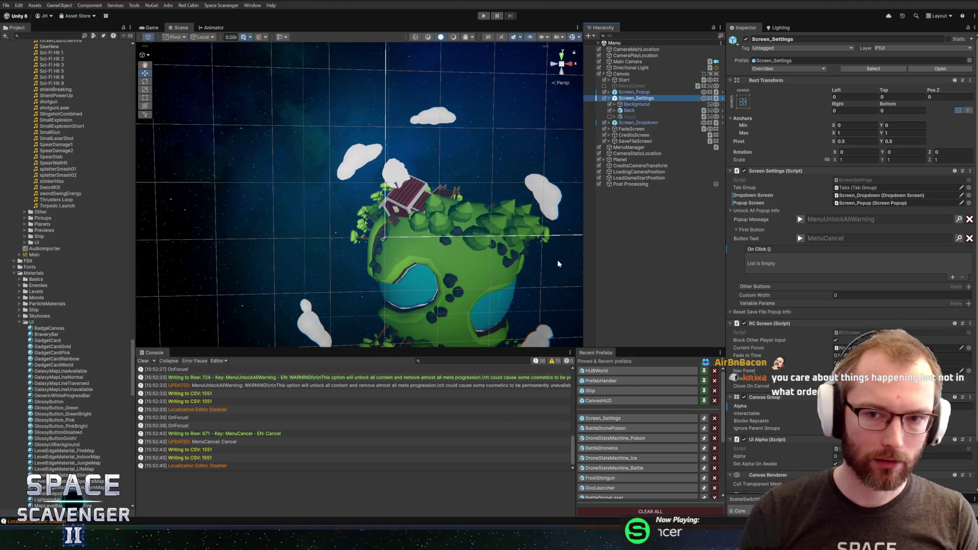
left_click_drag(584, 311, 571, 310)
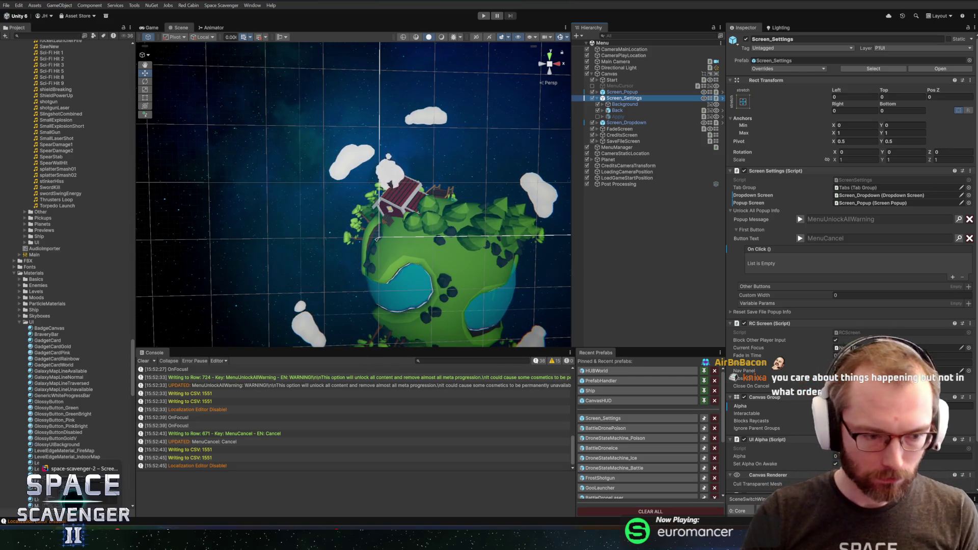
- Check the settings prefab's pending diff in GitHub Desktop, glance at Rider, and return to Unity
left_click(76, 469)
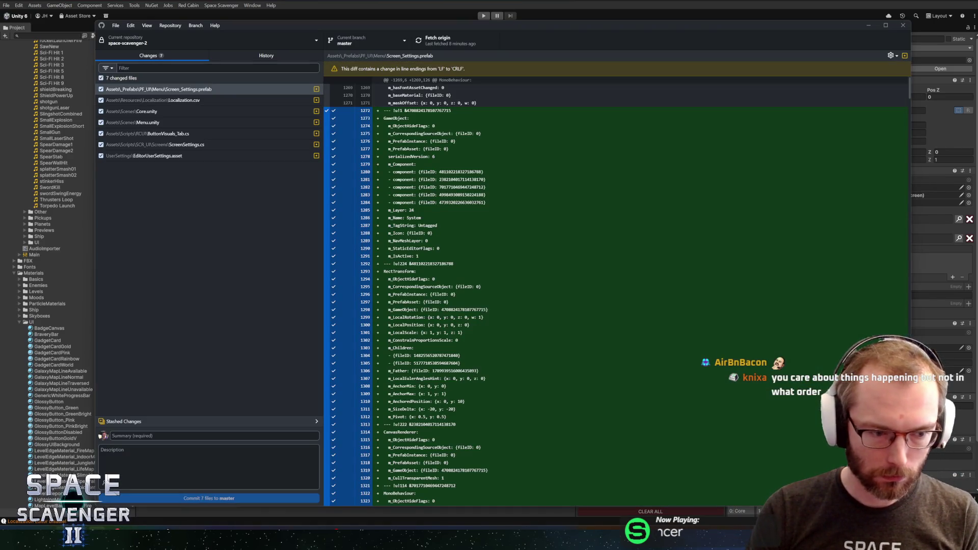
key("alt+Tab")
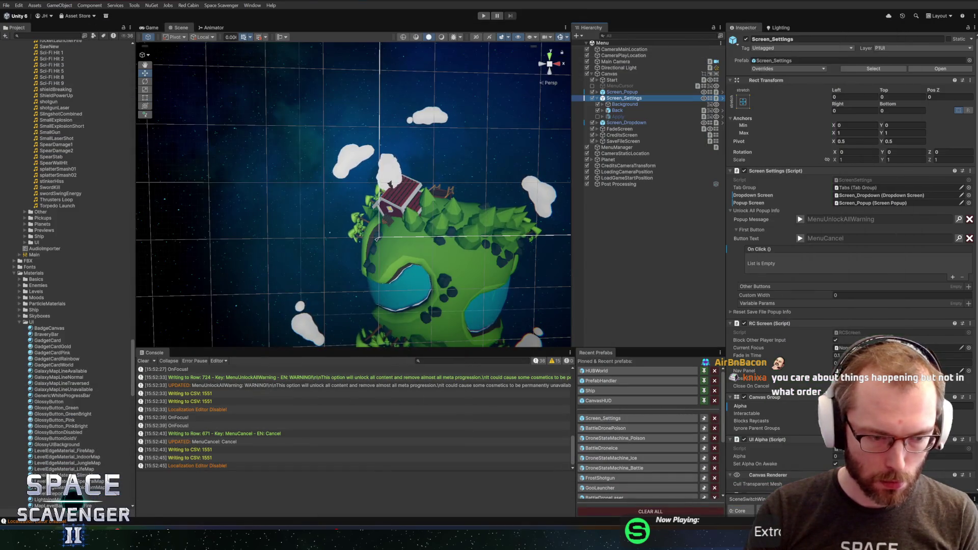
mouse_move(77, 489)
key("alt+Tab")
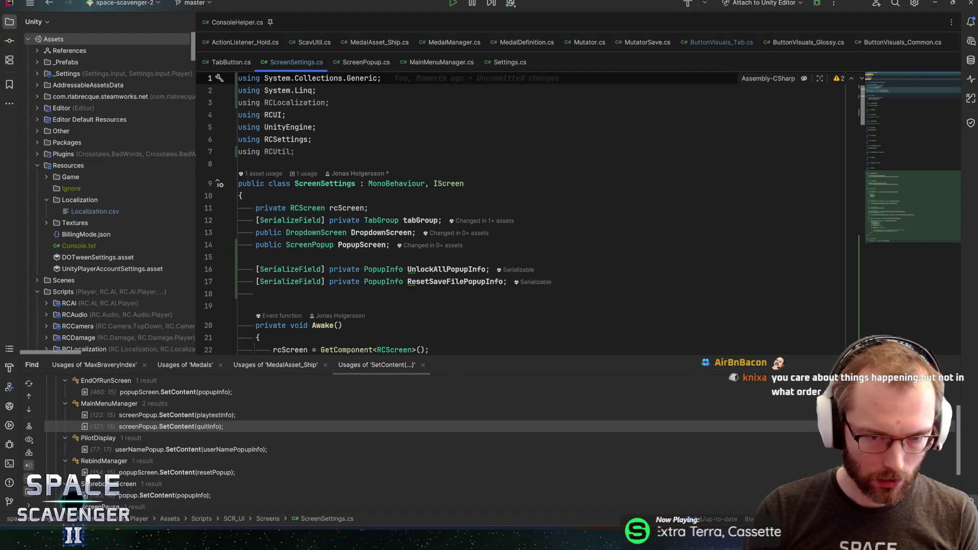
key("alt+Tab")
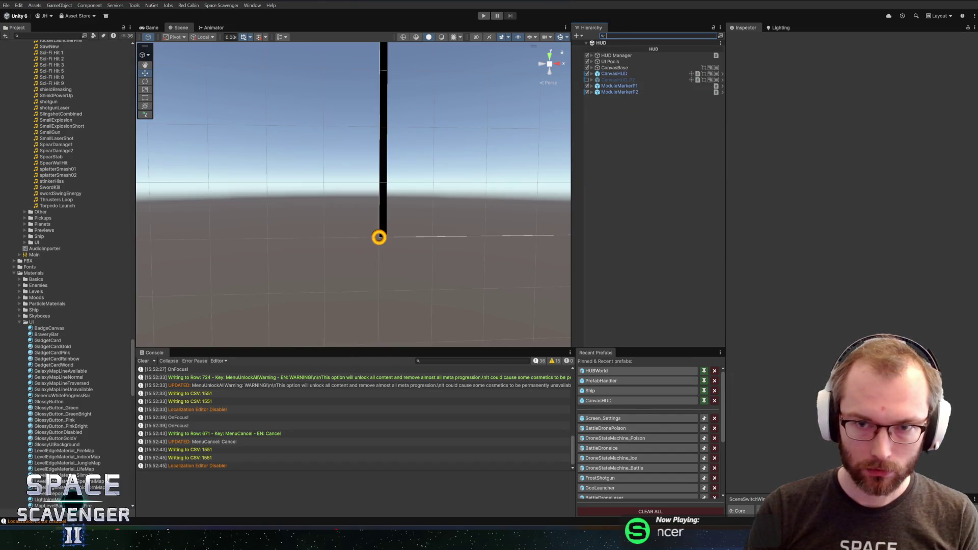
- Clear the Hierarchy search filter and open ShipSelectionScreen in Prefab Mode
type("unlo")
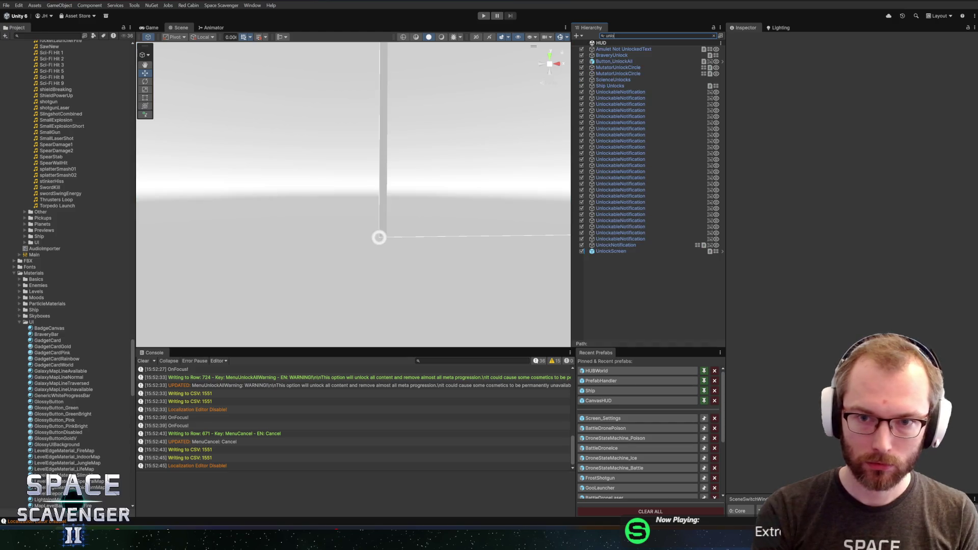
left_click(713, 35)
left_click(629, 173)
left_click(629, 165)
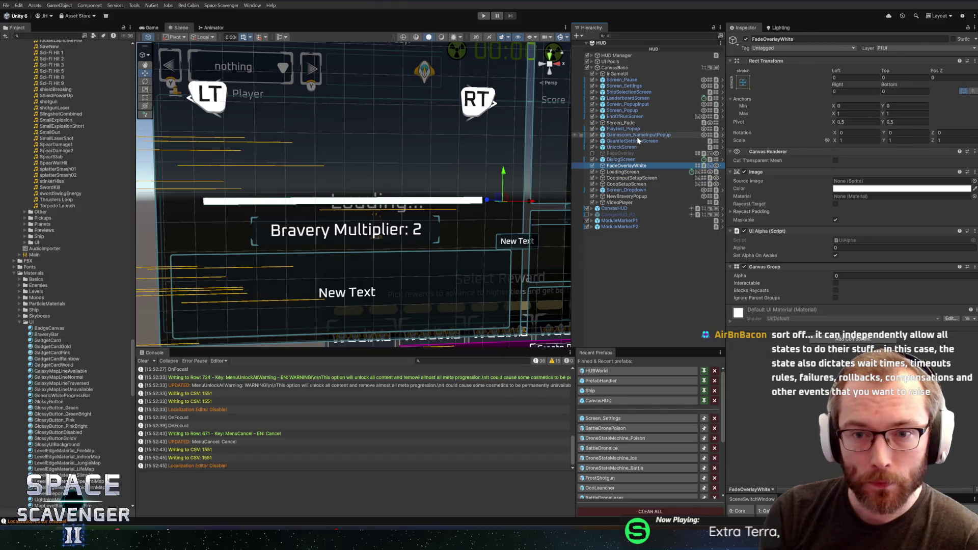
left_click(631, 92)
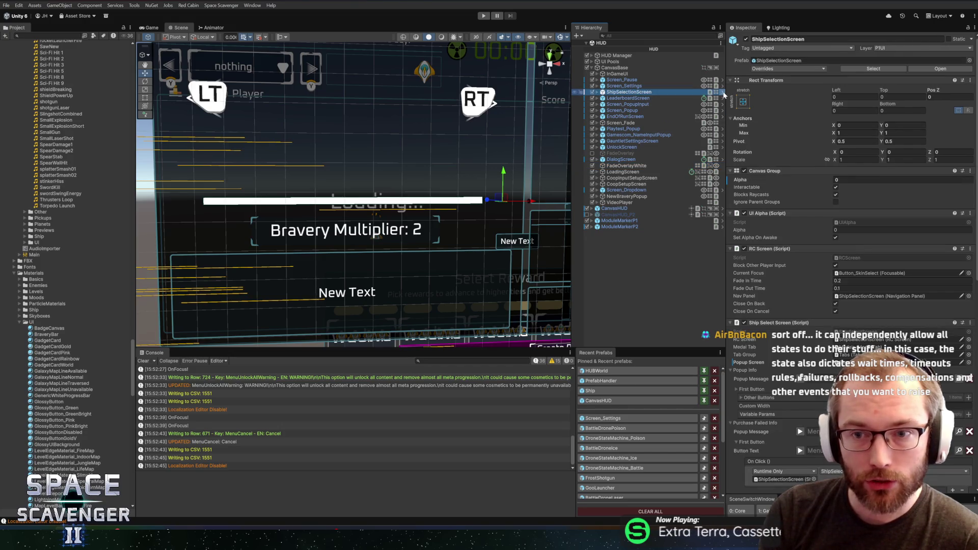
left_click(722, 91)
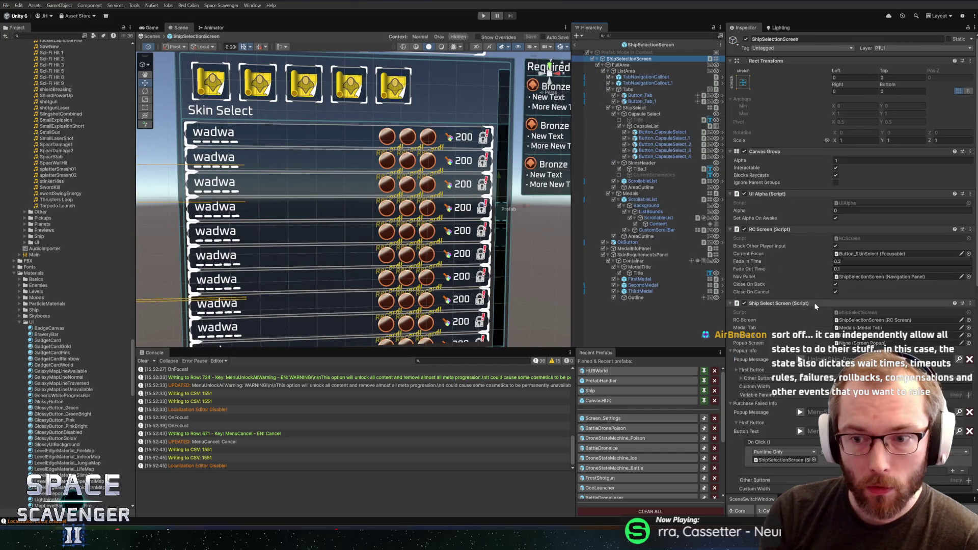
- Expand Popup Info's First Button to see its On Click calling ClosePopup
scroll(814, 305, "down", 5)
scroll(814, 308, "down", 1)
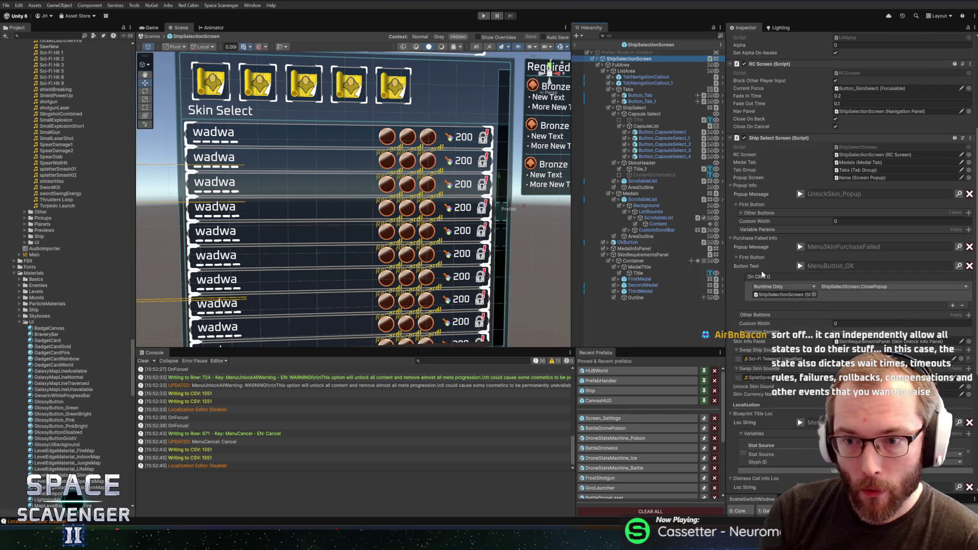
left_click(798, 249)
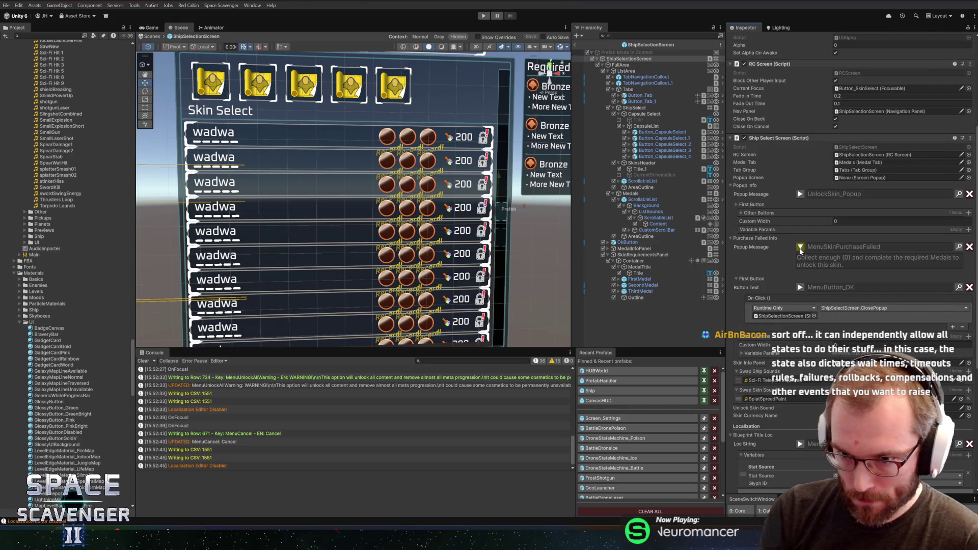
left_click(754, 241)
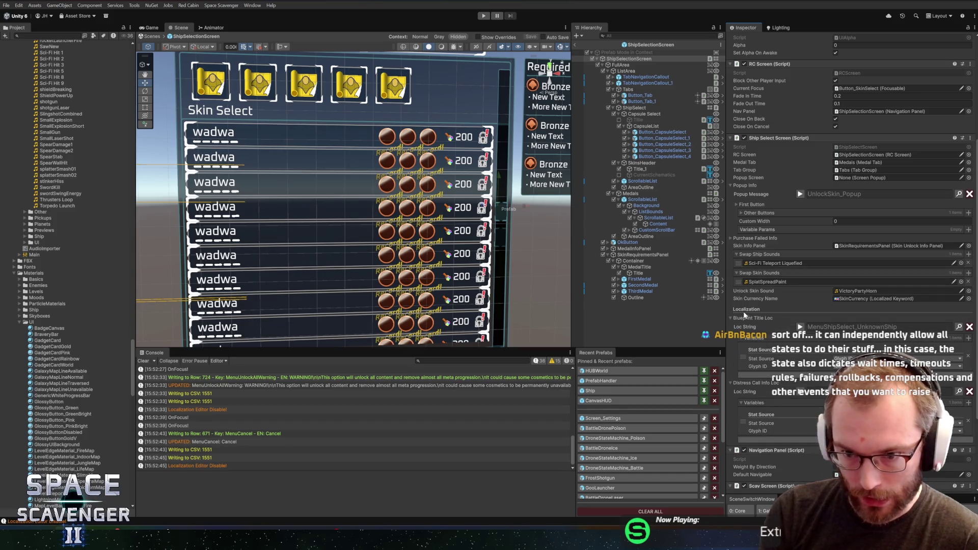
left_click(754, 205)
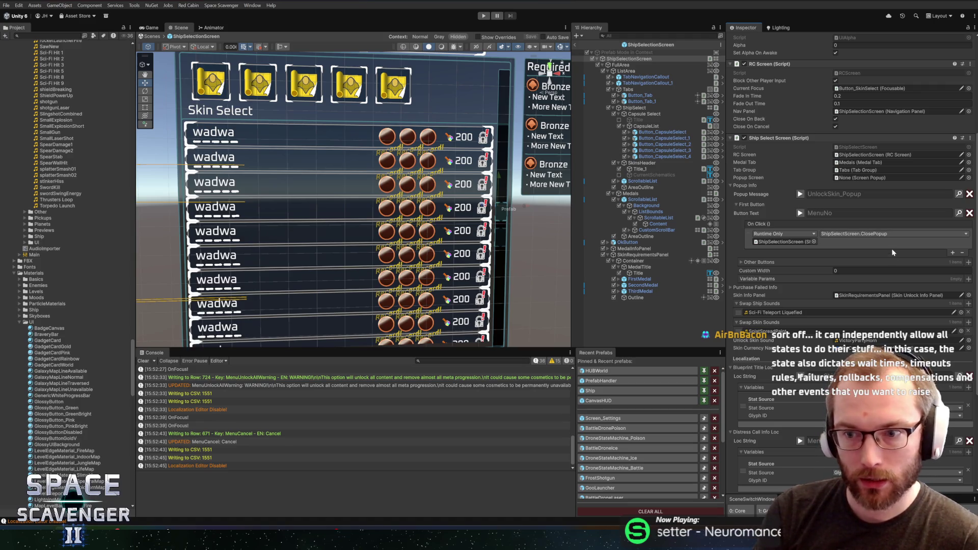
key("alt+Tab")
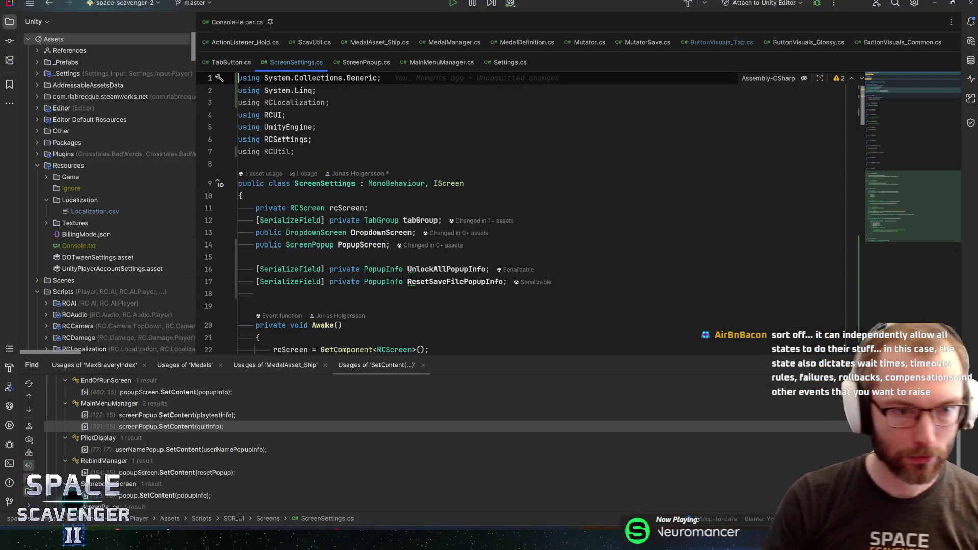
- Find the ClosePopup method in the ShipSelectScreen class and select it whole
key("ctrl+n")
type("shipos")
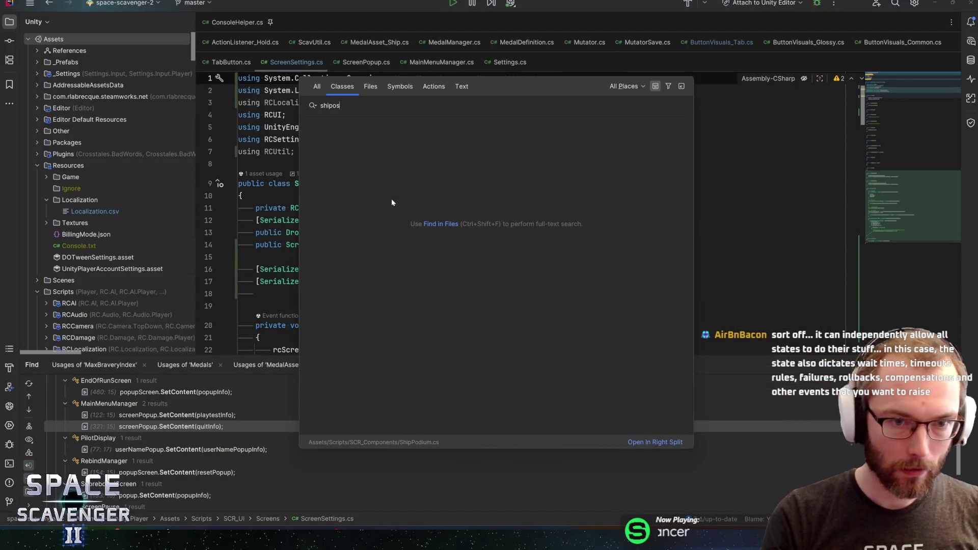
type("hipselectscr")
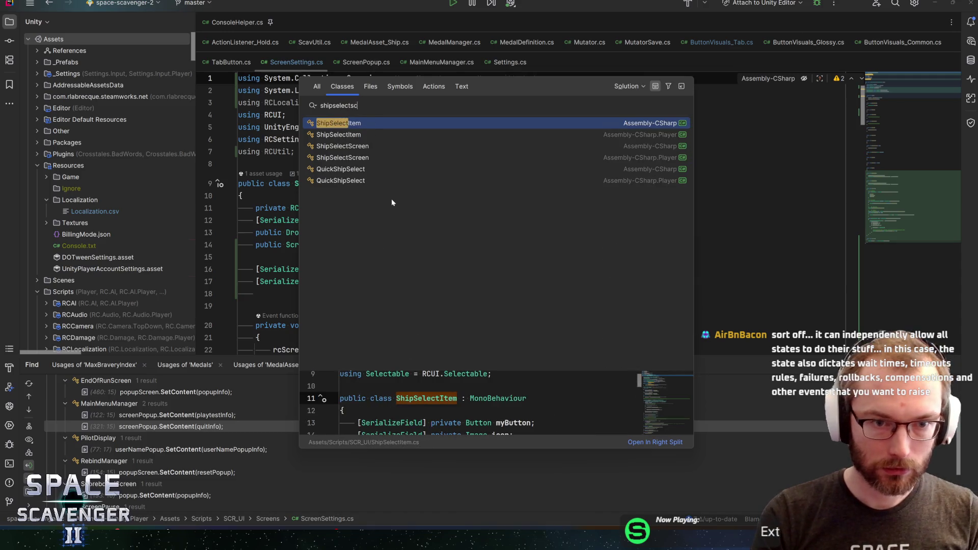
key("Return")
key("ctrl+f")
type("closepop")
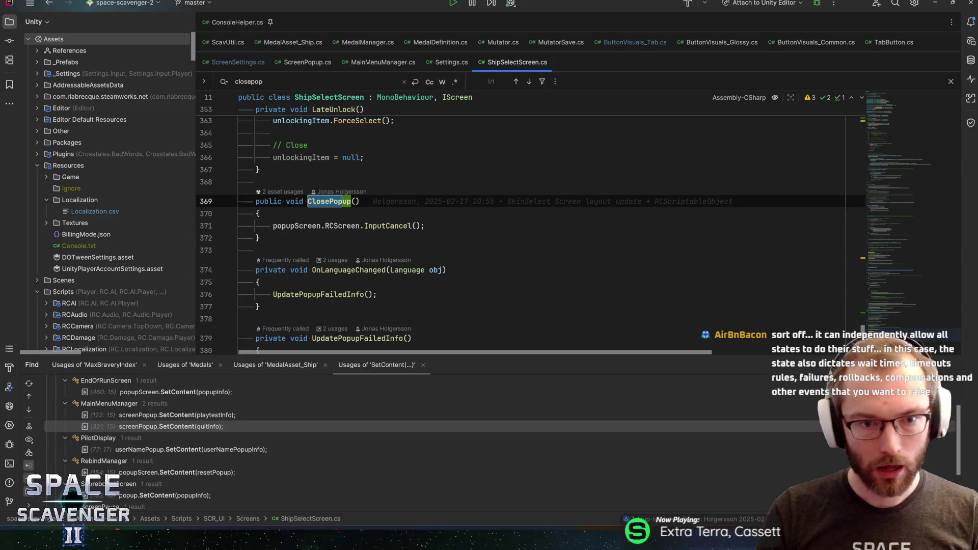
left_click(424, 226)
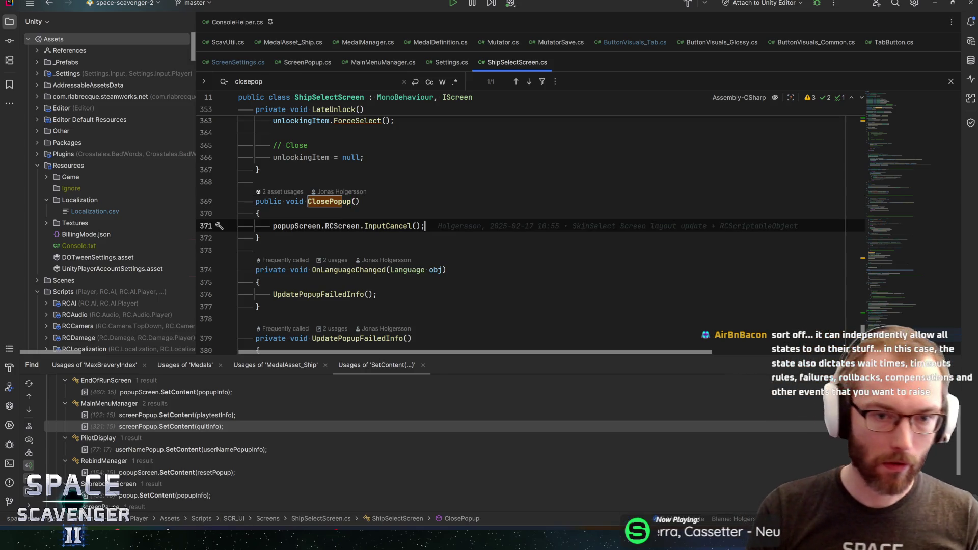
key("ctrl+w")
key("ctrl+w")
key("ctrl+w")
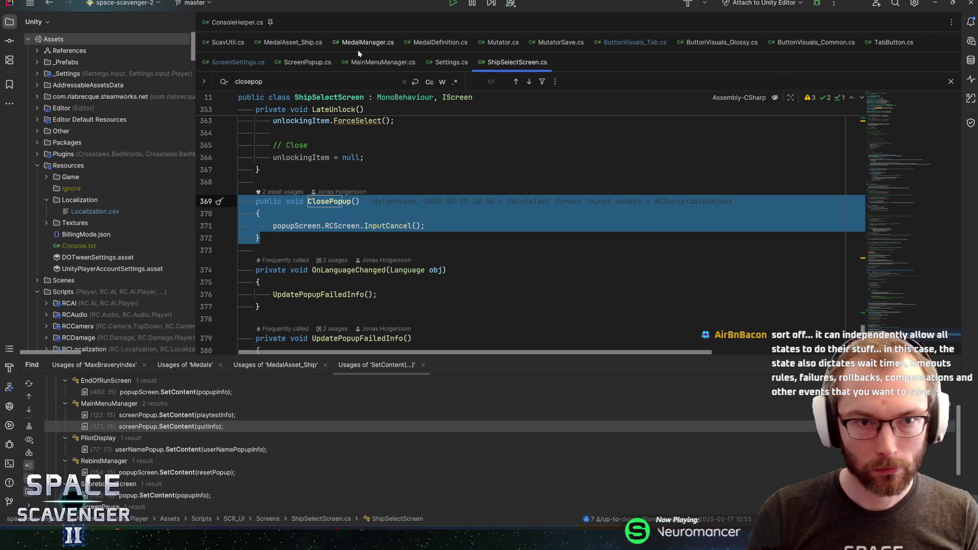
- Paste the ClosePopup method into ScreenSettings right after ResetSave
left_click(377, 62)
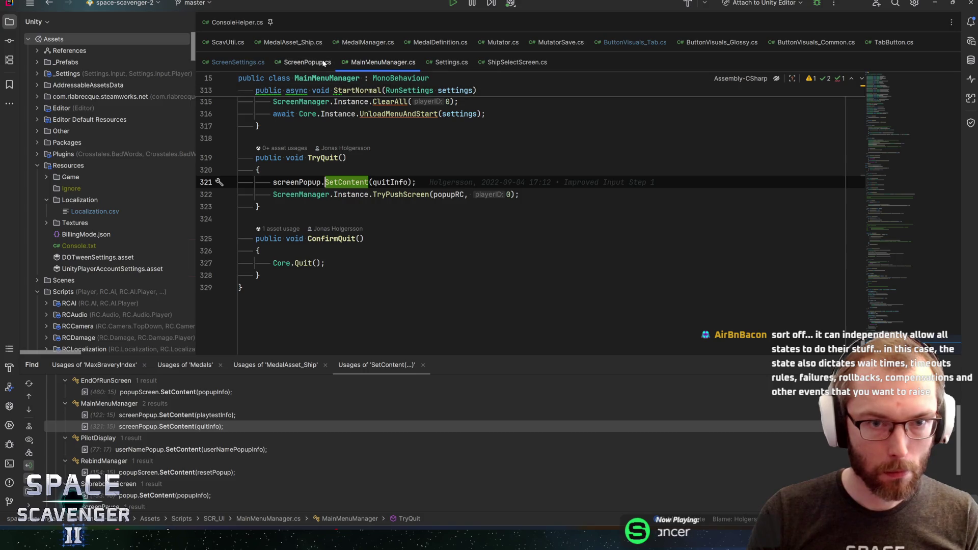
left_click(235, 62)
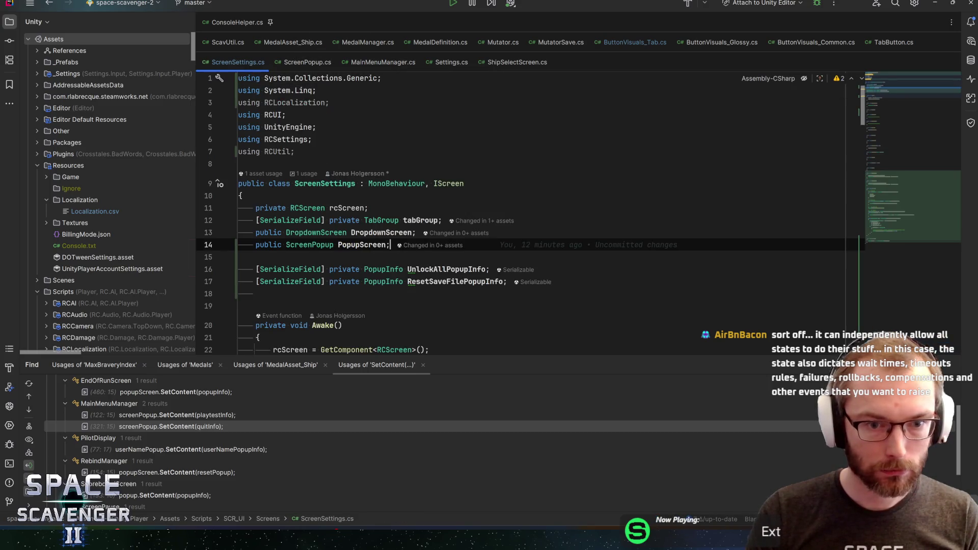
key("ctrl+shift+BackSpace")
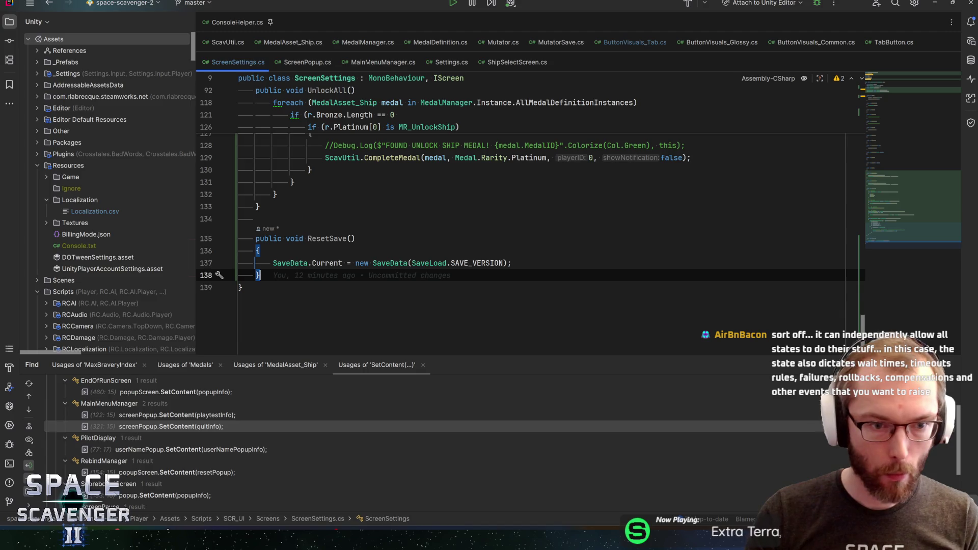
key("ctrl+v")
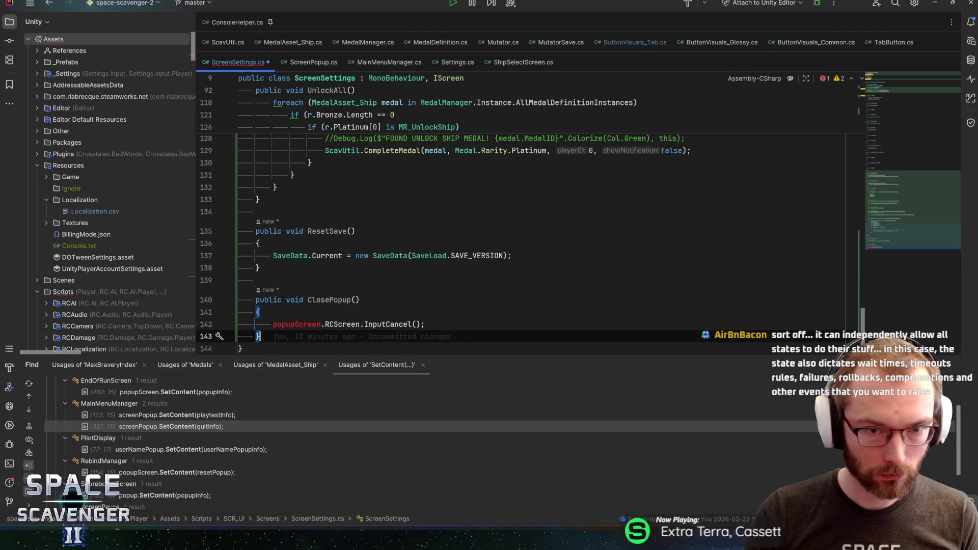
- Review TryUnlockAll/TryResetSave and correct the popup field reference to PopupScreen on line 142
scroll(529, 214, "up", 3)
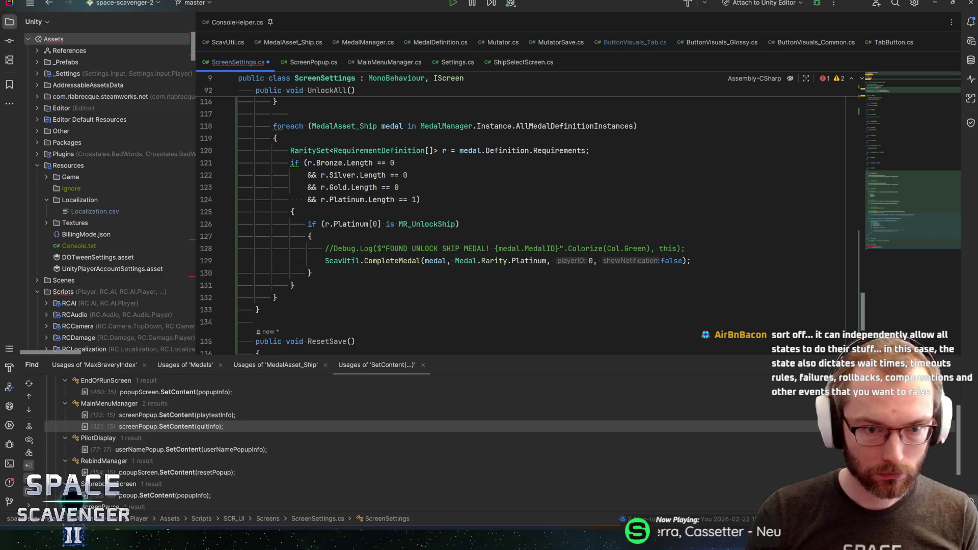
scroll(529, 214, "down", 4)
scroll(530, 214, "up", 10)
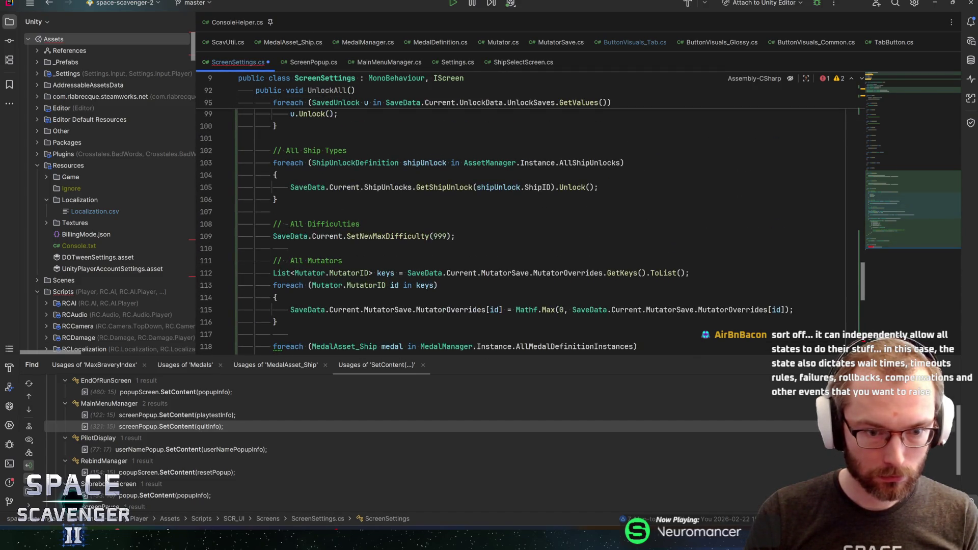
scroll(530, 224, "down", 5)
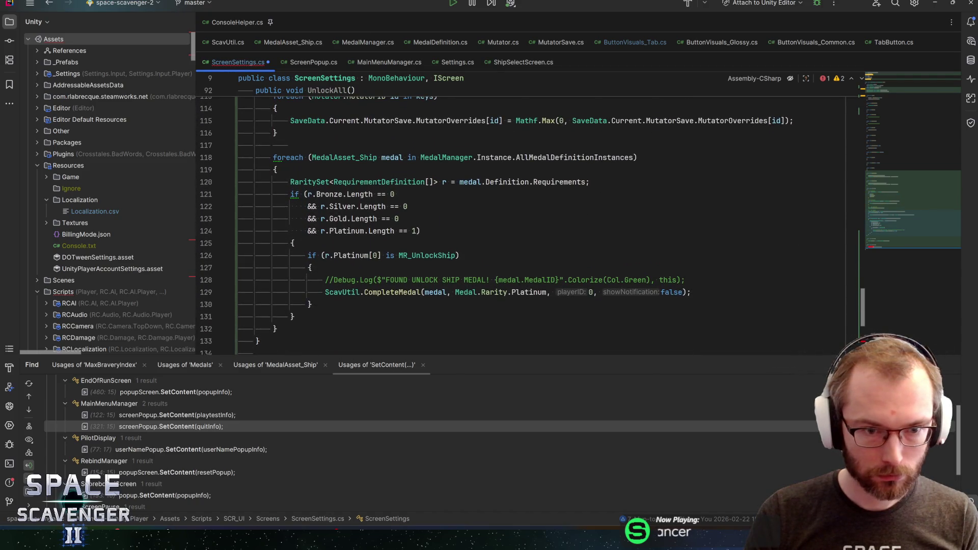
scroll(530, 224, "down", 5)
scroll(529, 224, "up", 15)
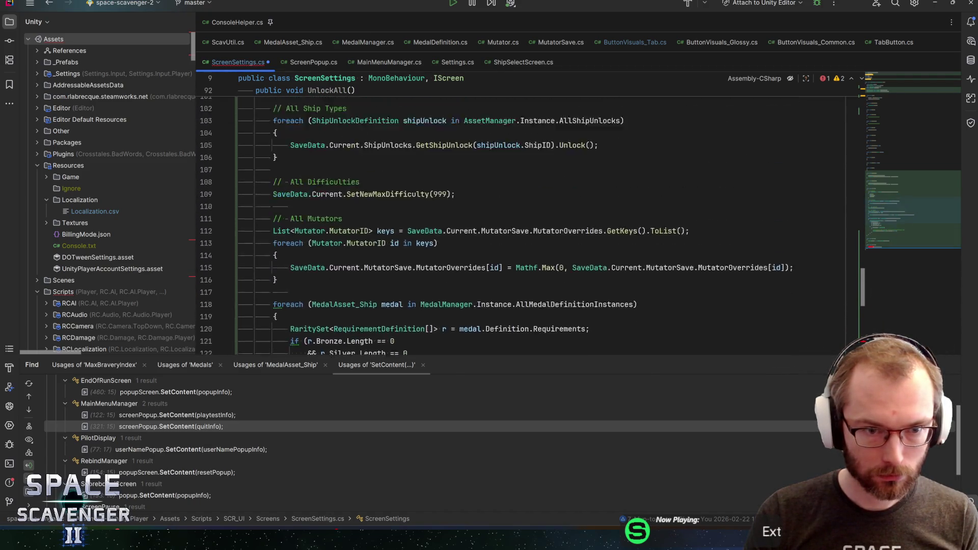
key("ctrl+z")
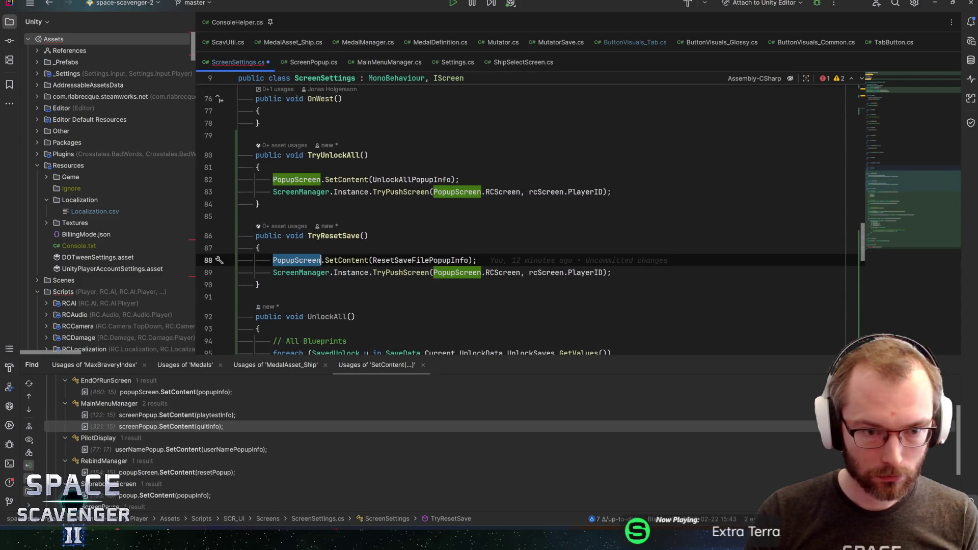
key("ctrl+z")
key("ctrl+z")
key("ctrl+z")
key("alt+Tab")
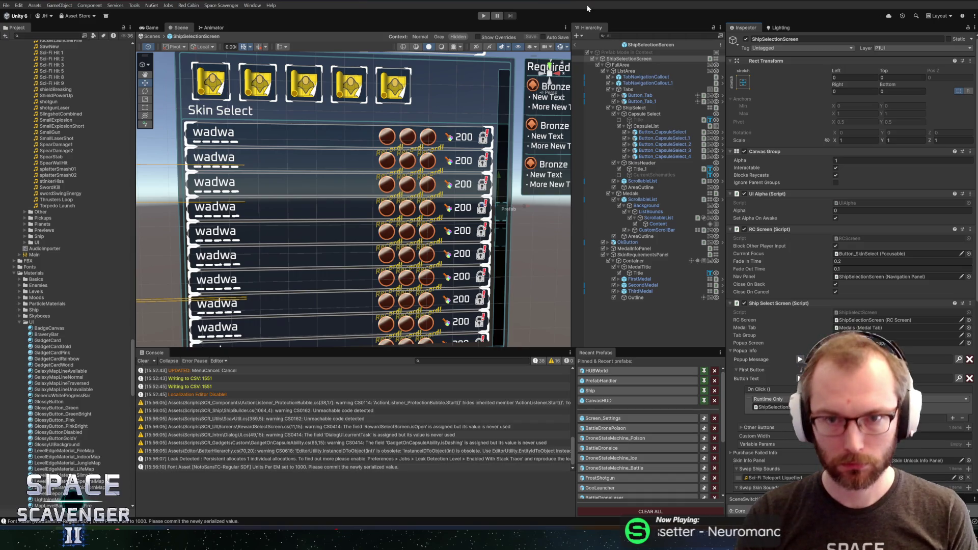
- Leave ShipSelectionScreen and open Screen_Settings to inspect Button_UnlockAll's On Click
left_click(574, 45)
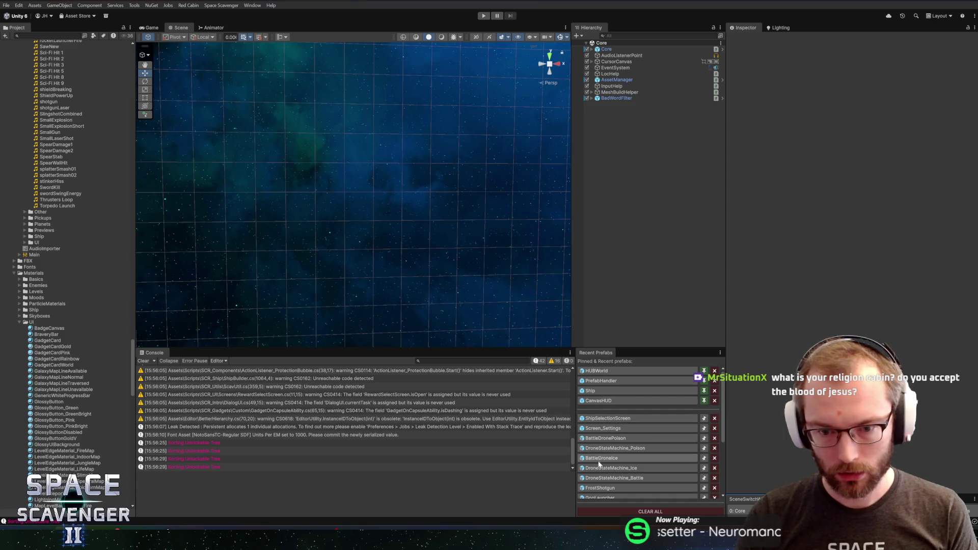
left_click(604, 428)
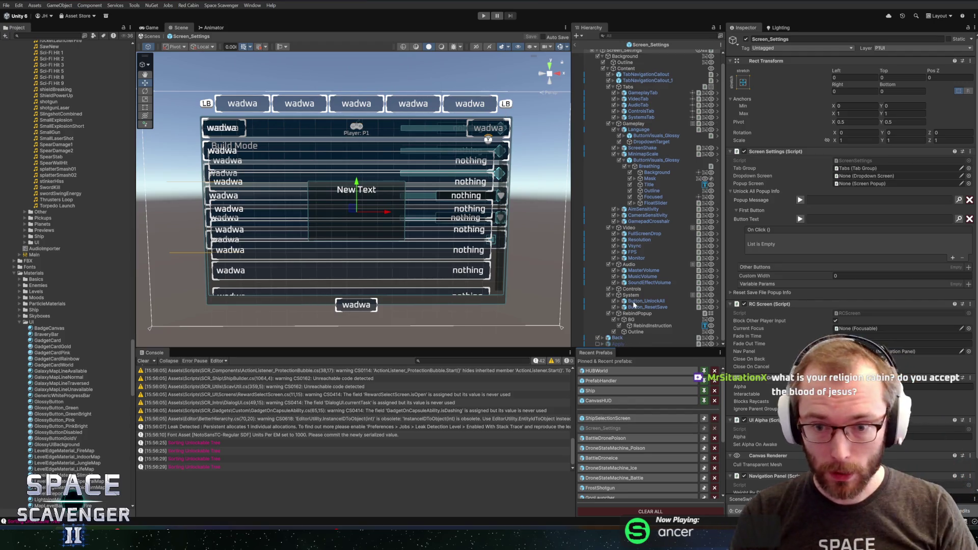
left_click(633, 301)
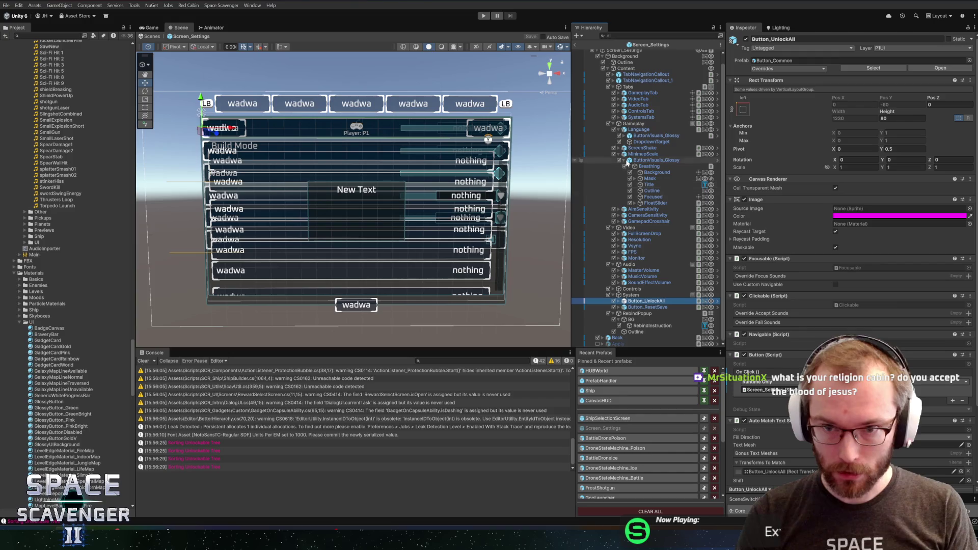
scroll(802, 326, "down", 3)
scroll(635, 75, "up", 2)
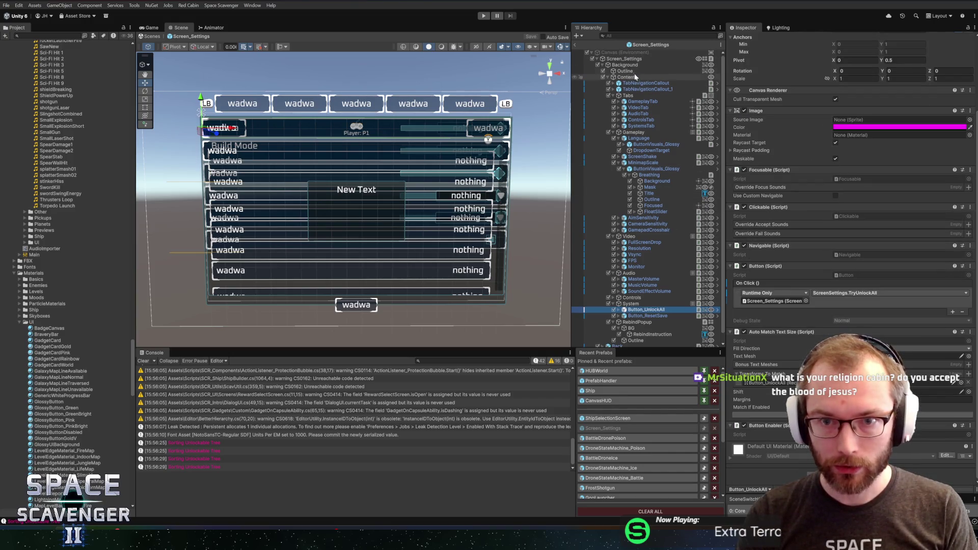
- Check the root's Reset Save File Popup Info, then exit the Screen_Settings prefab
left_click(624, 58)
scroll(785, 229, "down", 1)
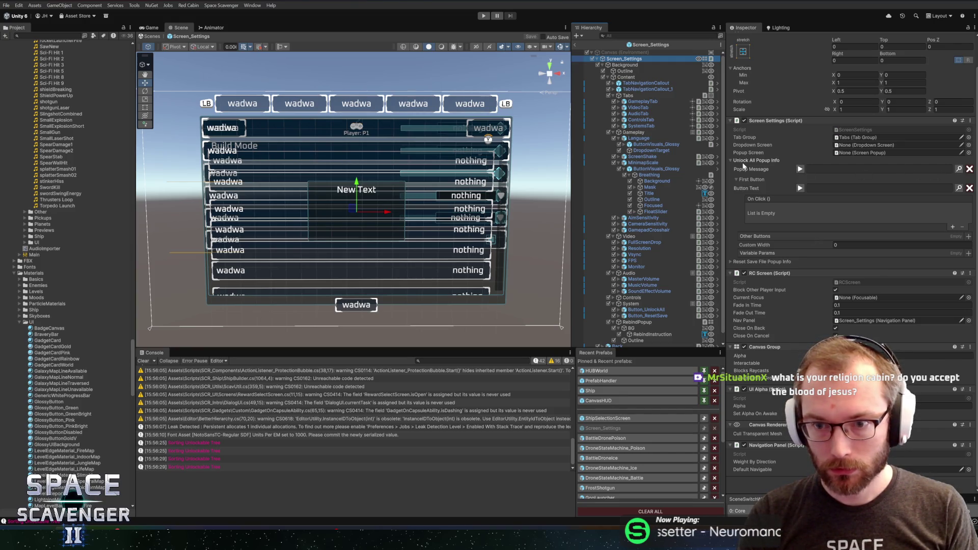
left_click(743, 262)
left_click(743, 262)
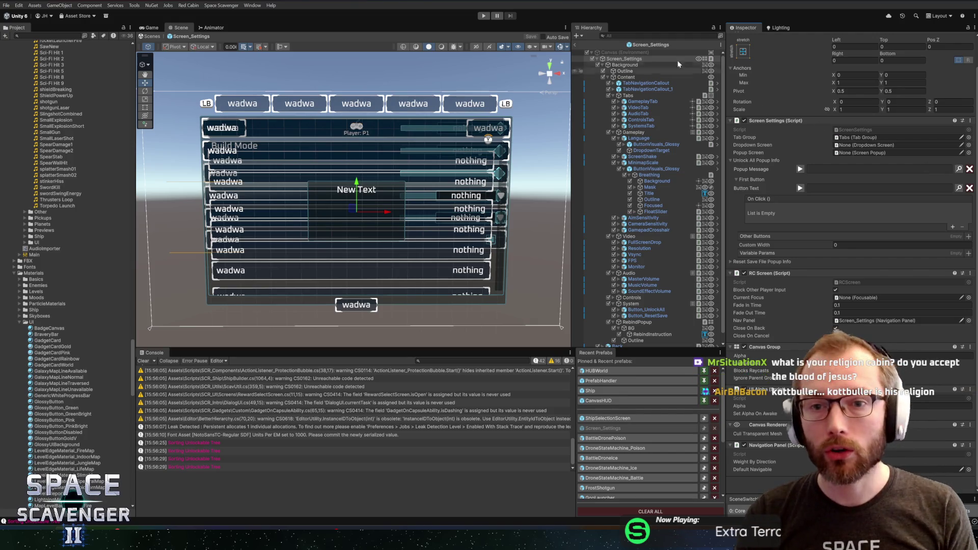
left_click(738, 510)
type("settings")
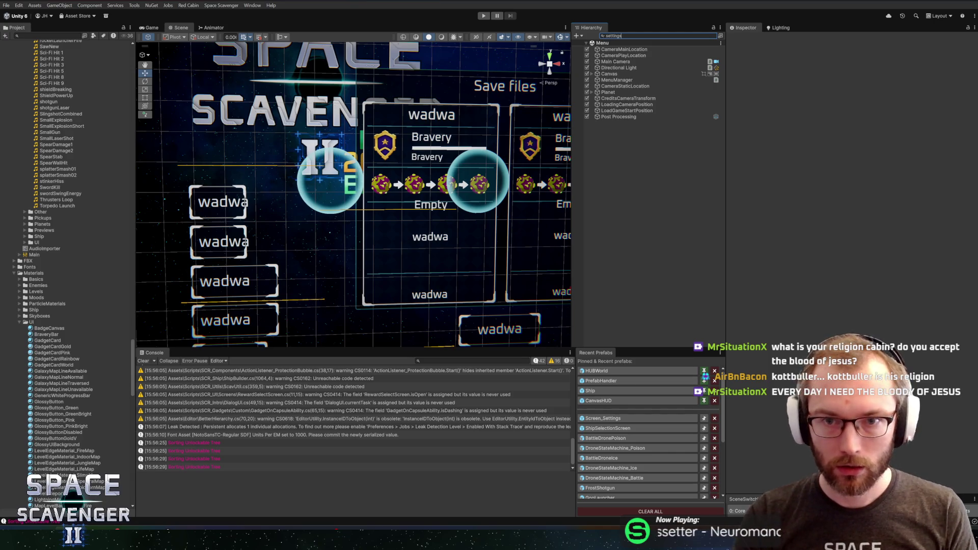
- Apply the Unlock All Popup Info override to the Screen_Settings prefab and save the Menu scene
double_click(624, 50)
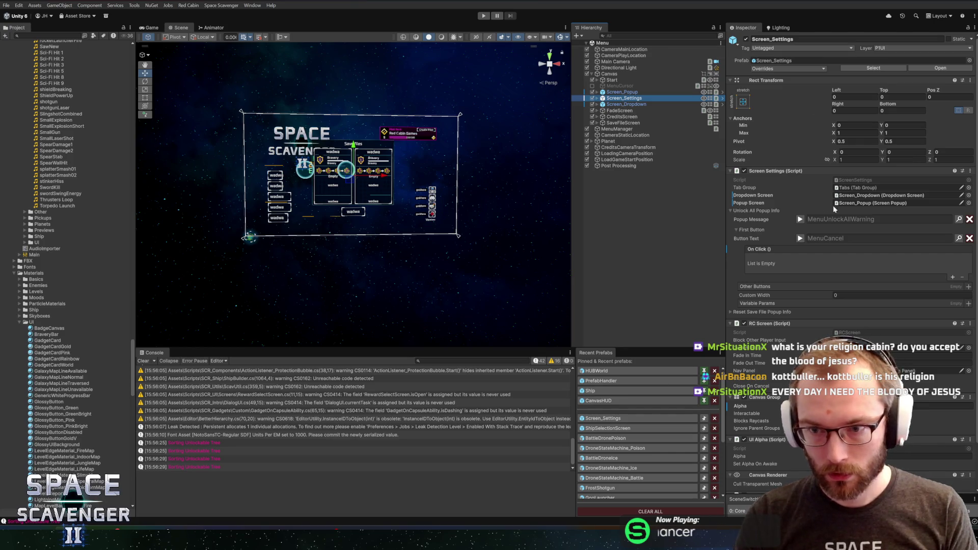
right_click(747, 216)
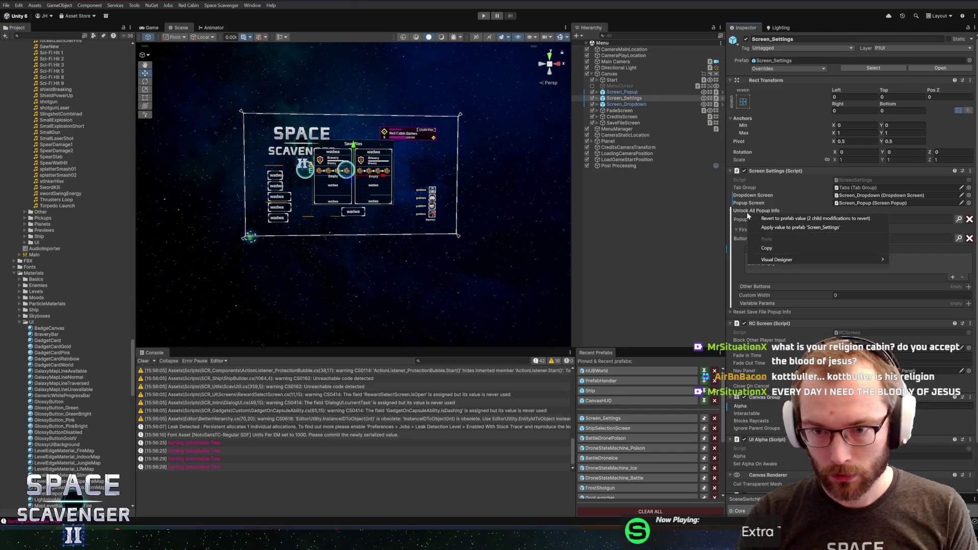
left_click(771, 228)
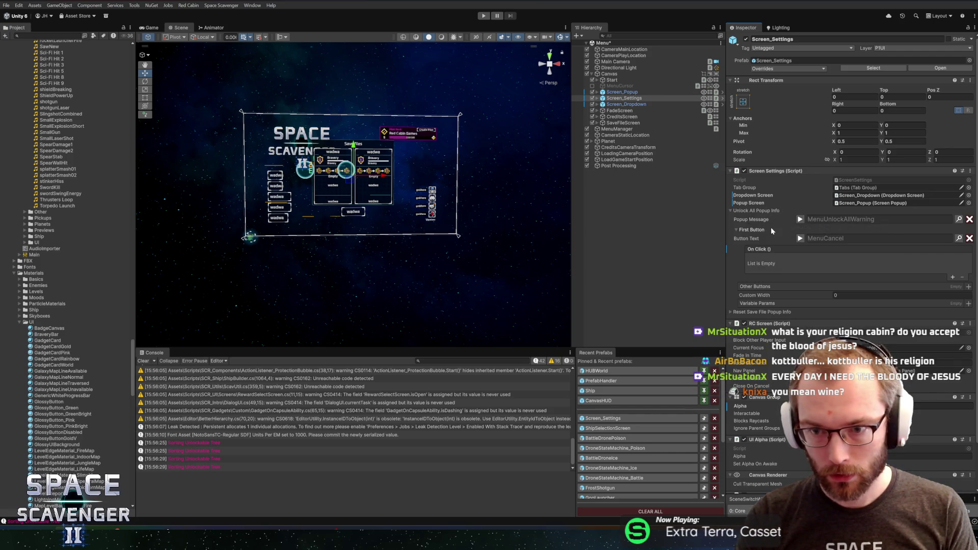
key("ctrl+s")
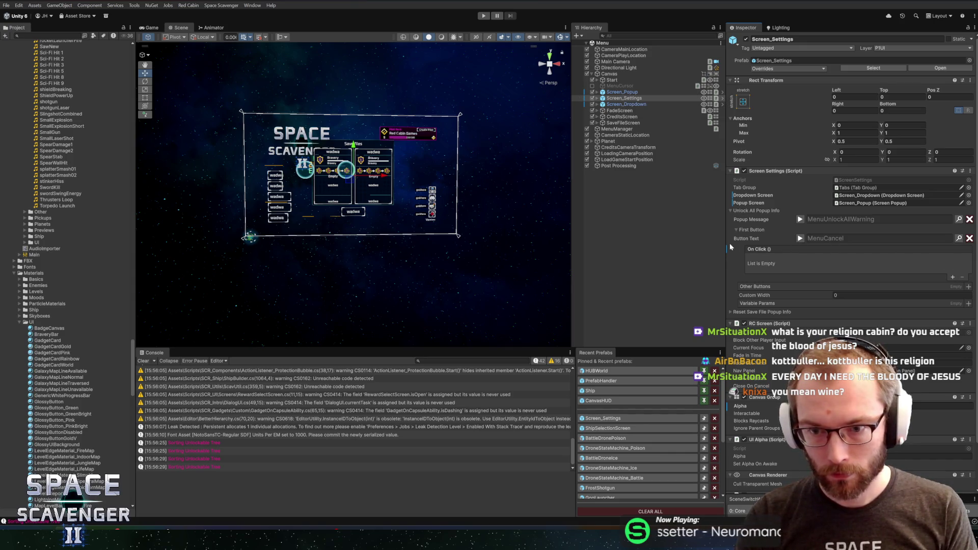
- In prefab mode, set the first button's On Click to ScreenSettings.ClosePopup and add an Other Buttons entry
right_click(747, 249)
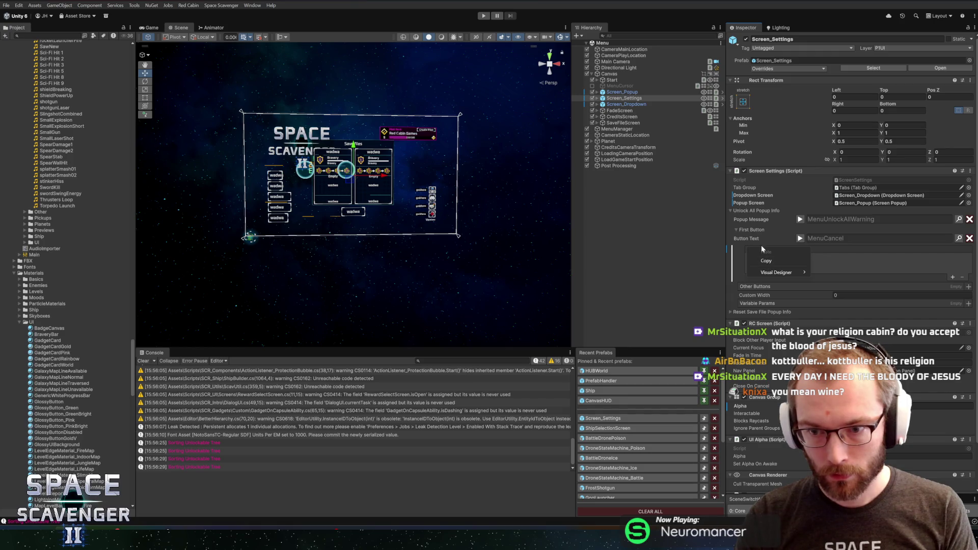
key("Escape")
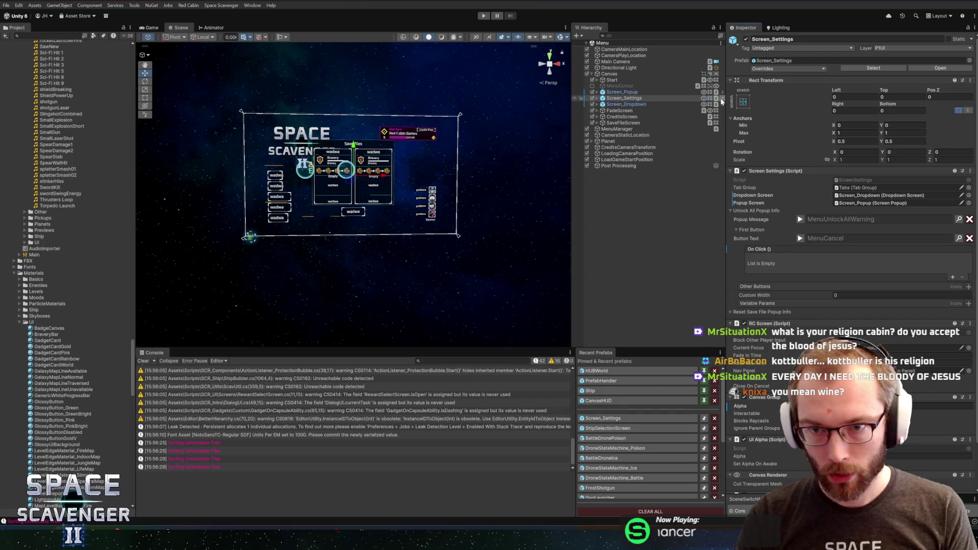
left_click(722, 98)
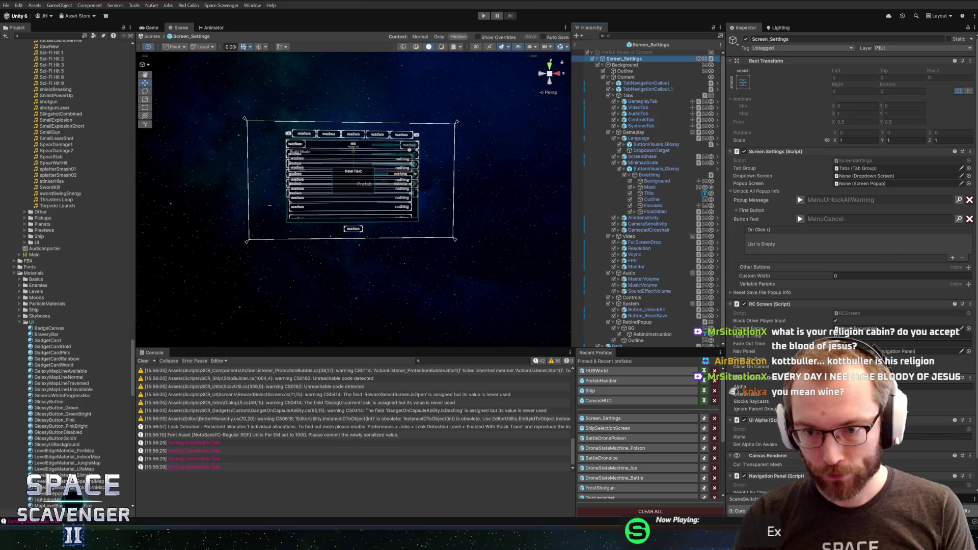
left_click(953, 257)
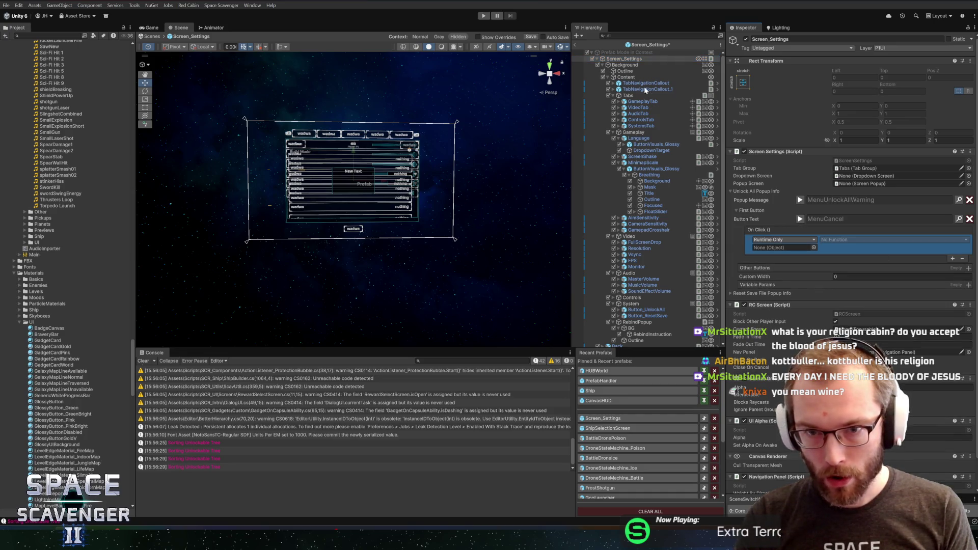
left_click_drag(619, 59, 781, 248)
left_click(853, 239)
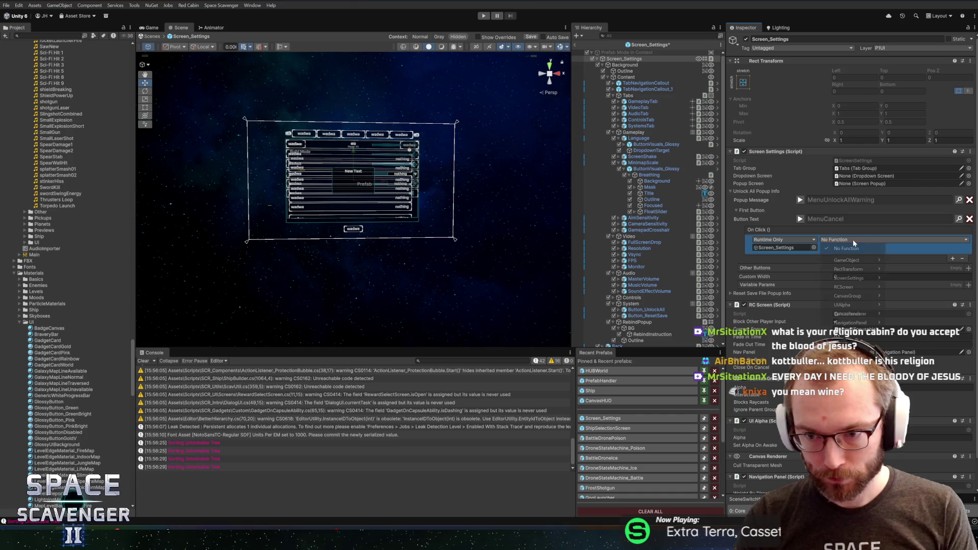
mouse_move(856, 279)
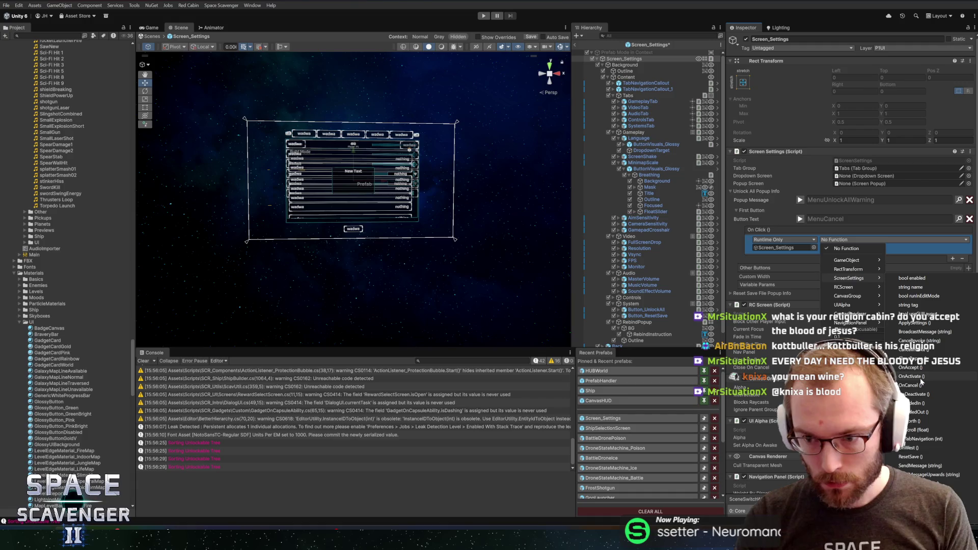
left_click(911, 358)
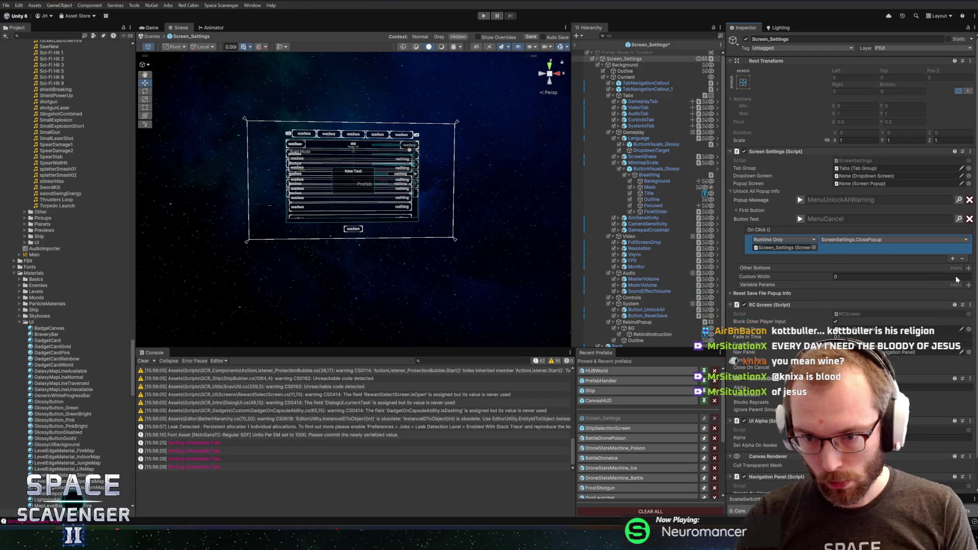
left_click(969, 268)
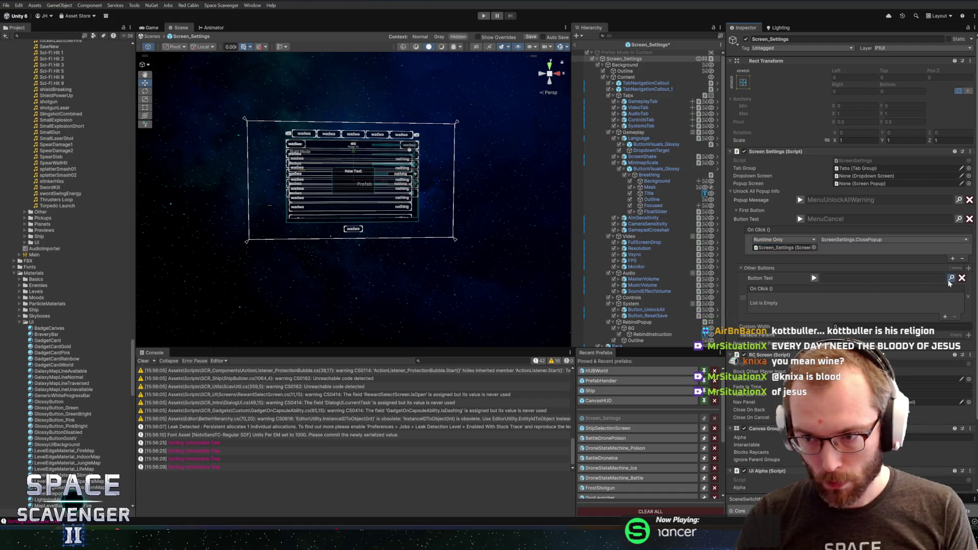
- Search the Localization Editor for existing Yes and Do it entries
left_click(951, 277)
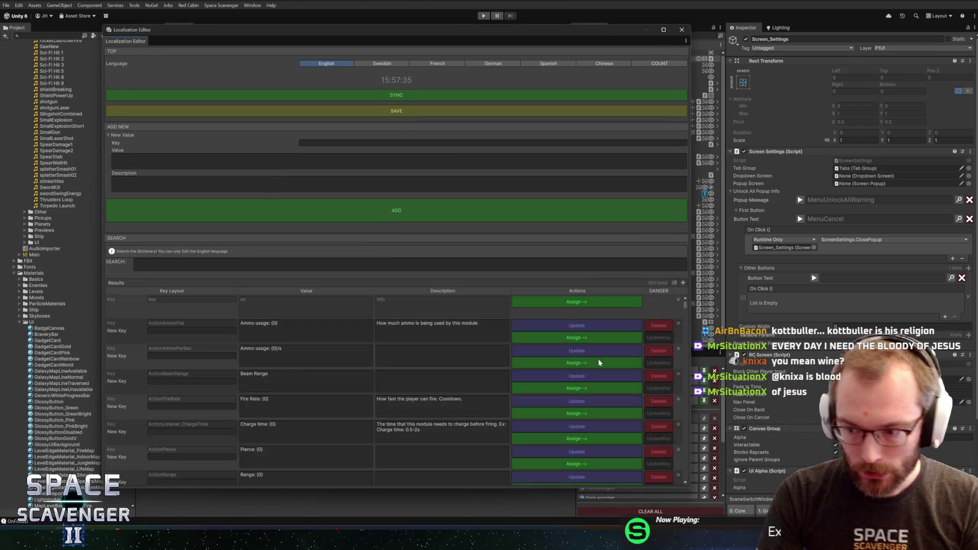
type("Yes")
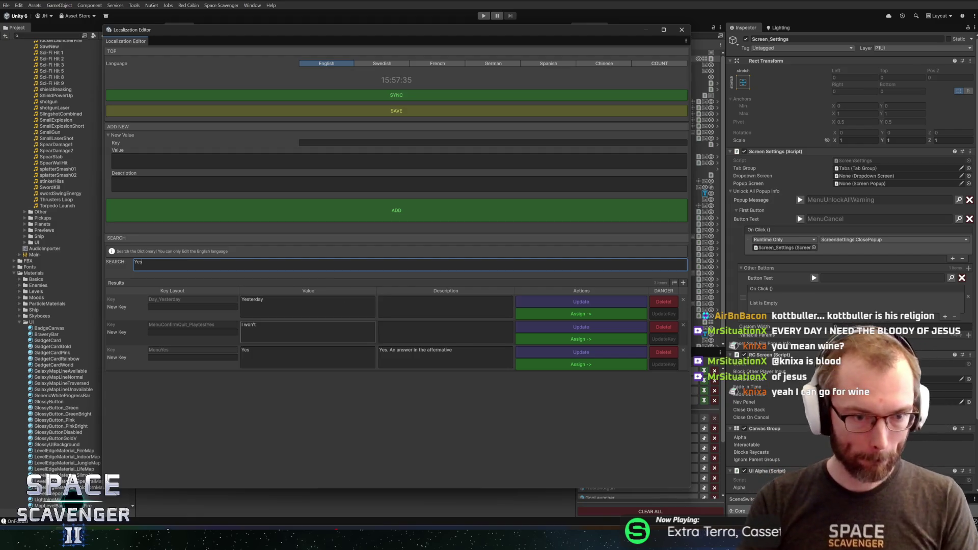
left_click(563, 365)
left_click(451, 261)
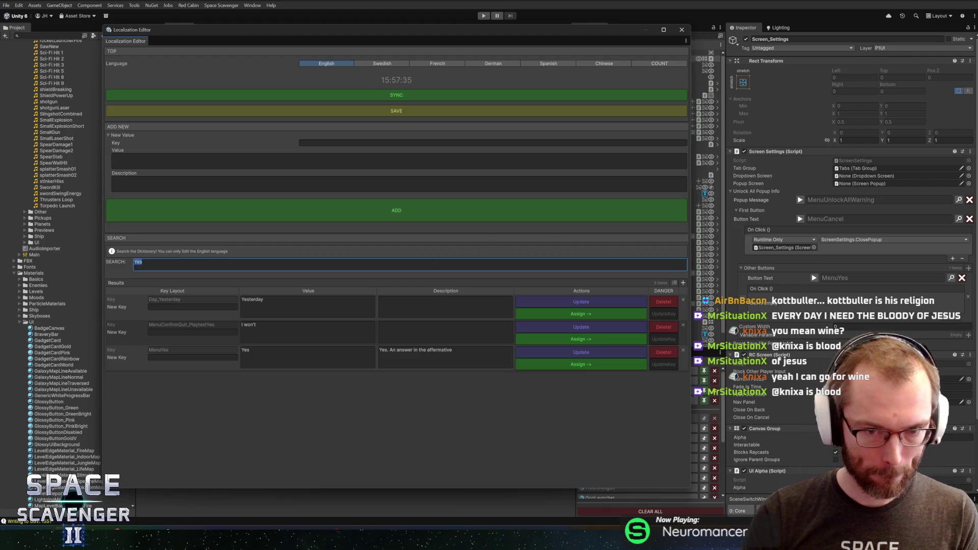
type("Do it")
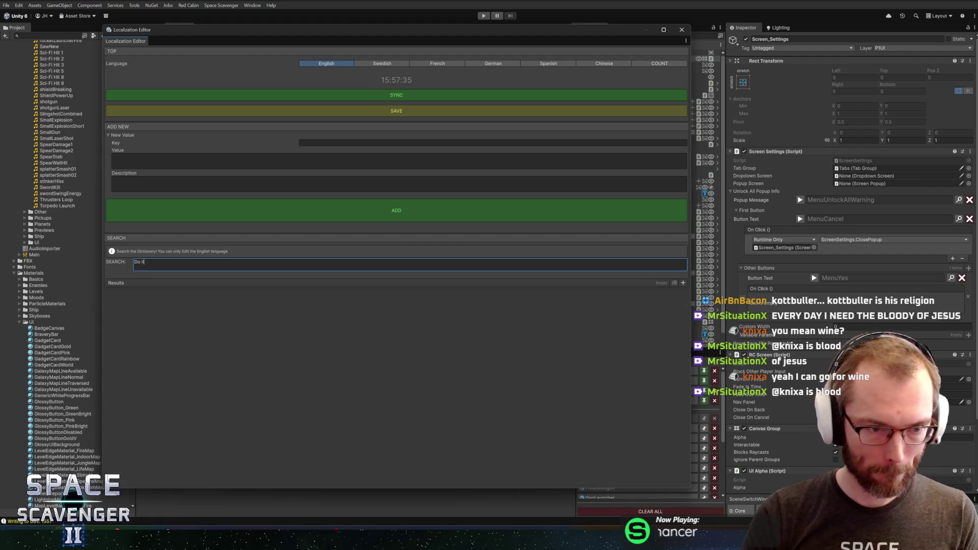
- Add key MenuButton_DoIt with value 'Do it!' and a description, and assign it as the other button's text
left_click(430, 143)
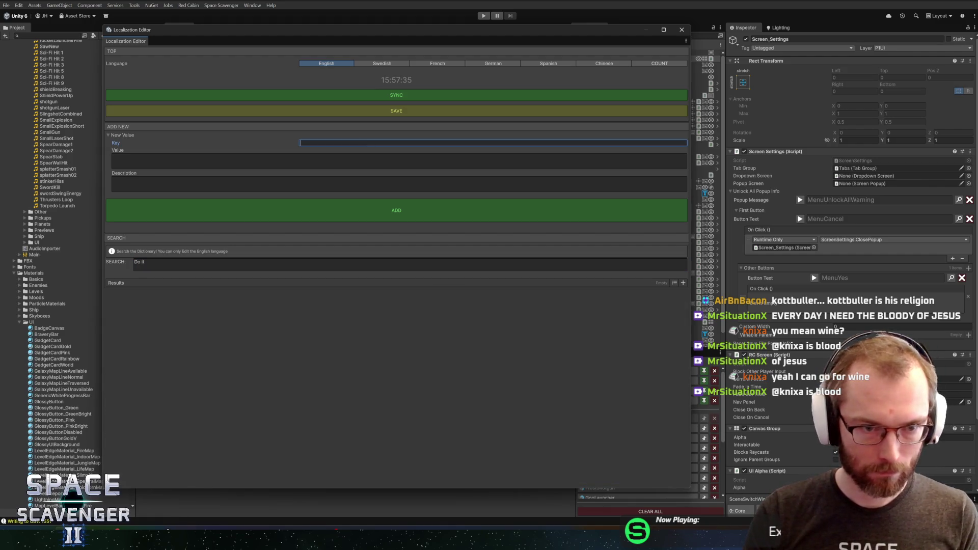
type("MenuB")
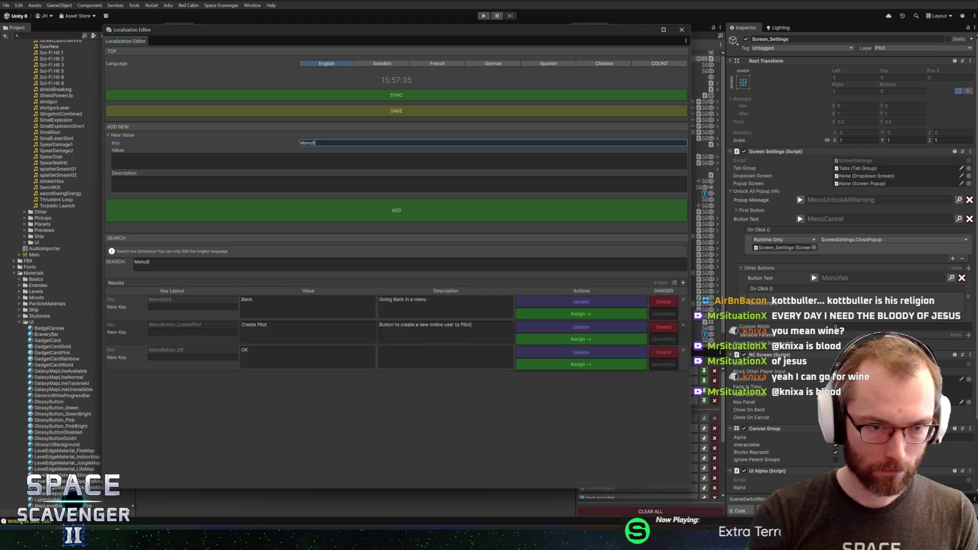
type("utton_DoIt")
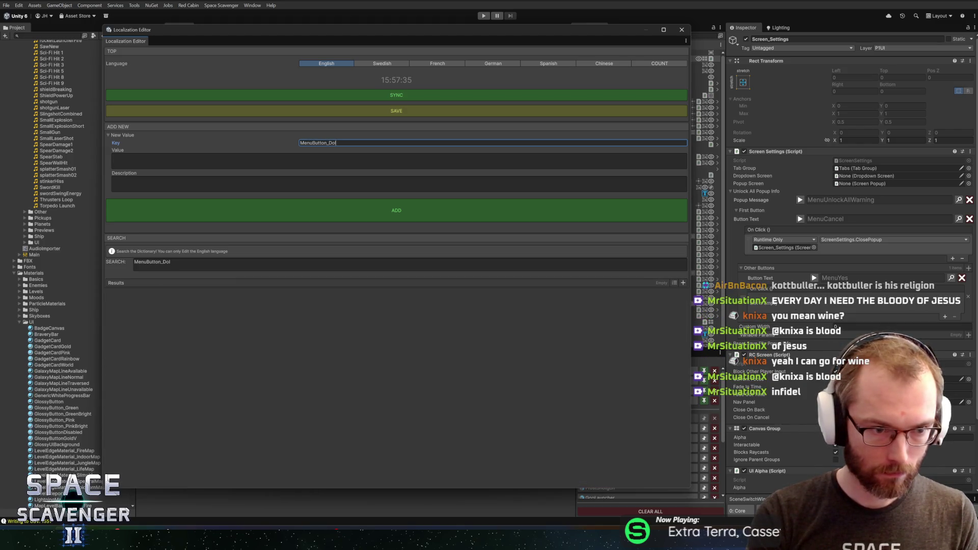
key("Tab")
type("Do it")
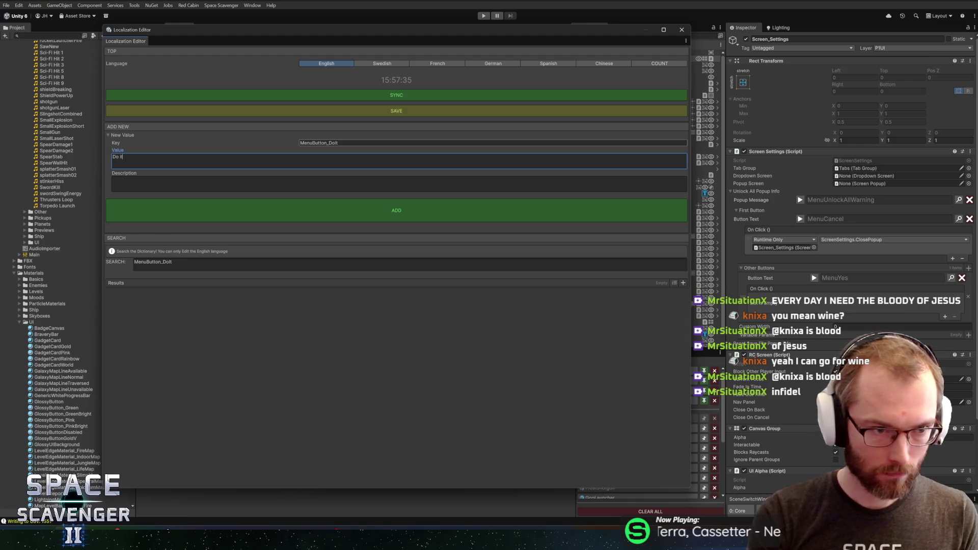
type("!")
left_click(215, 178)
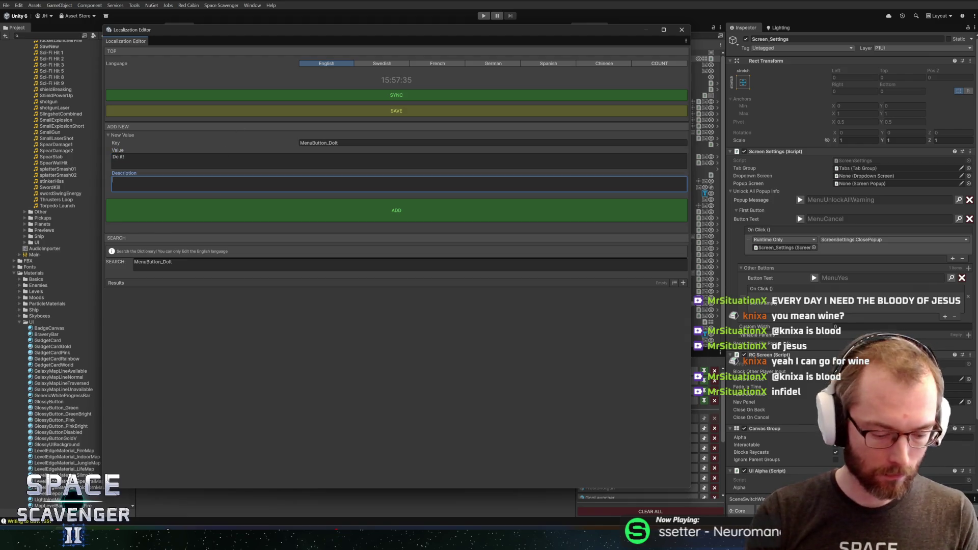
type("A special version of YES.")
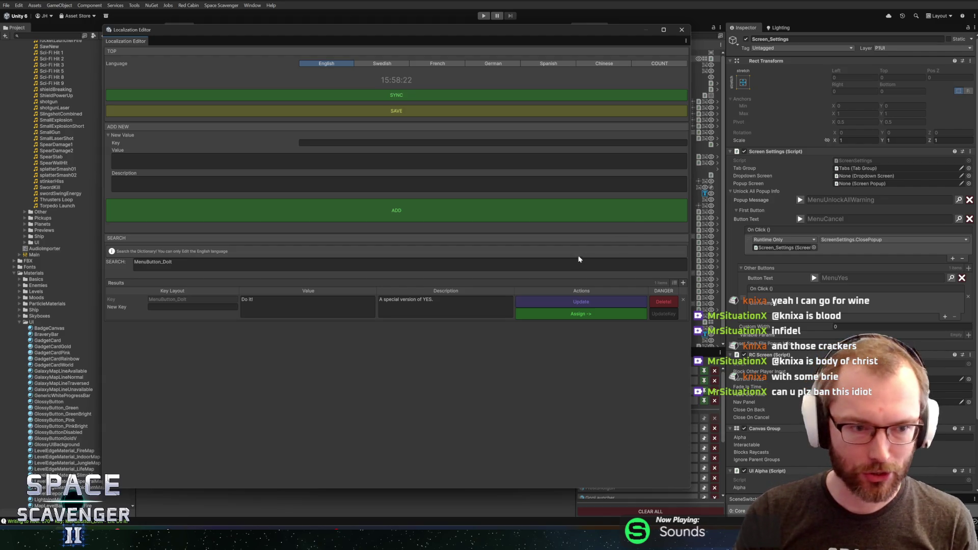
left_click(579, 313)
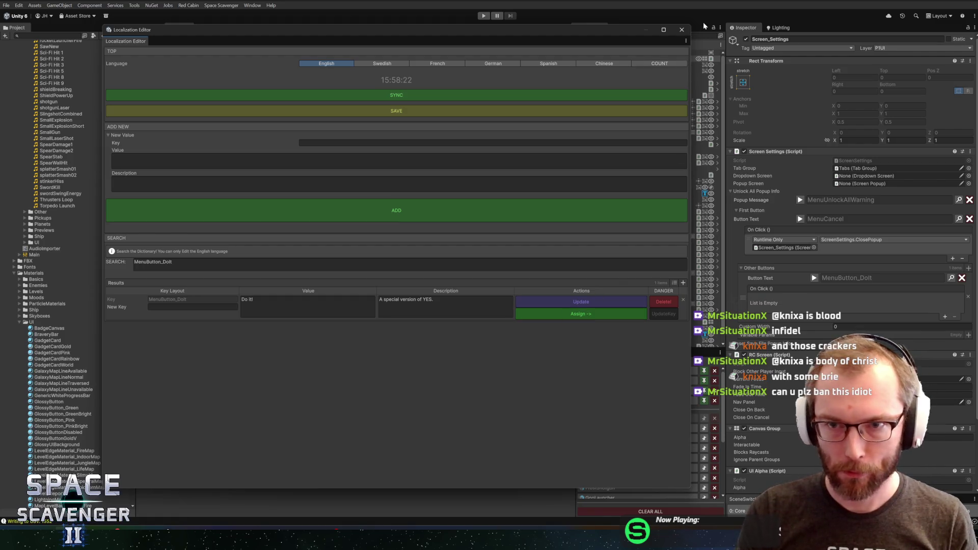
- Make the Do it! button call ScreenSettings.UnlockAll and save the Screen_Settings prefab
left_click(682, 30)
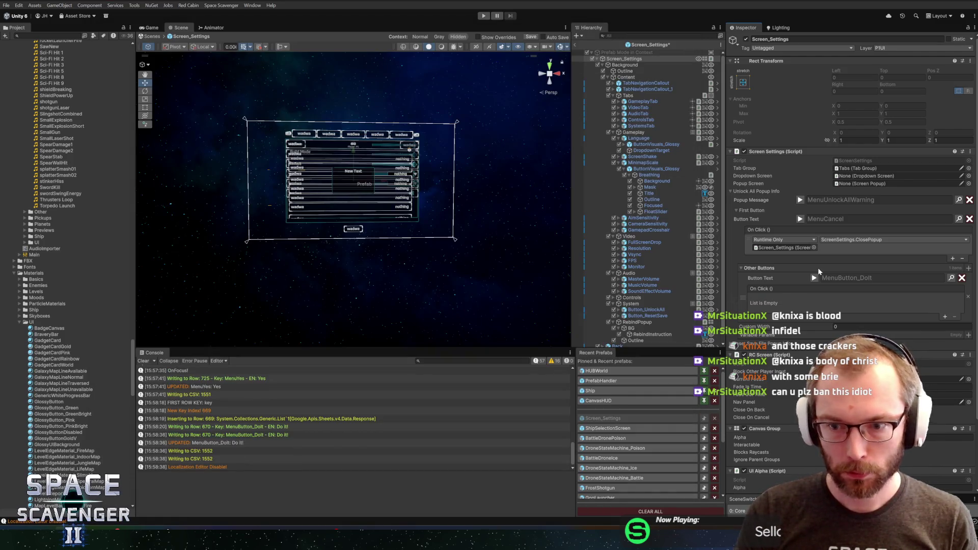
left_click(945, 317)
left_click_drag(779, 309, 779, 307)
left_click(847, 300)
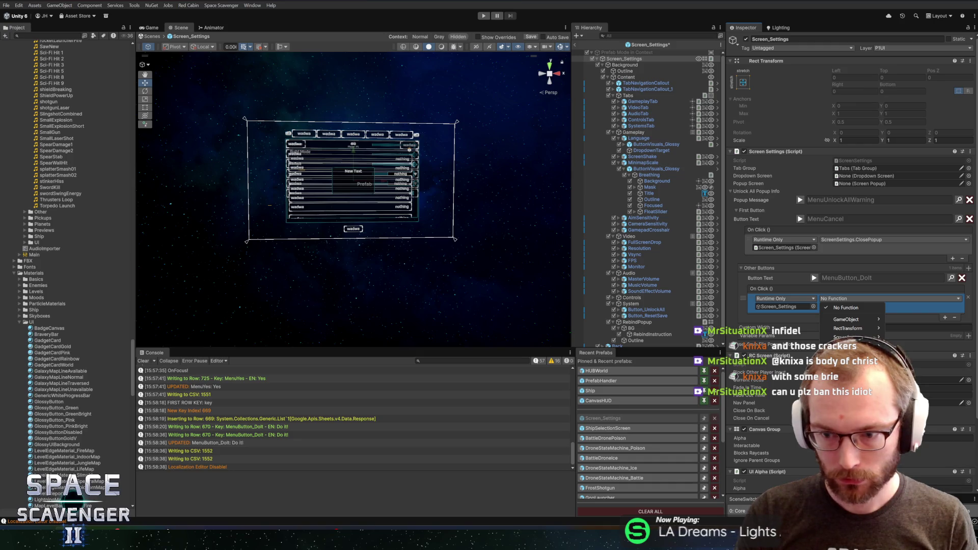
mouse_move(848, 337)
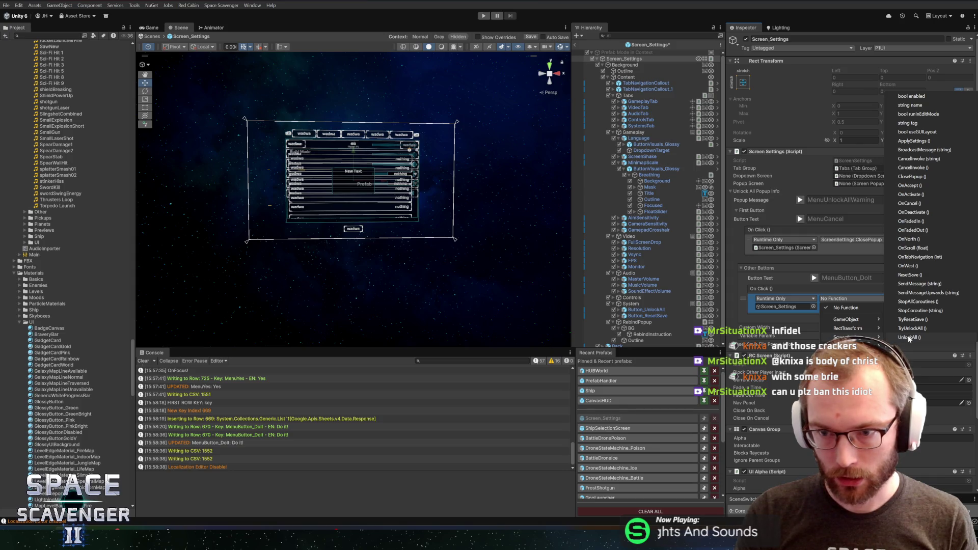
left_click(909, 338)
key("ctrl+s")
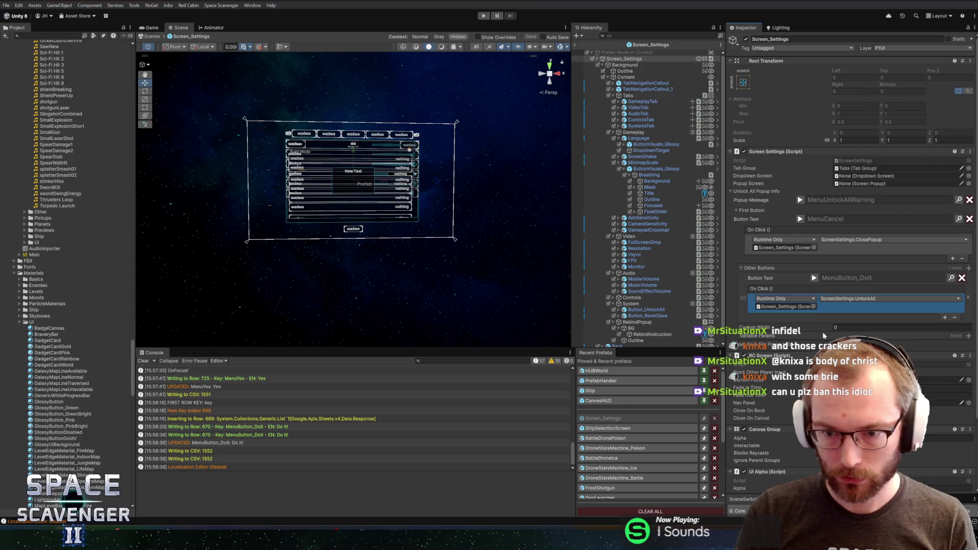
- Copy the Unlock All popup's Cancel first button into the Reset Save File popup
left_click(772, 344)
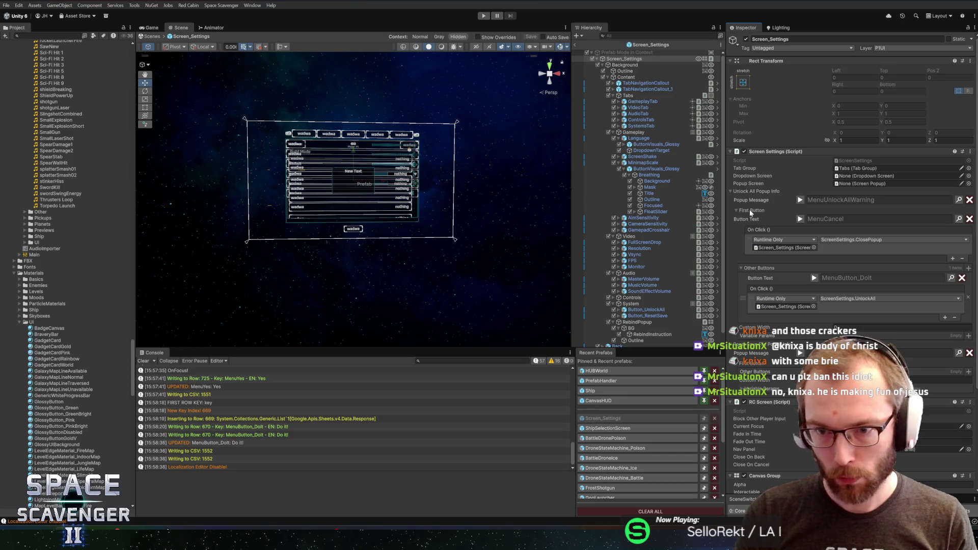
right_click(748, 211)
left_click(766, 224)
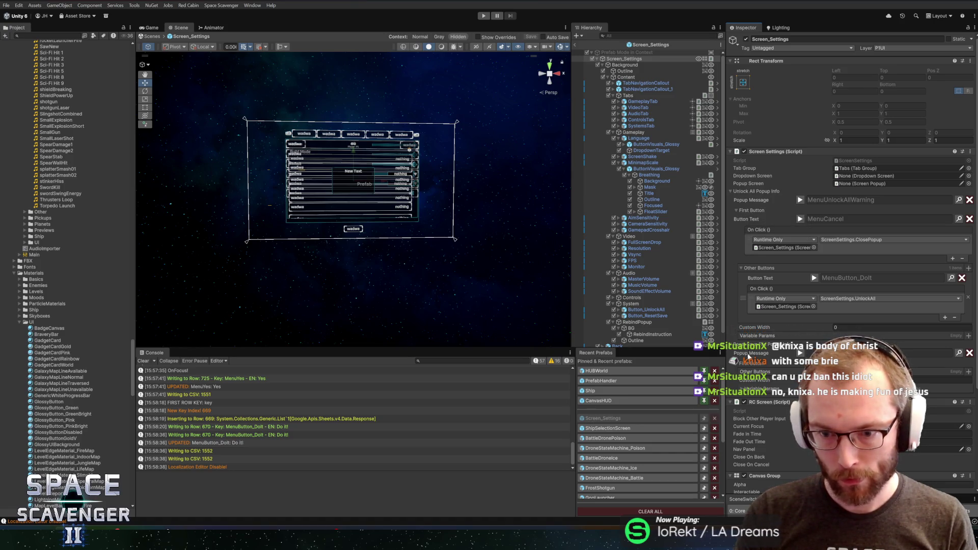
right_click(751, 365)
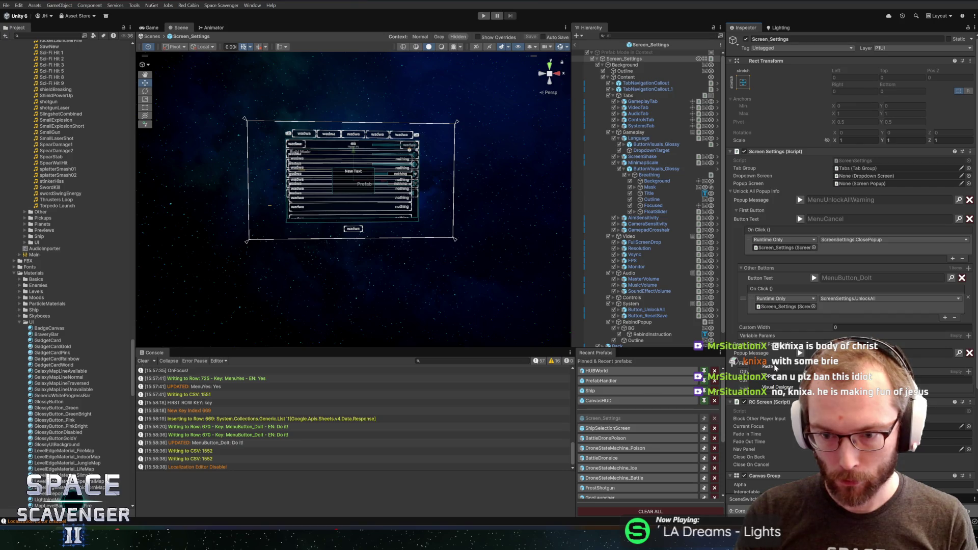
left_click(771, 367)
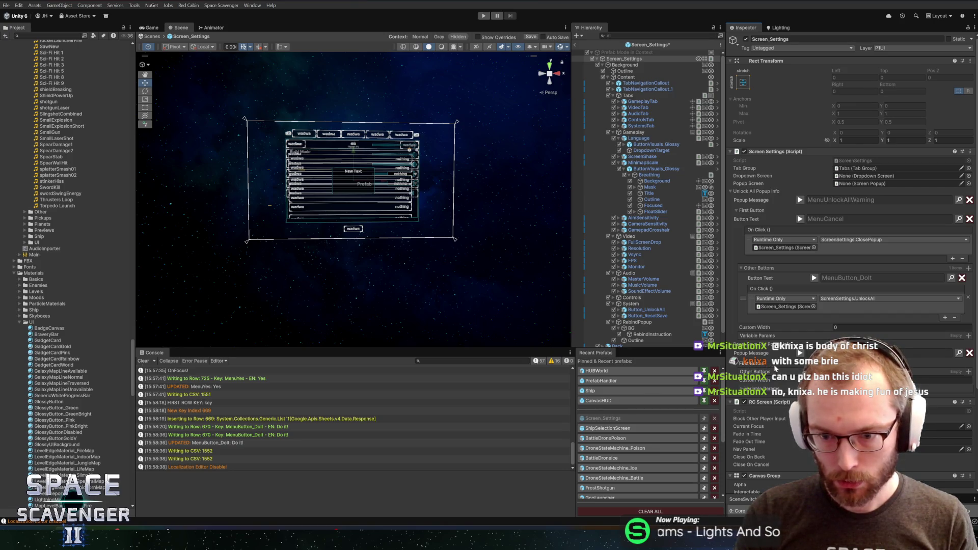
scroll(812, 345, "down", 3)
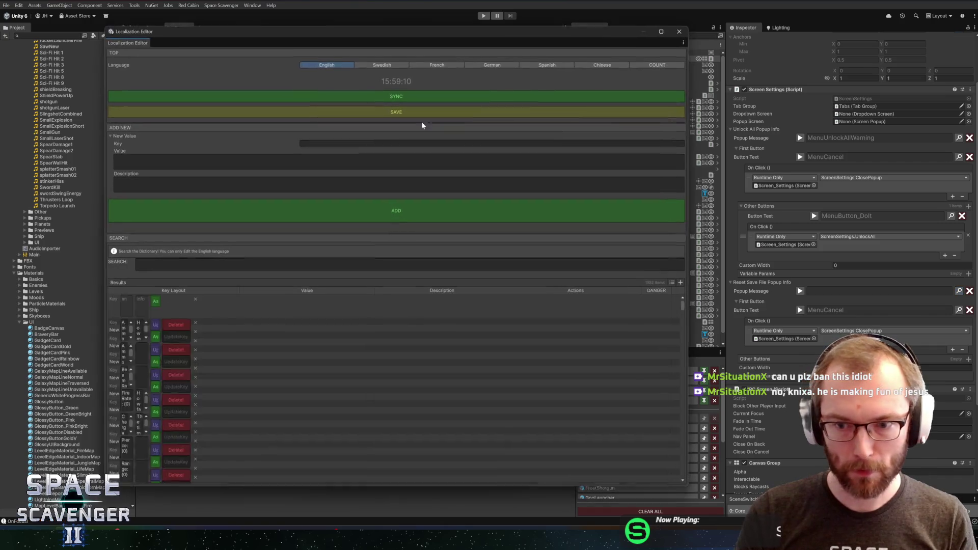
key("ctrl+l")
left_click_drag(296, 29, 335, 28)
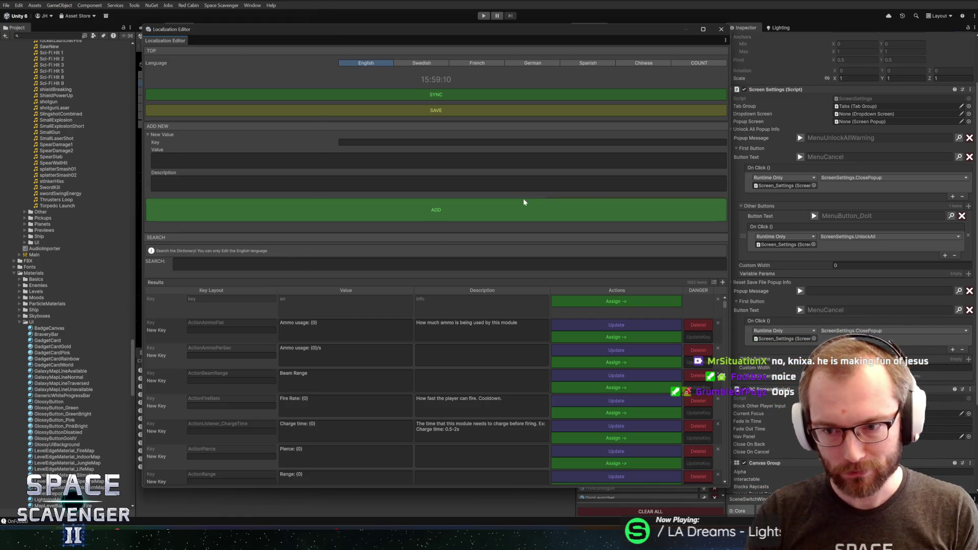
- Add key MenuResetSaveFileWarning with the all-progress-reset warning and set it as the Reset Save File popup message
left_click(430, 262)
type("po")
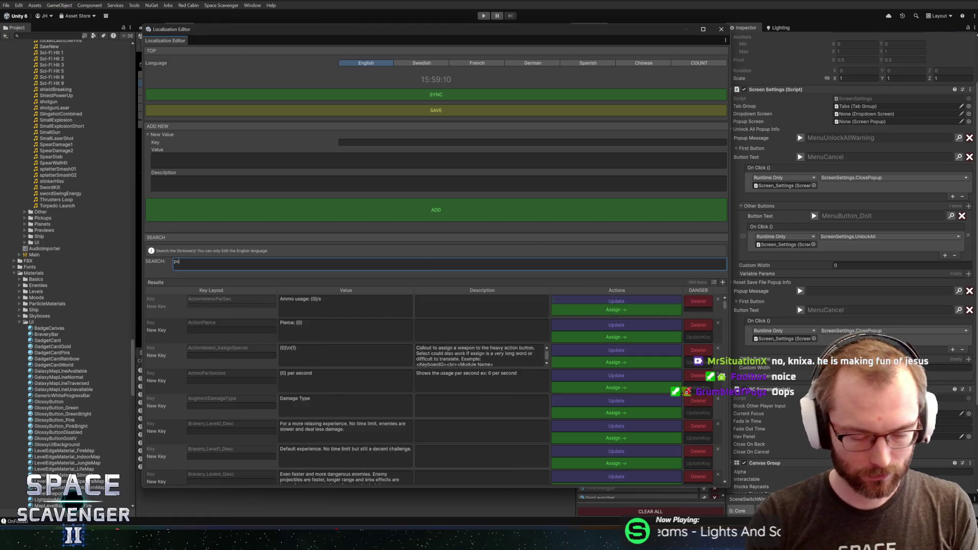
type("pucancel")
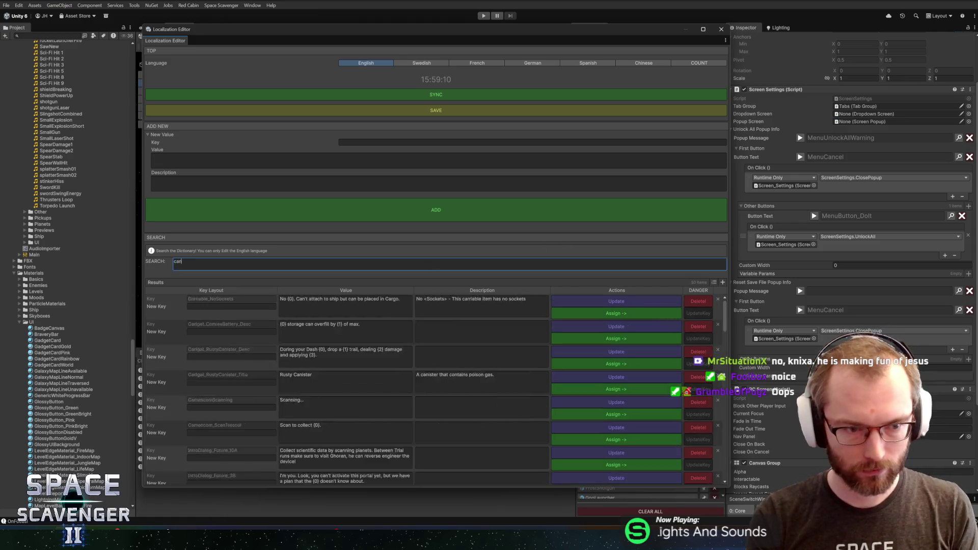
left_click(571, 313)
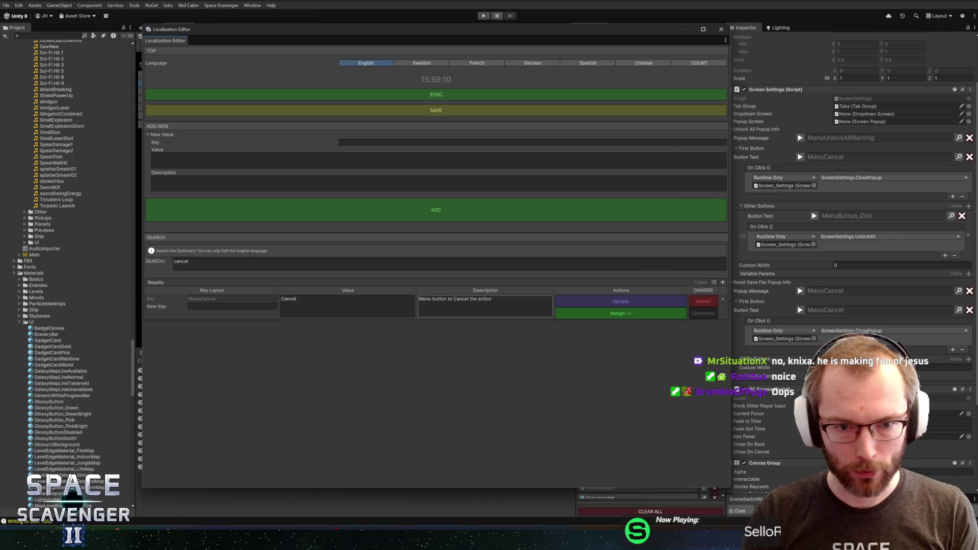
left_click(388, 143)
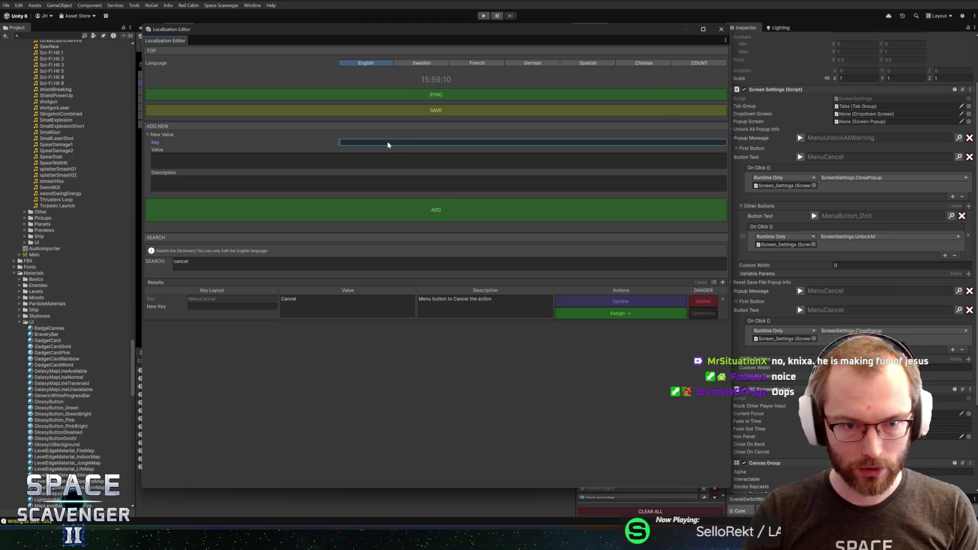
type("M")
key("BackSpace")
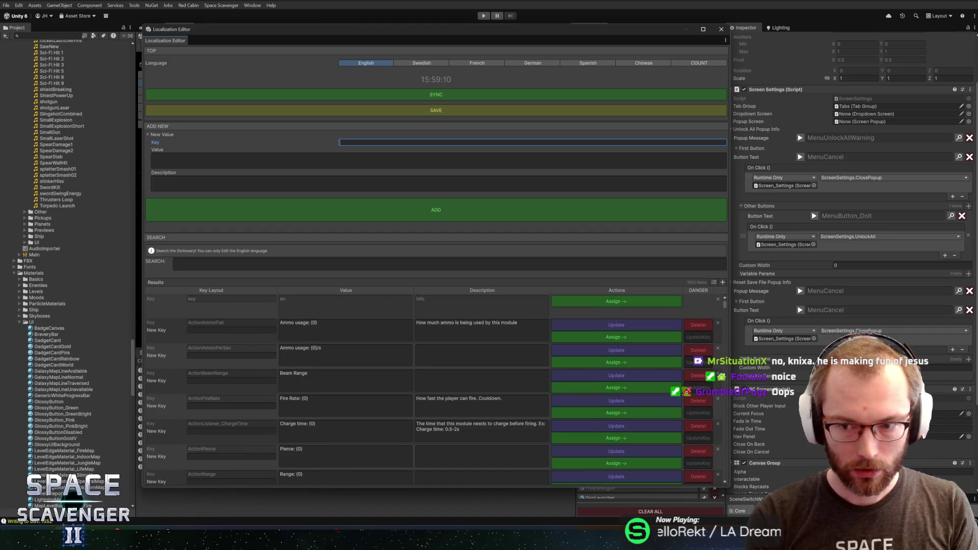
type("are you")
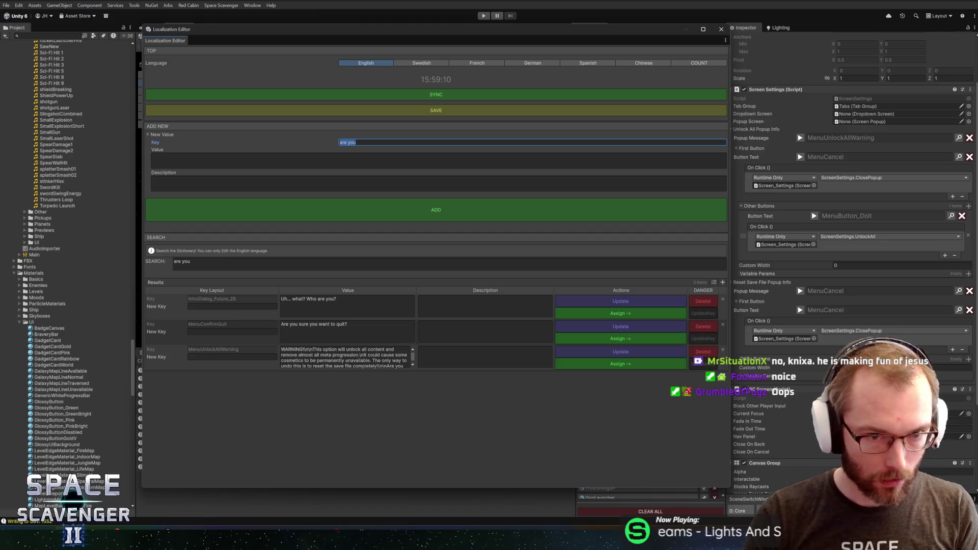
type("Menu")
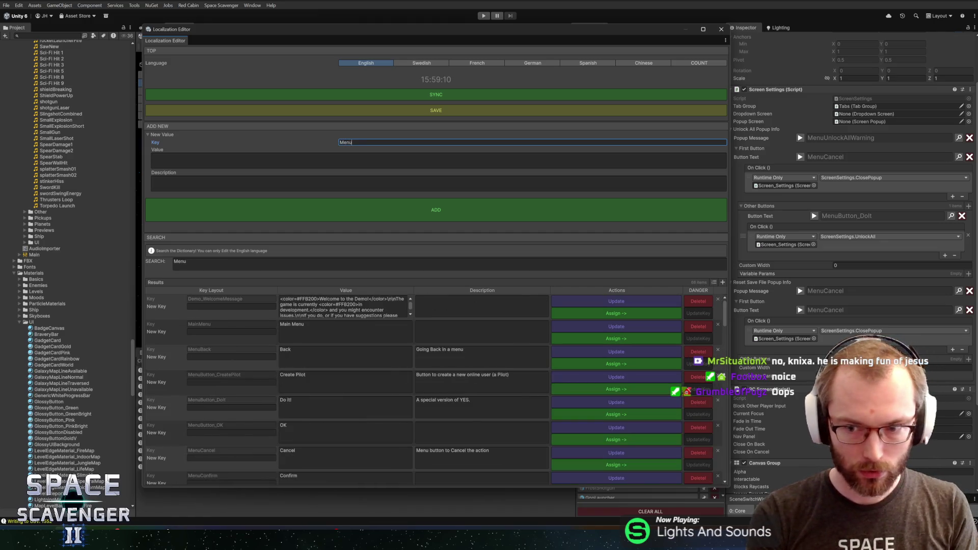
type("ResetSaveFileWarning")
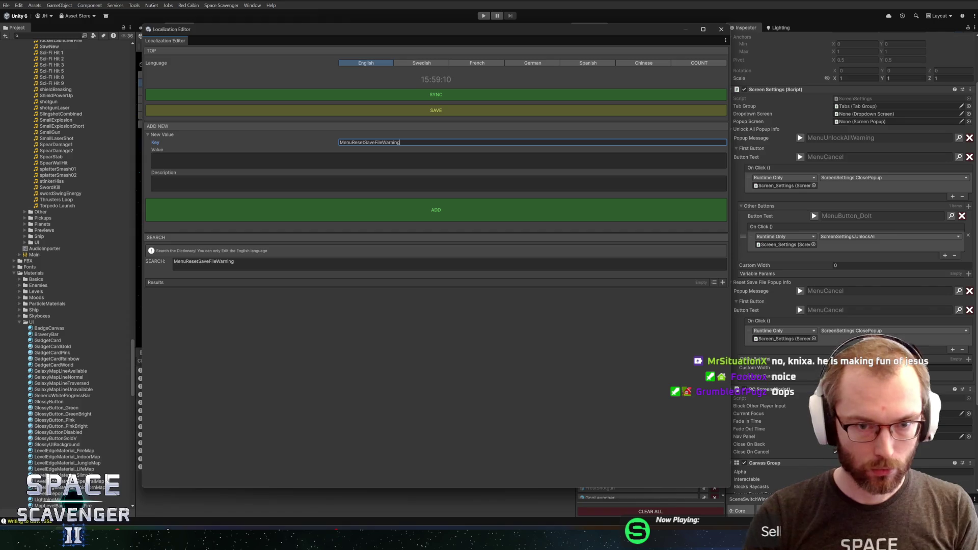
left_click(438, 160)
type("This will reset all progress and can not be undone!\\n\\nAre you sure?")
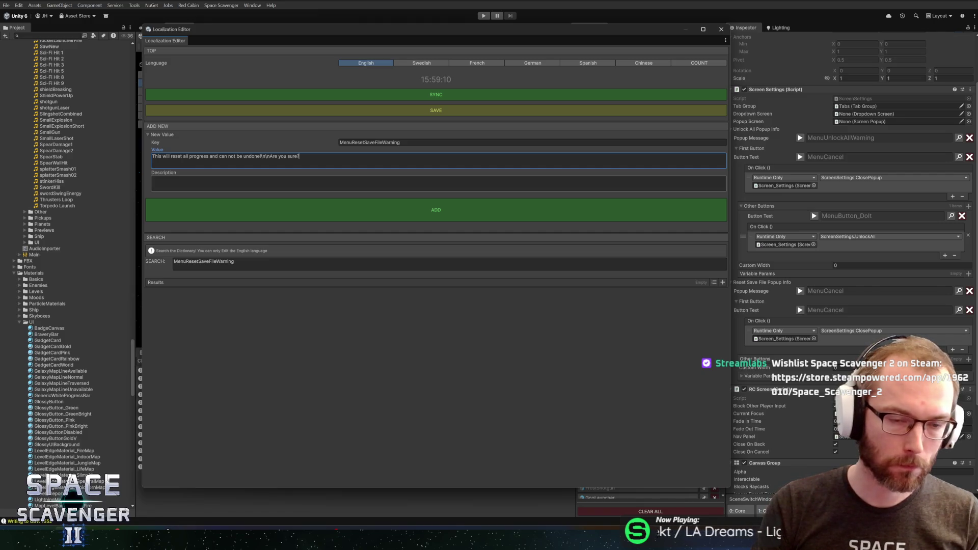
left_click(436, 211)
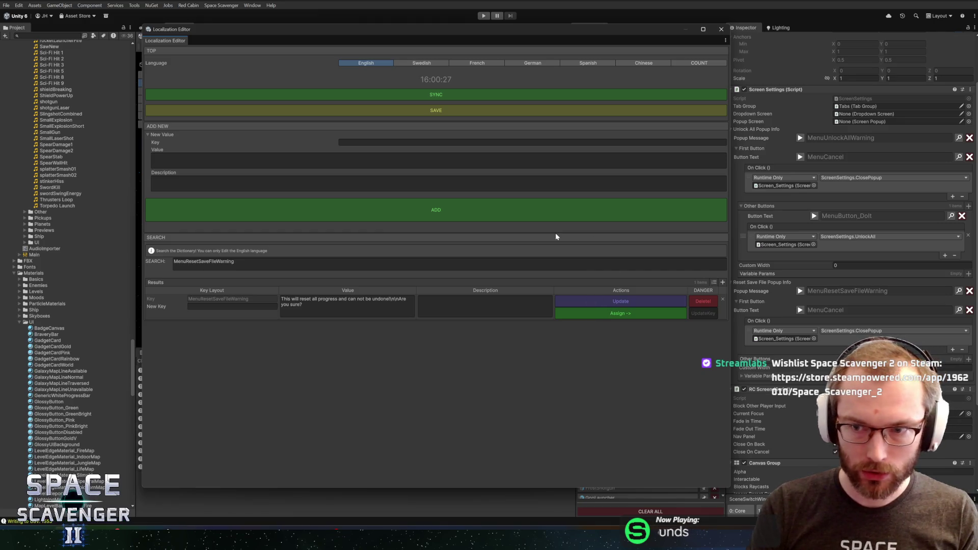
left_click(720, 29)
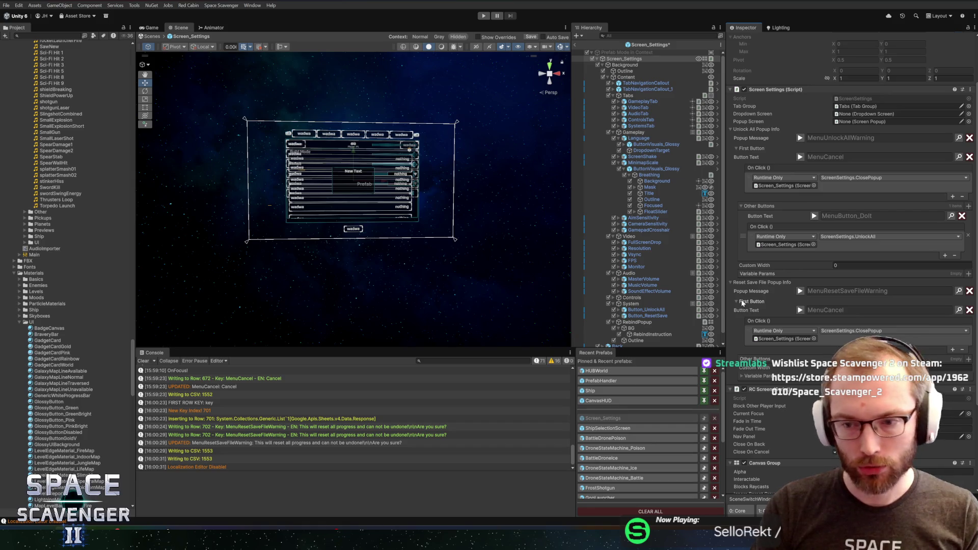
- Add an Other Buttons entry to the Reset Save File popup with 'Do it!' text
left_click(967, 360)
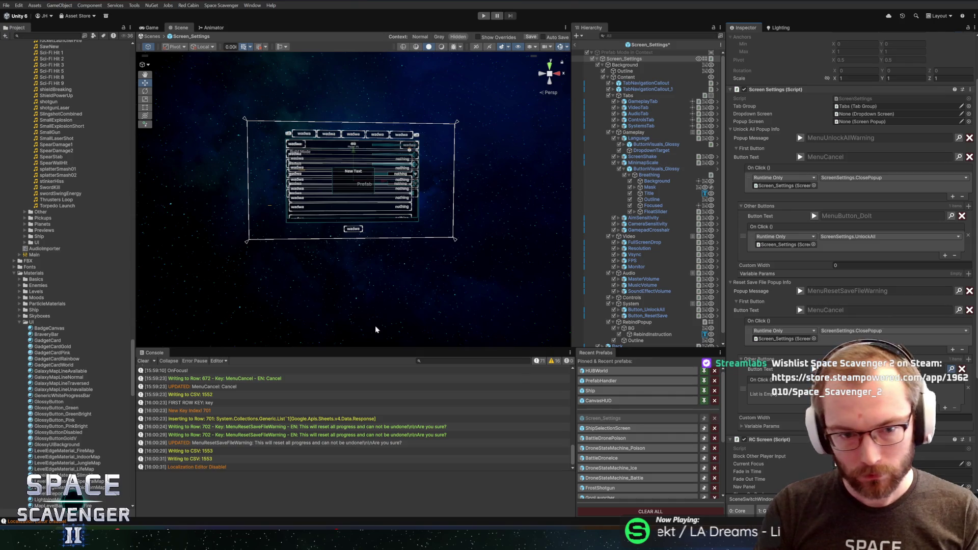
key("ctrl+l")
type("do it")
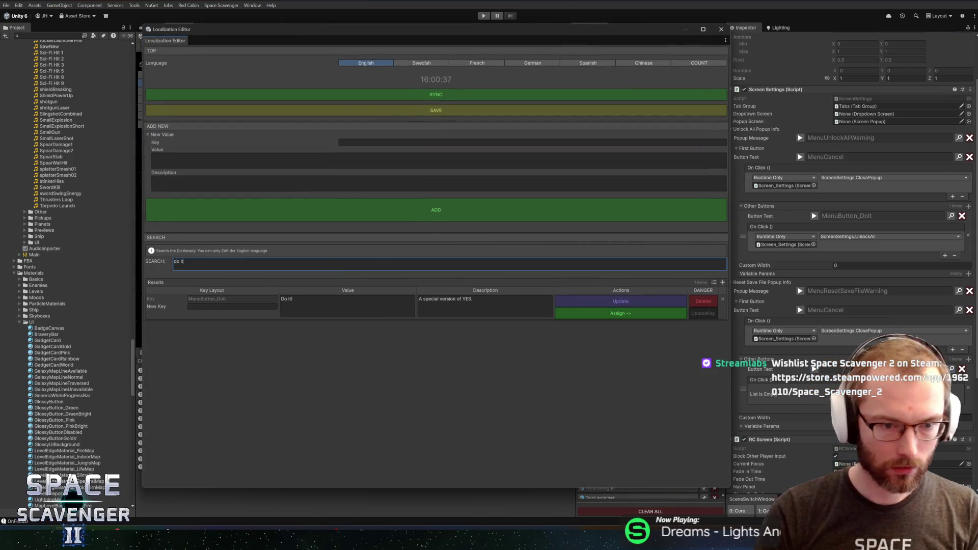
left_click(616, 314)
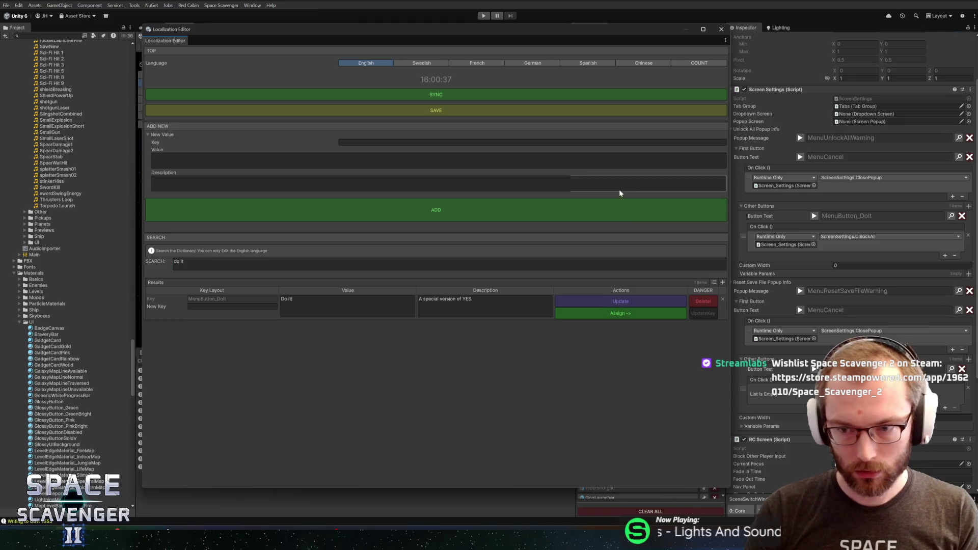
left_click(721, 29)
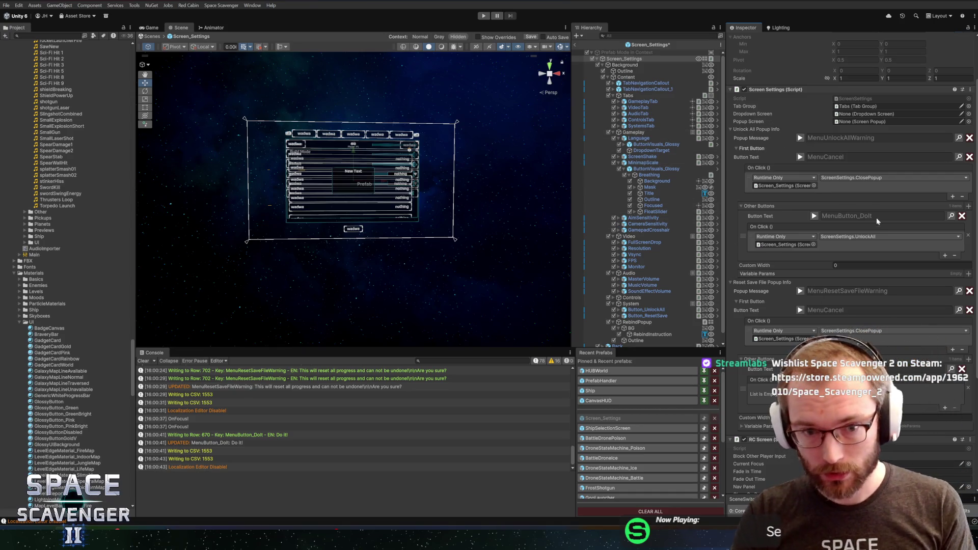
- Make that Do it! button call ScreenSettings.ResetSave and save the Screen_Settings prefab
left_click(945, 408)
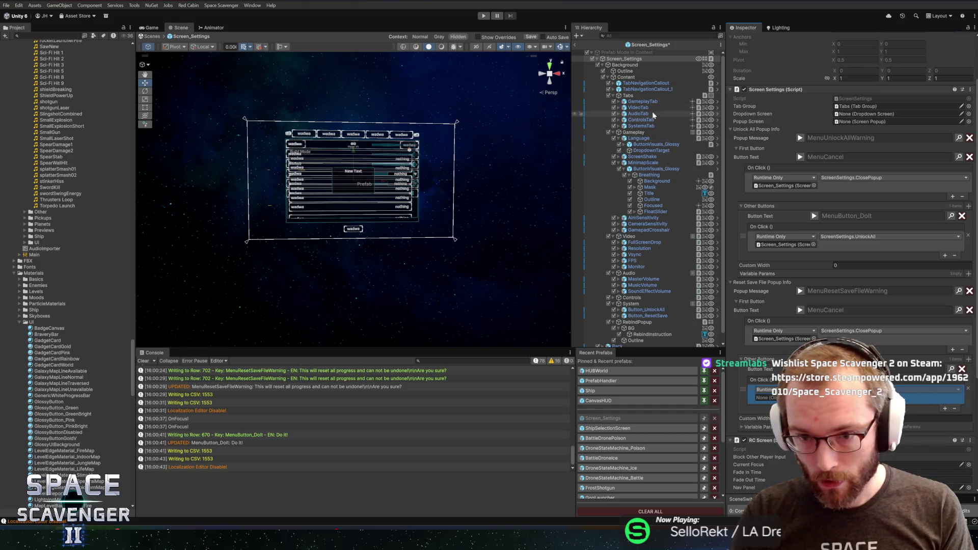
left_click_drag(624, 59, 776, 402)
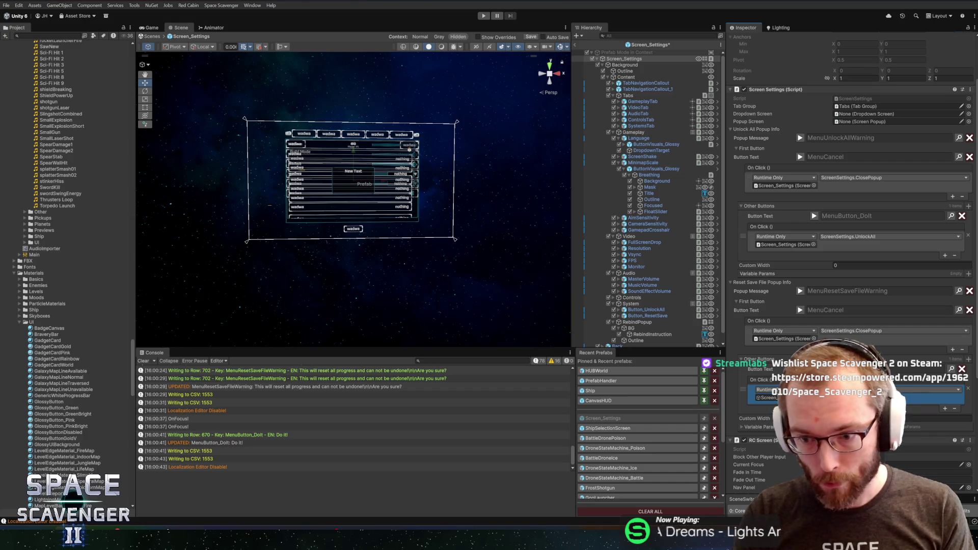
left_click(897, 390)
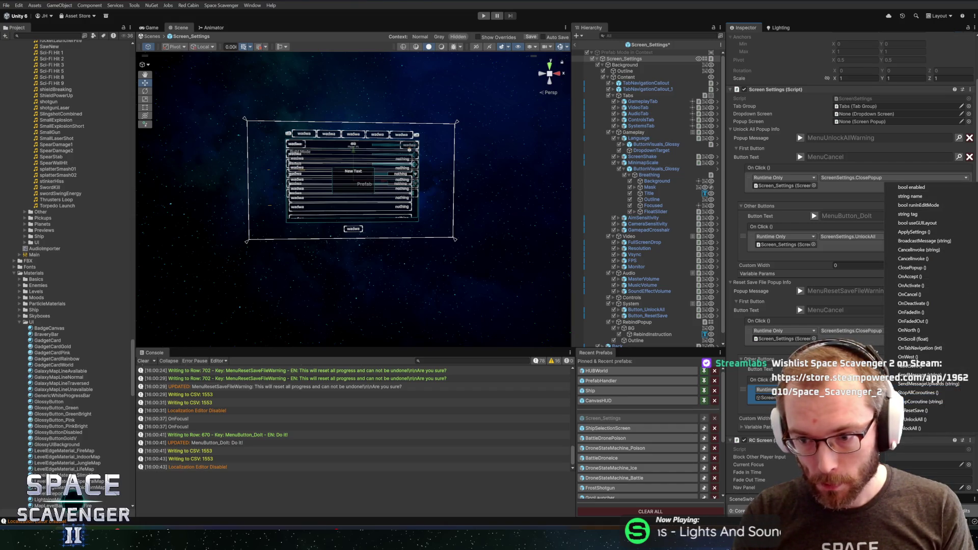
left_click(914, 411)
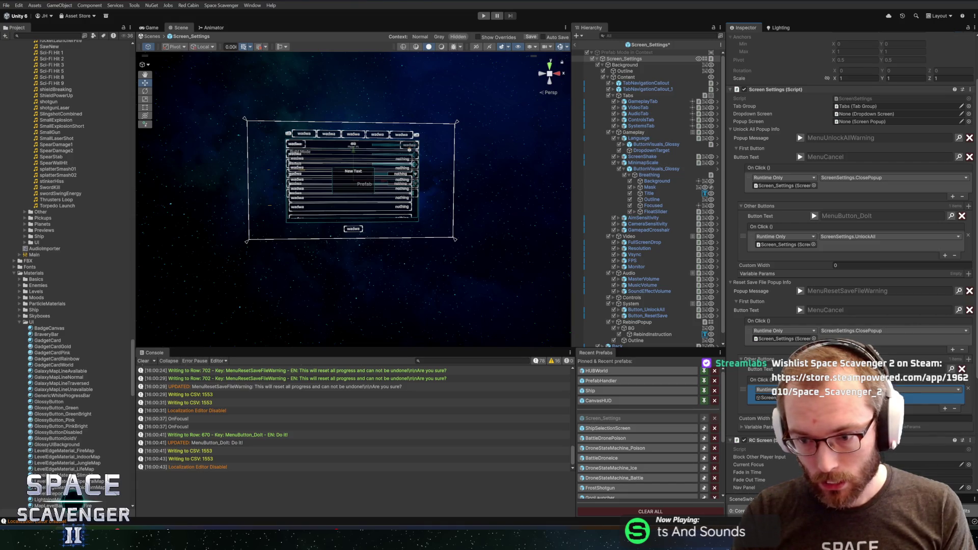
left_click(865, 390)
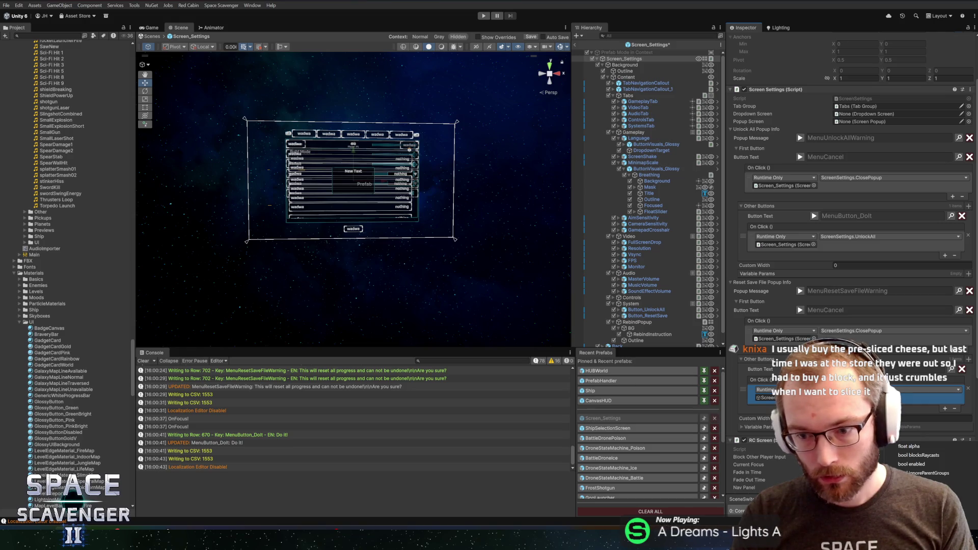
left_click(906, 390)
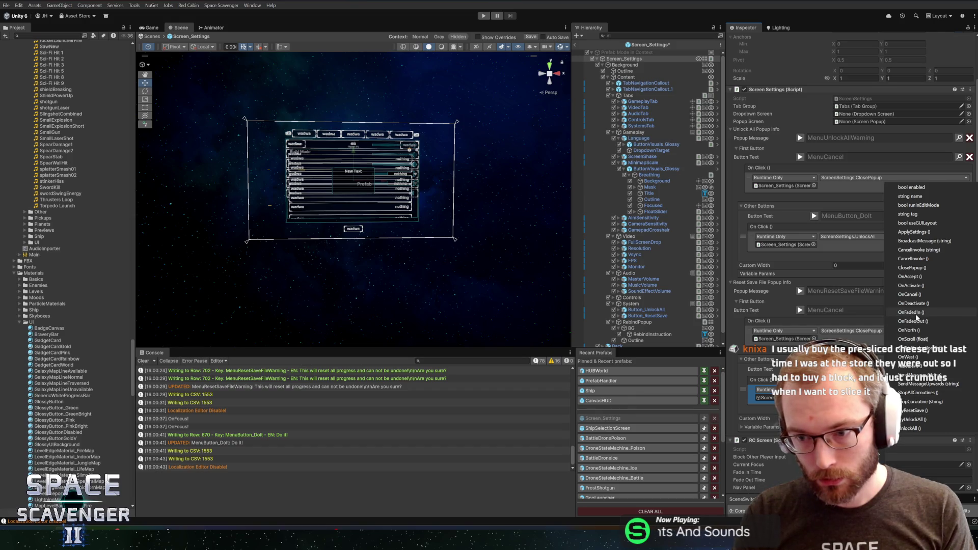
left_click(914, 411)
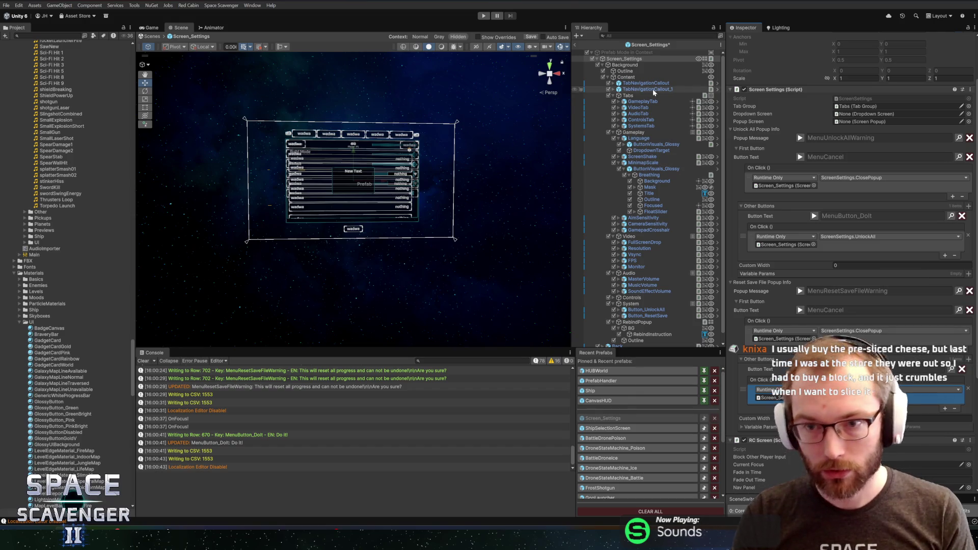
key("ctrl+s")
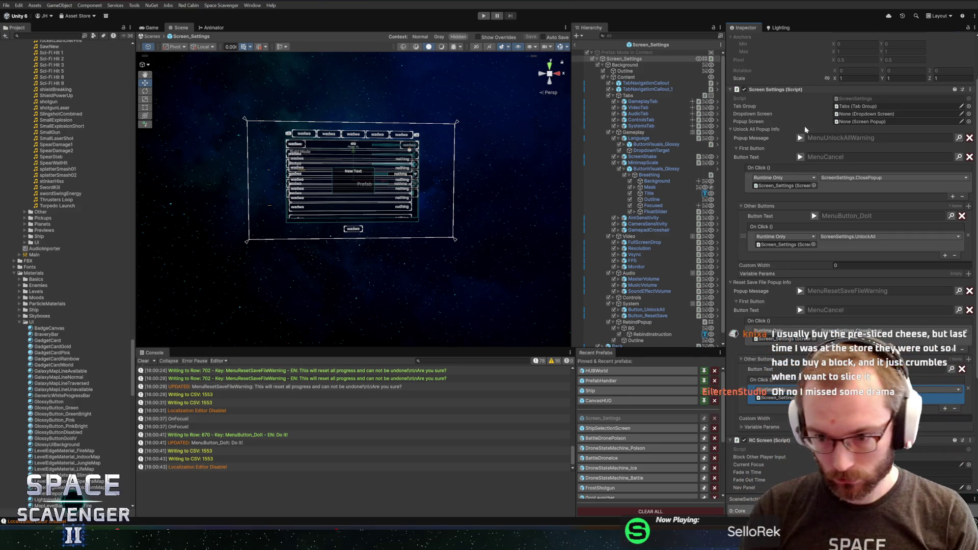
- Adjust the Variable Params lists, exit prefab mode and start Play mode
scroll(848, 274, "down", 4)
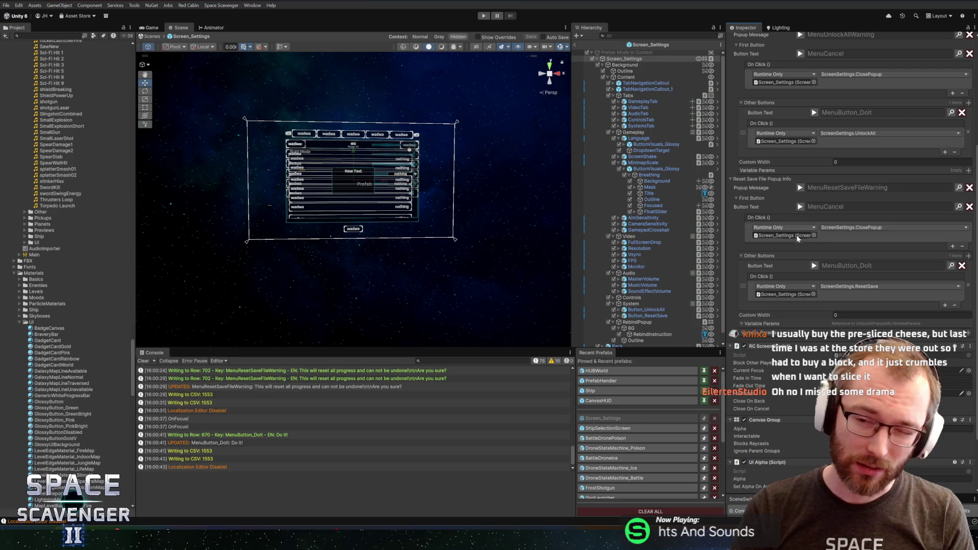
left_click(968, 171)
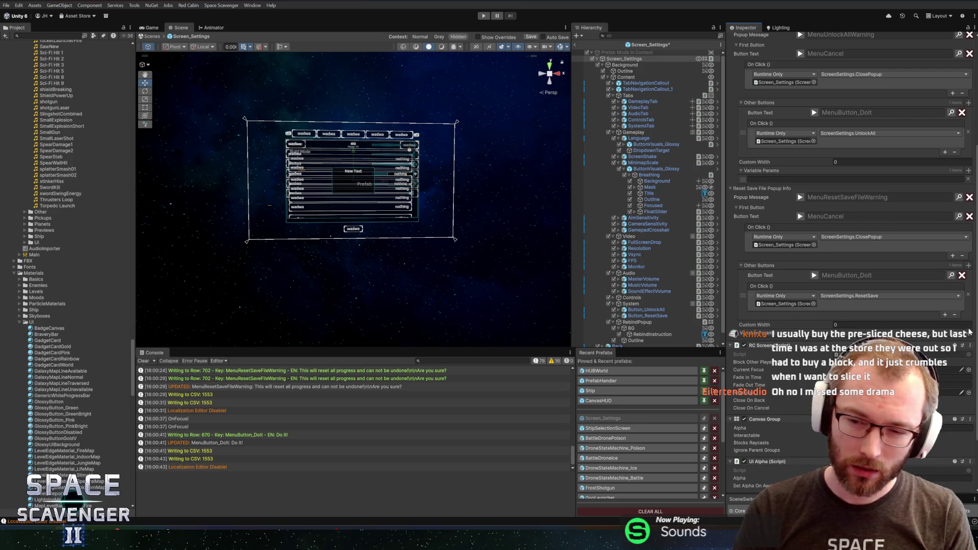
left_click(968, 334)
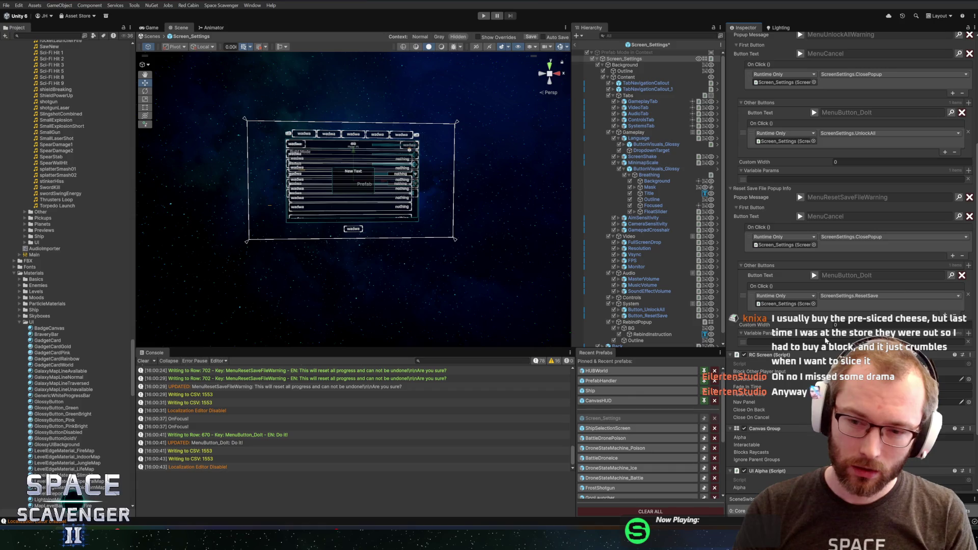
left_click(969, 342)
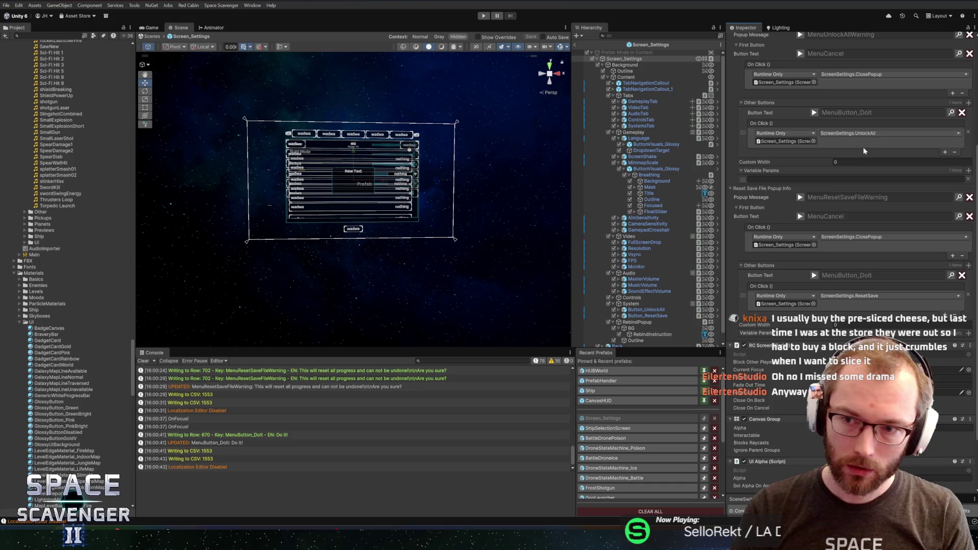
scroll(861, 145, "up", 3)
scroll(855, 171, "up", 3)
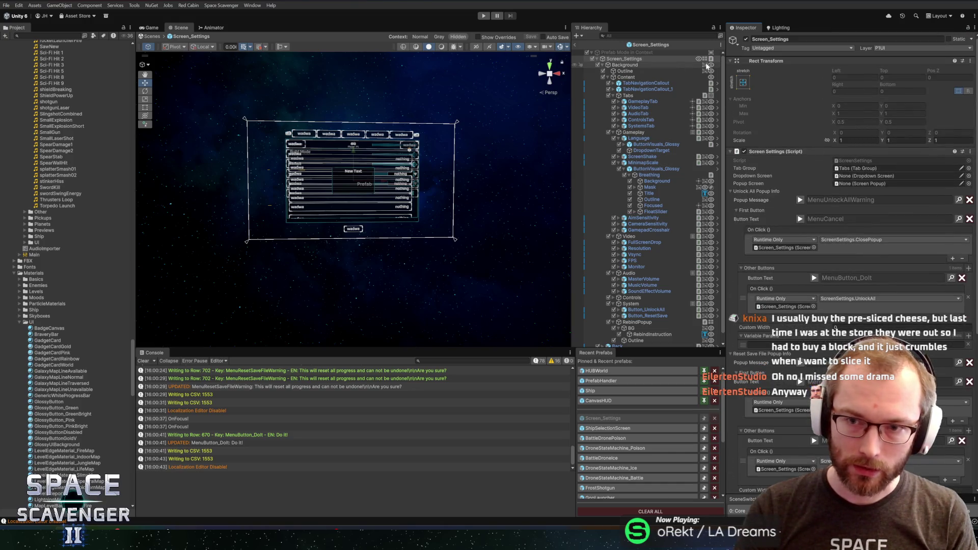
left_click(580, 46)
left_click(485, 16)
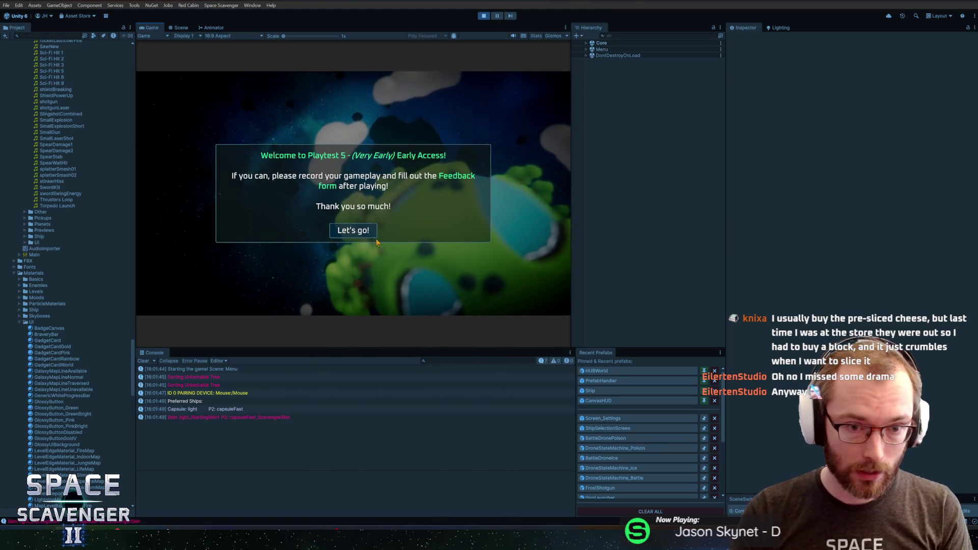
- Dismiss the welcome message, go to Settings > System, and open and cancel the Unlock All warning twice
left_click(367, 235)
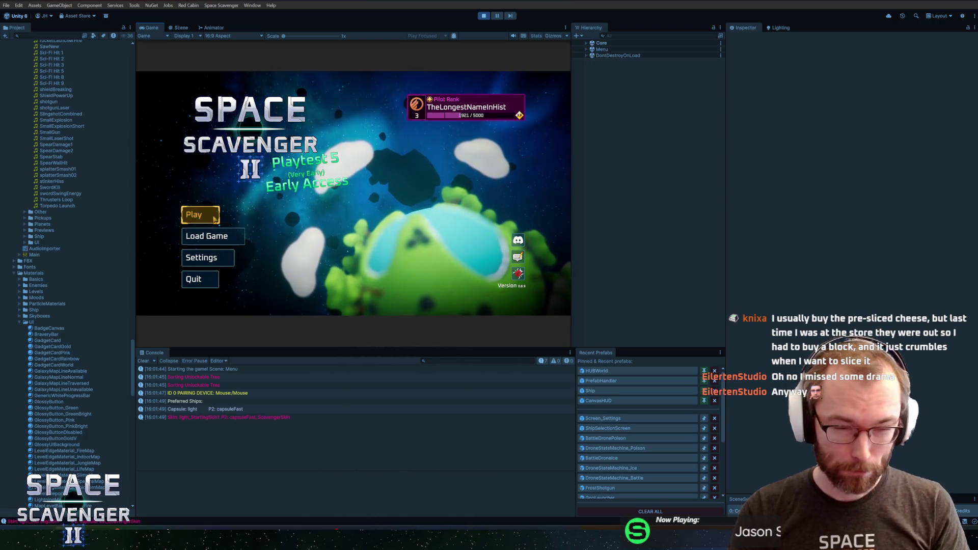
left_click(194, 260)
left_click(455, 98)
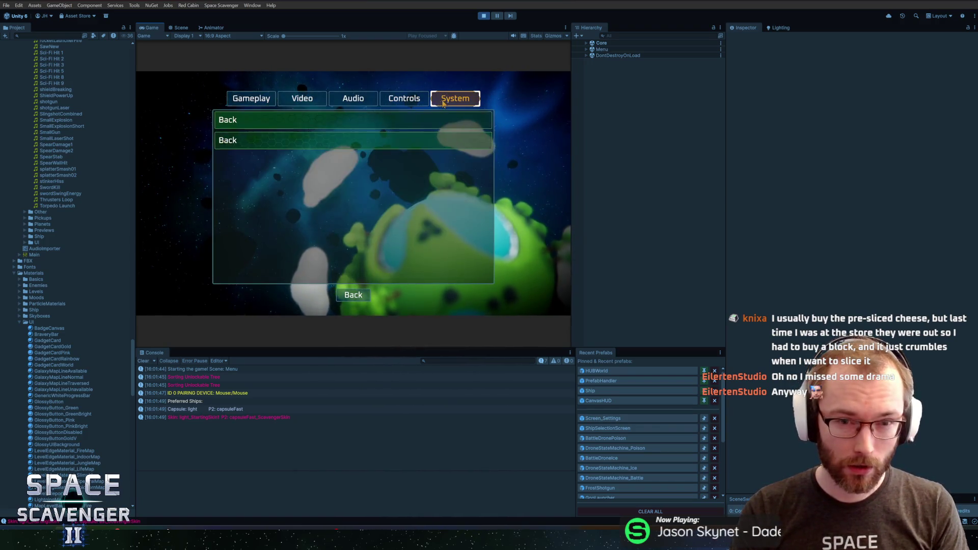
left_click(277, 131)
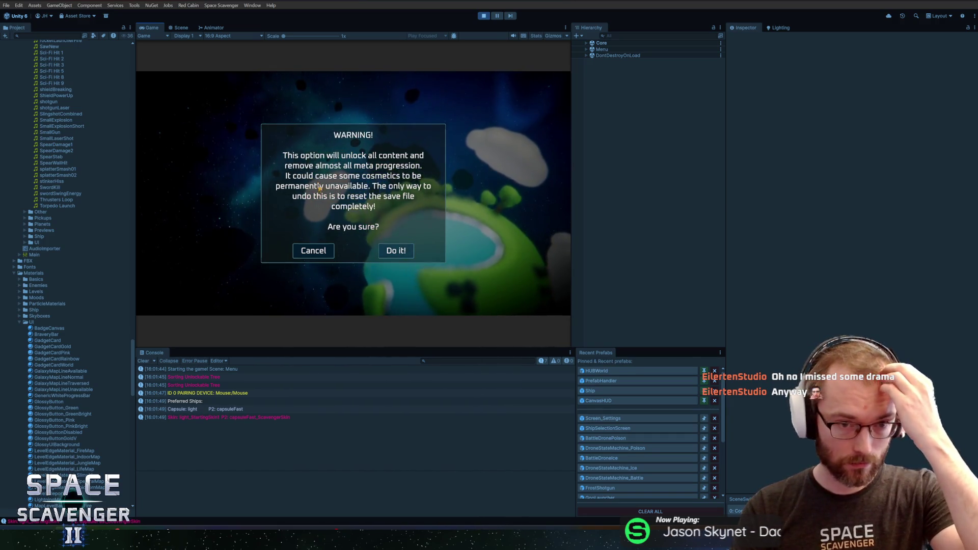
left_click(318, 259)
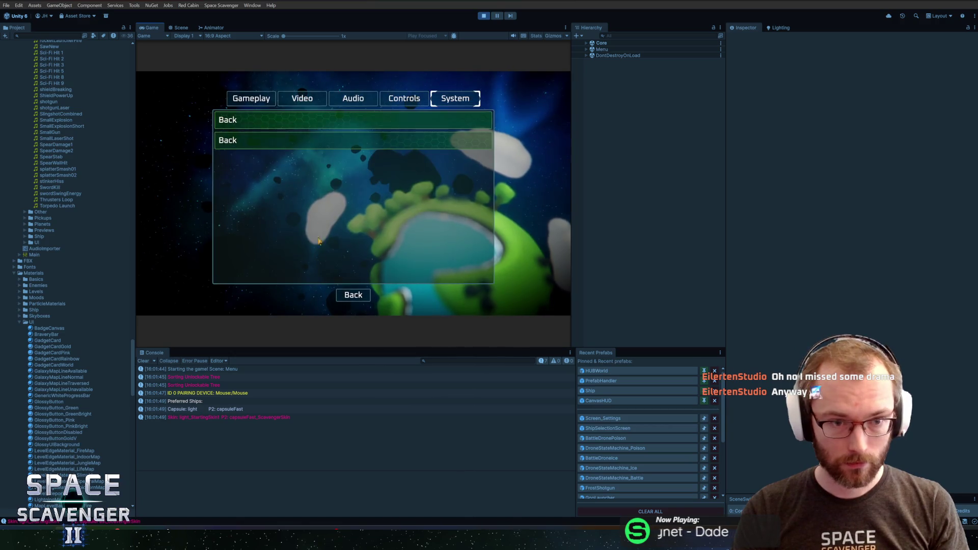
left_click(357, 118)
left_click(314, 250)
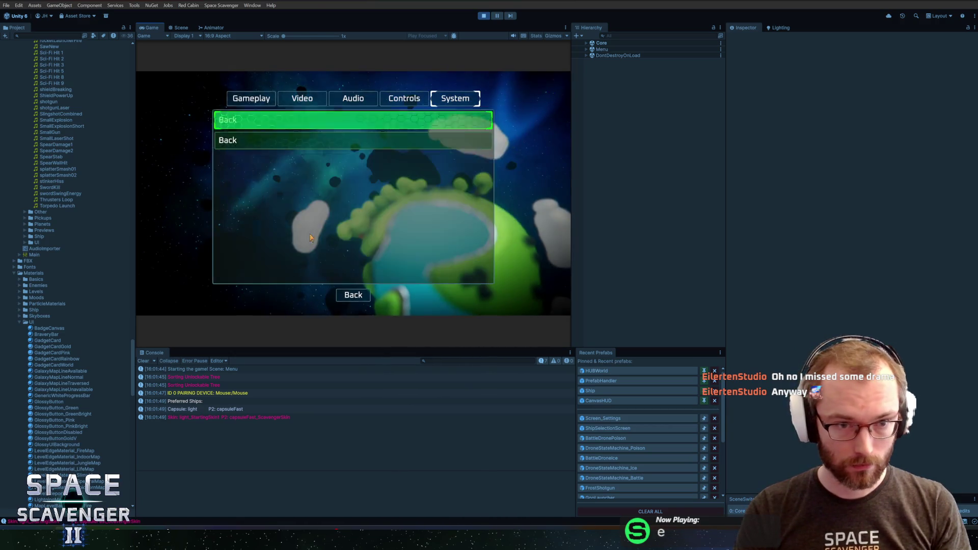
- Open and cancel the Reset Save File warning, return to the main menu, and stop play mode
left_click(289, 138)
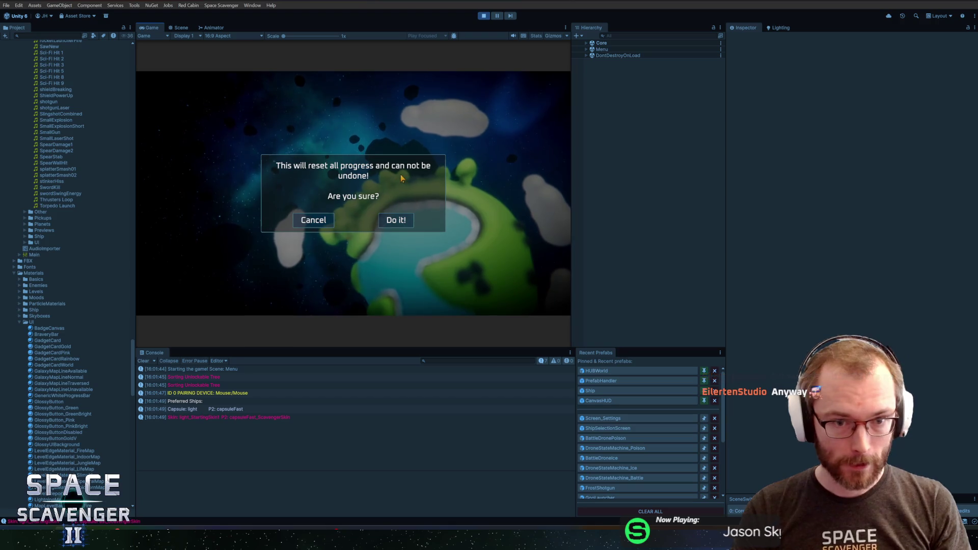
left_click(301, 226)
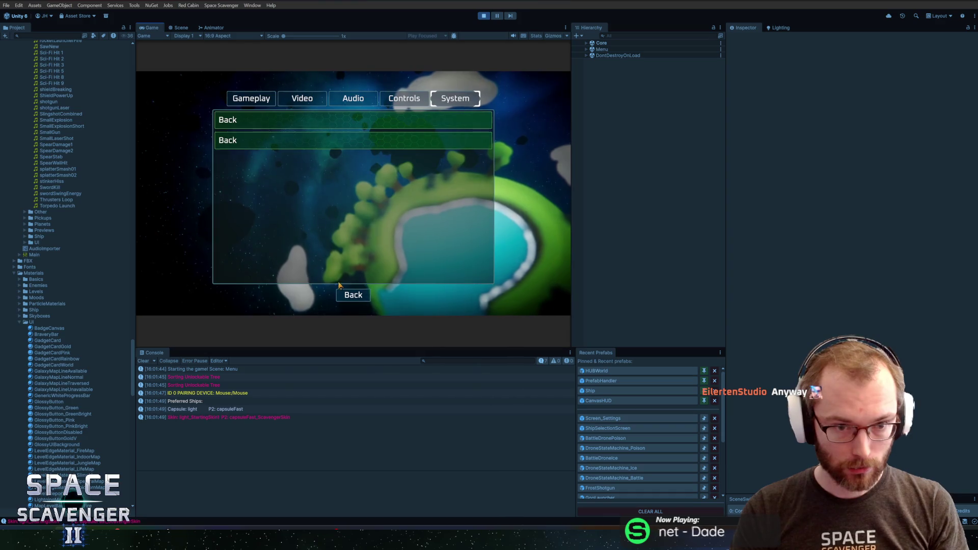
left_click(351, 294)
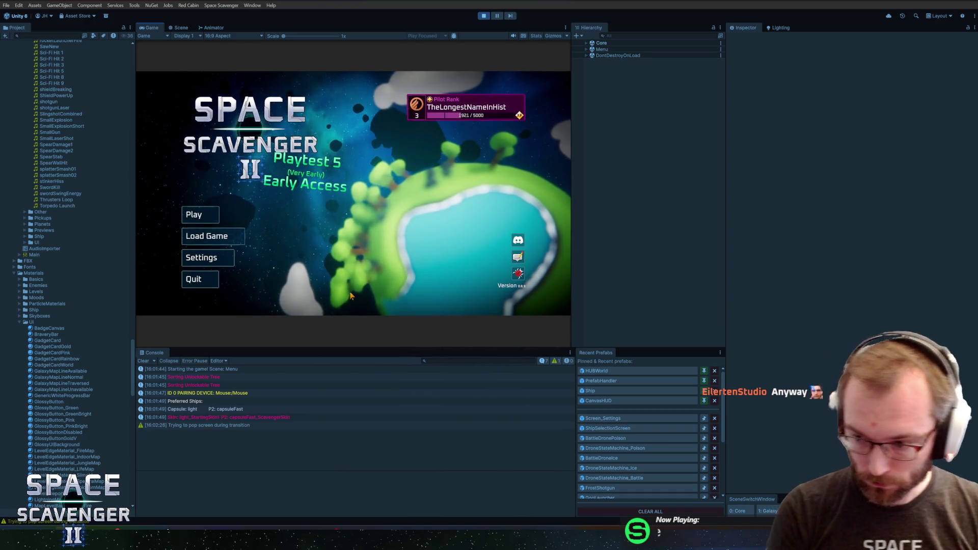
key("ctrl+p")
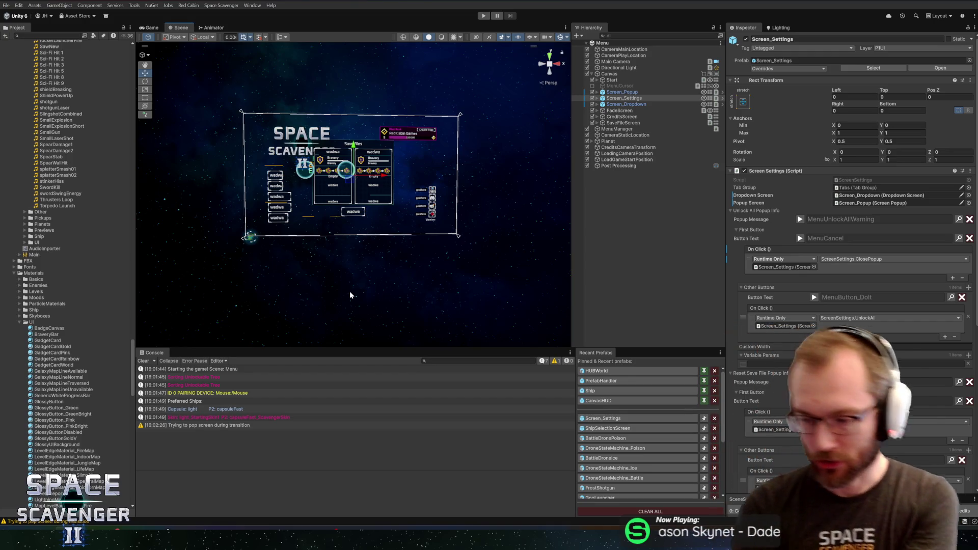
- Recenter the Scene view on the menu canvas and select Screen_Settings to show its Reset Save File Popup Info
scroll(451, 165, "up", 5)
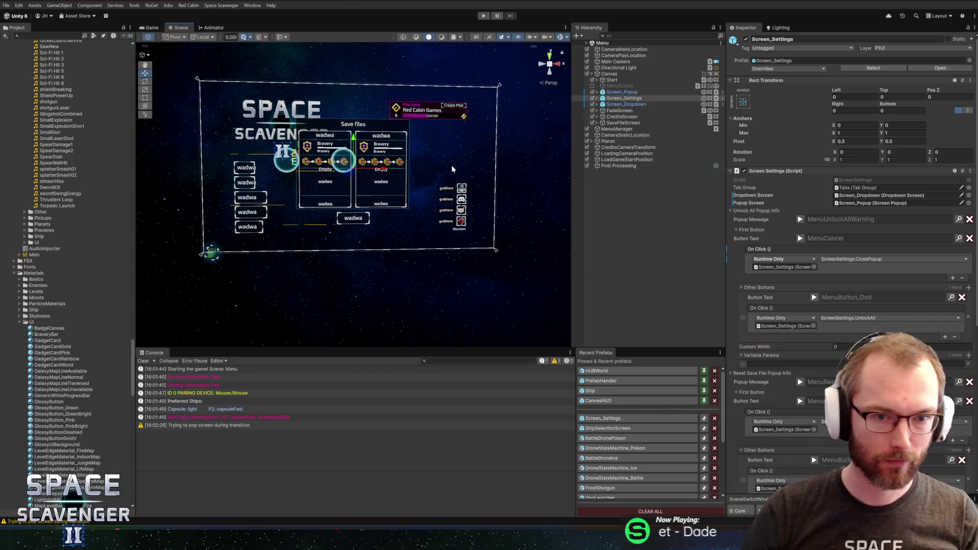
scroll(414, 206, "down", 5)
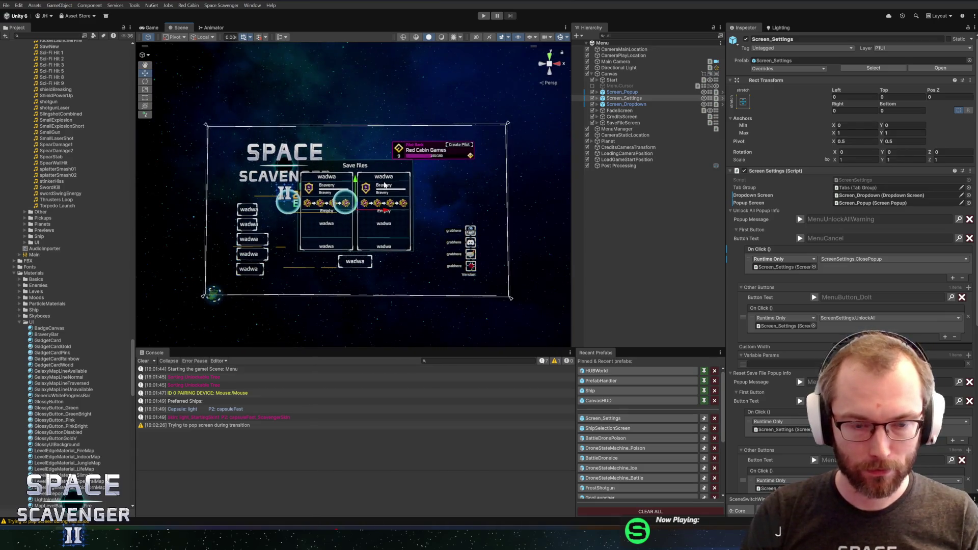
mouse_move(381, 173)
left_mouse_down()
mouse_move(370, 185)
mouse_move(414, 160)
mouse_move(414, 129)
left_mouse_up()
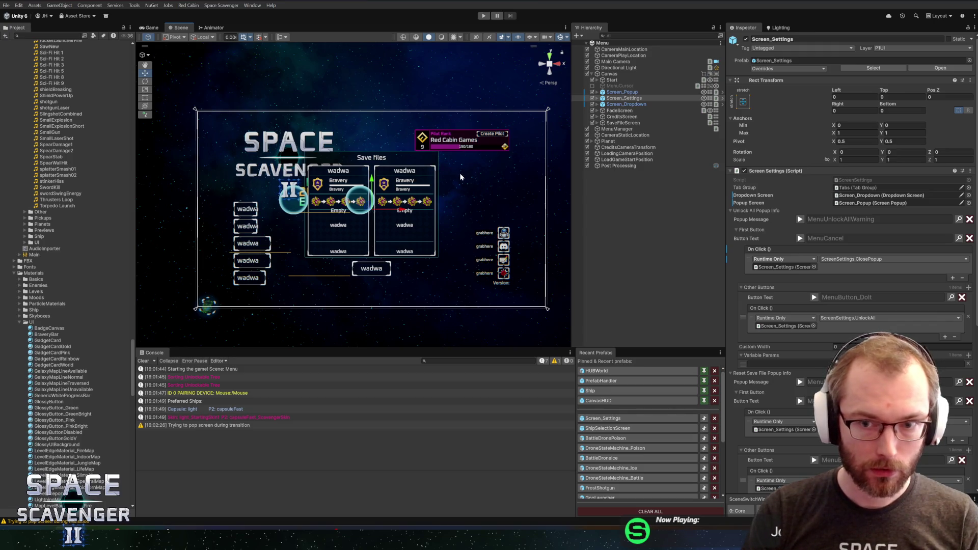
left_click(618, 99)
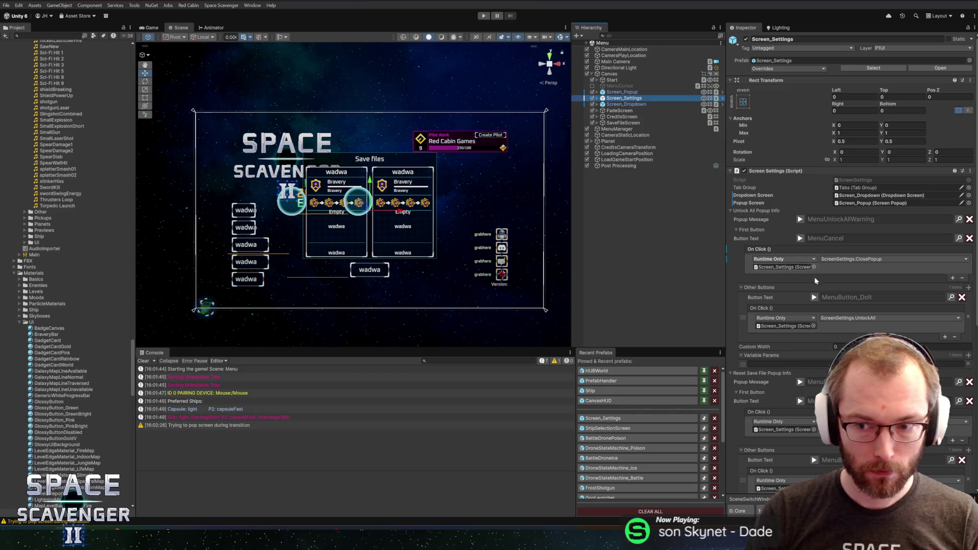
scroll(815, 277, "down", 10)
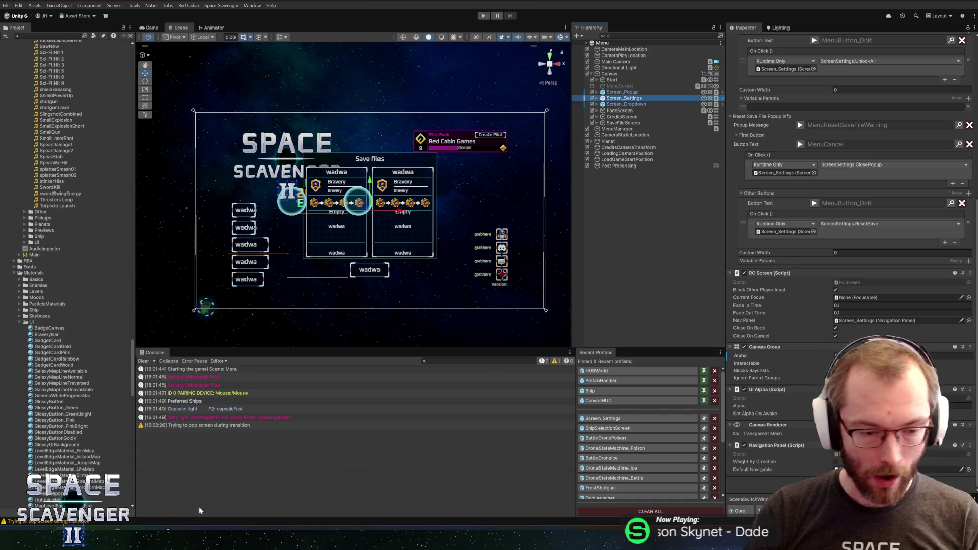
key("alt+Tab")
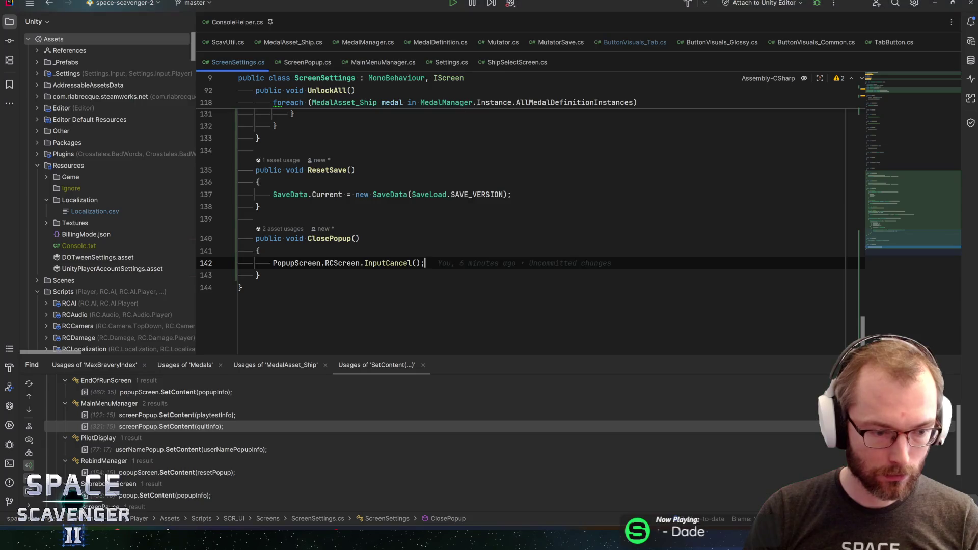
- Find UnlockAllPopupInfo in ScreenSettings.cs and jump to the PopupInfo class definition
key("alt+Tab")
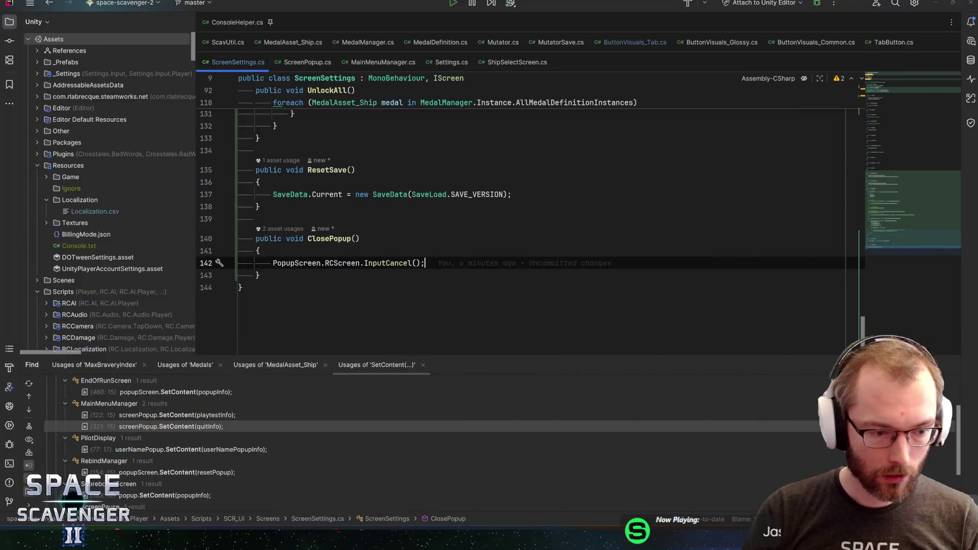
scroll(301, 103, "up", 10)
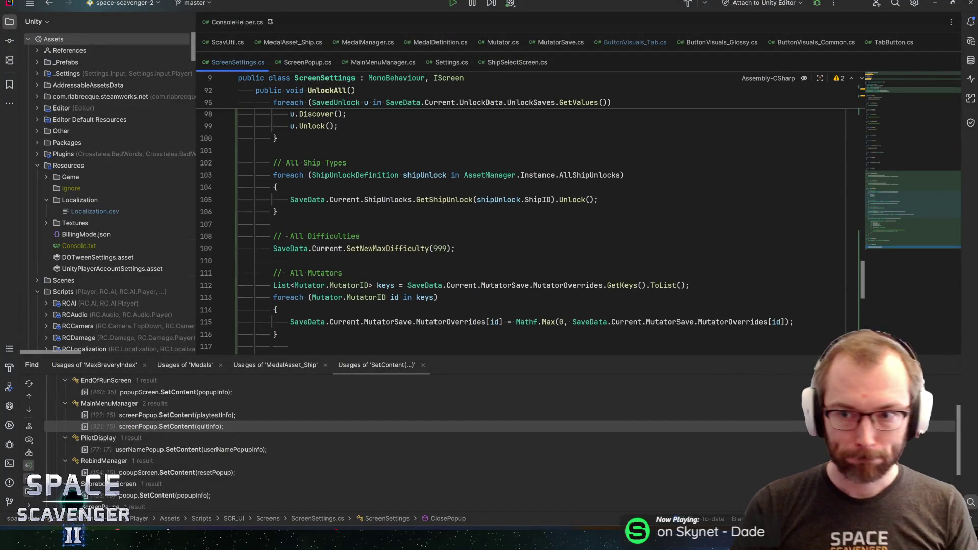
scroll(908, 210, "up", 5)
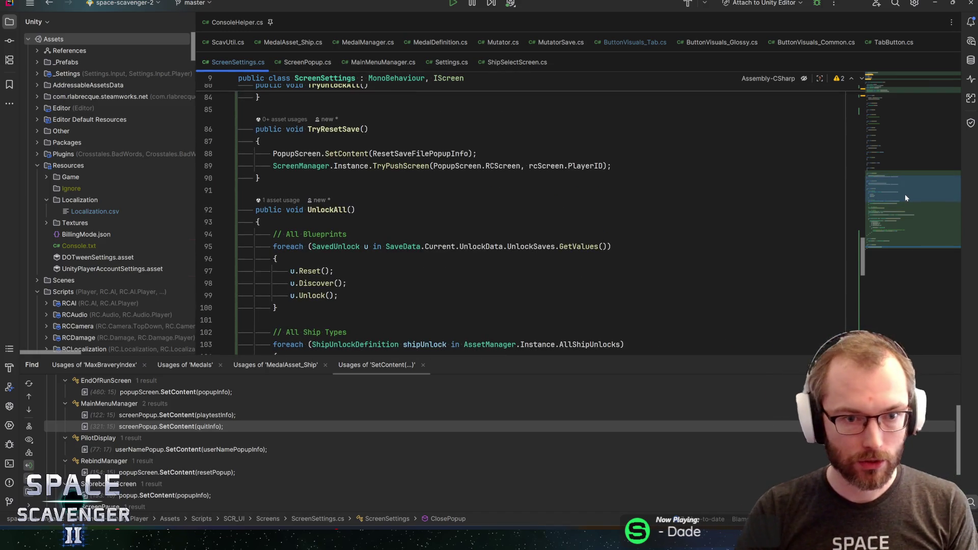
scroll(905, 198, "up", 2)
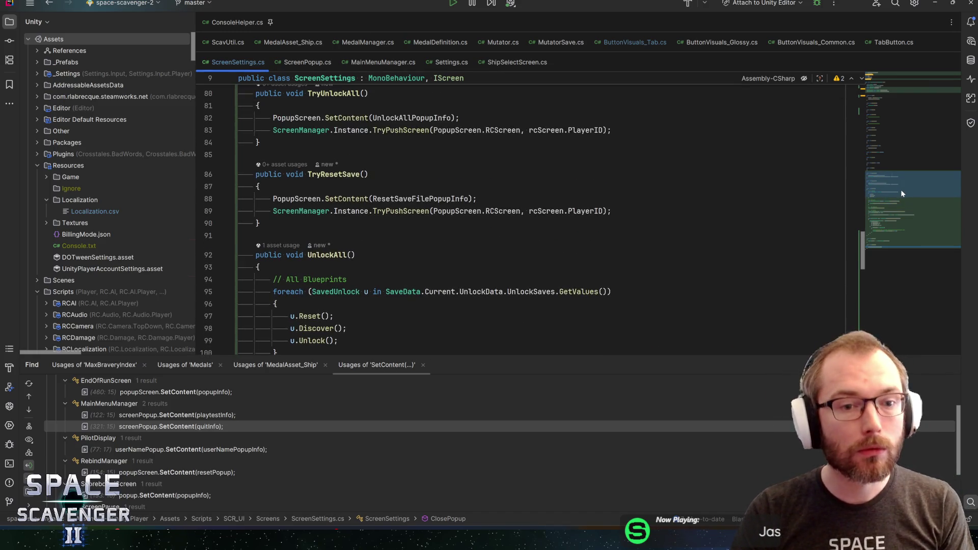
scroll(901, 193, "up", 2)
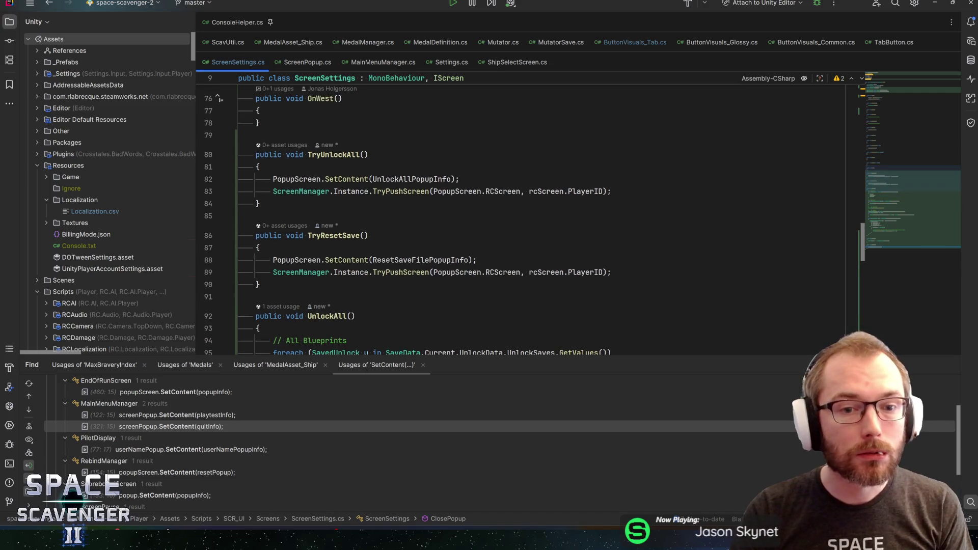
left_click(402, 191, "ctrl")
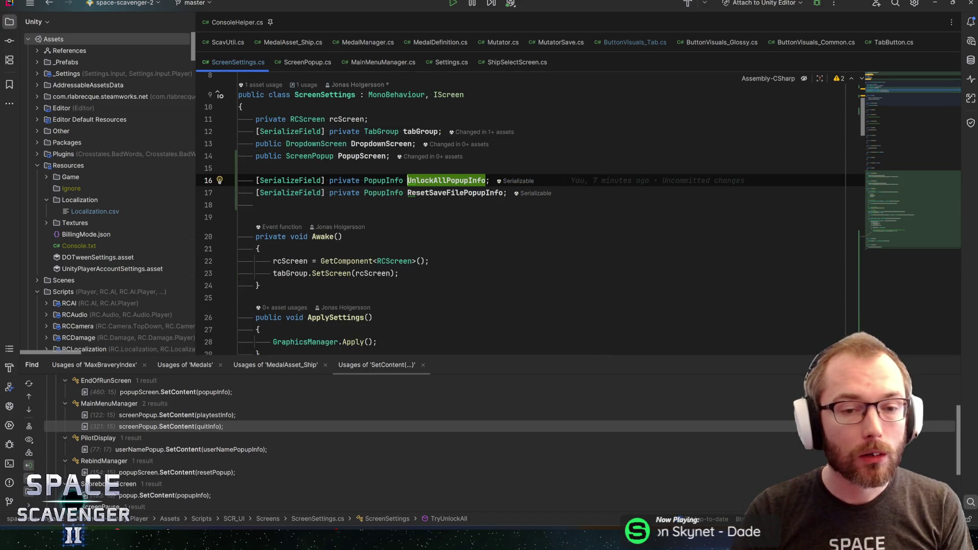
key("ctrl+shift+b")
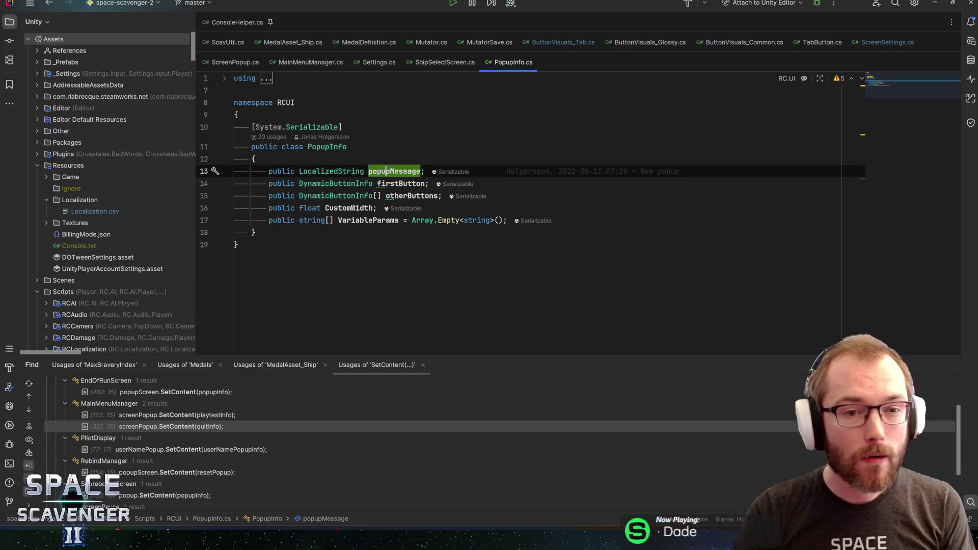
- Review PopupInfo's VariableParams field and its usages, then return to TryUnlockAll
mouse_move(408, 172)
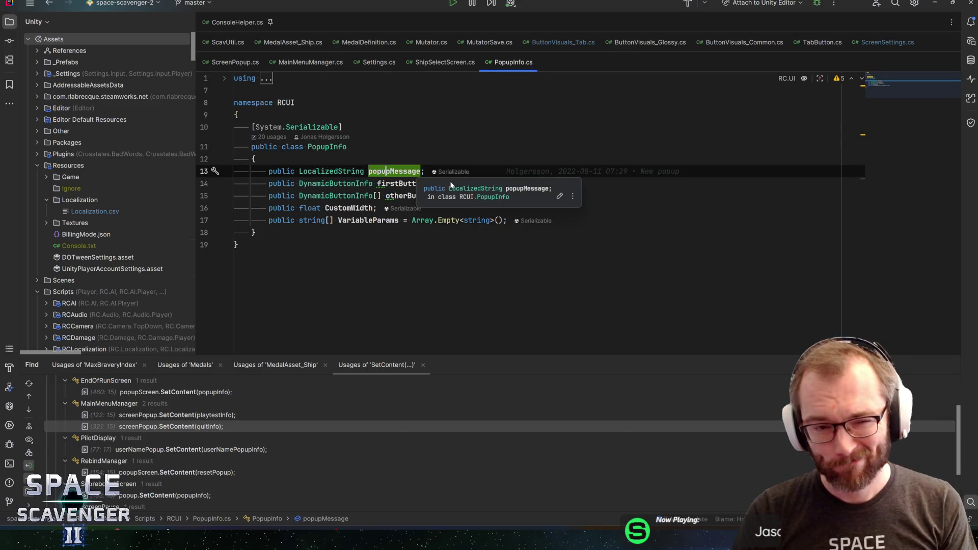
key("Up")
key("Up")
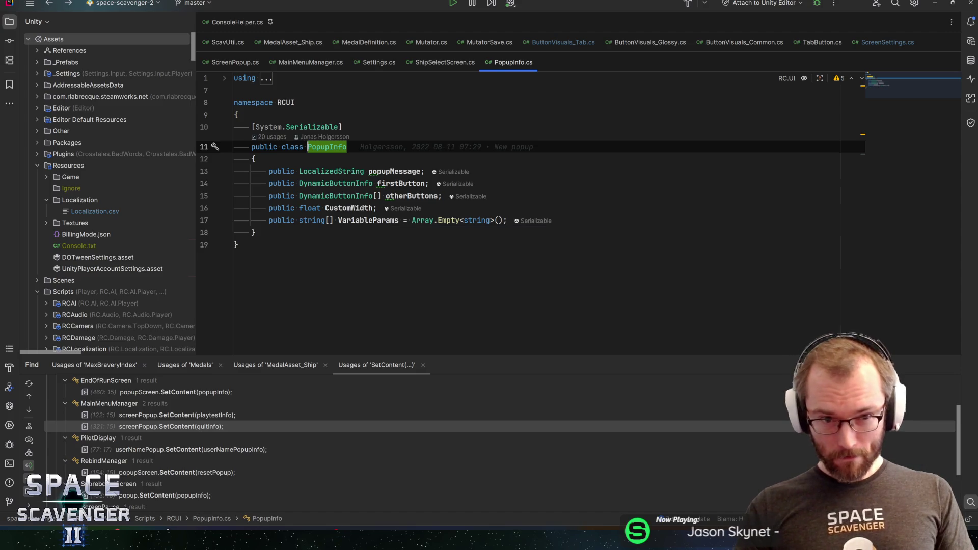
left_click(373, 220)
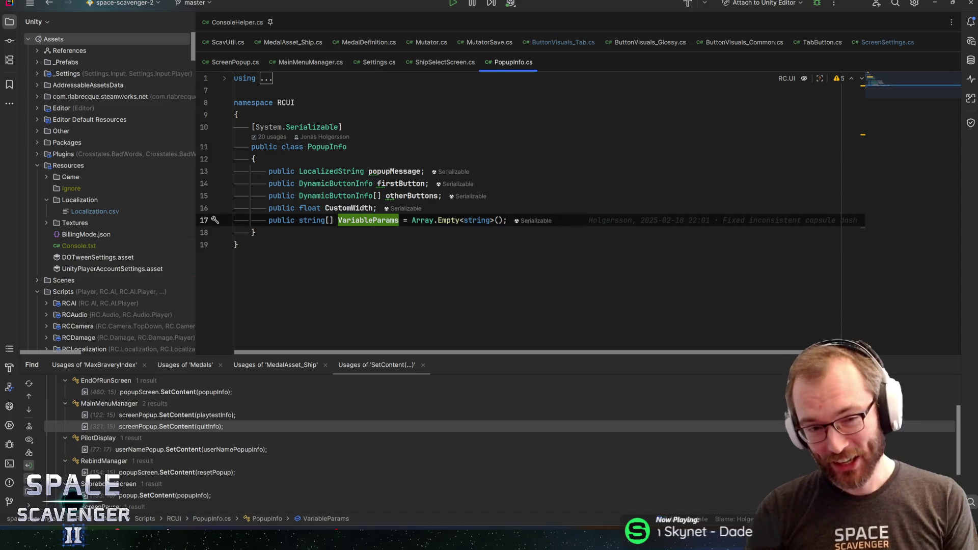
key("ctrl+w")
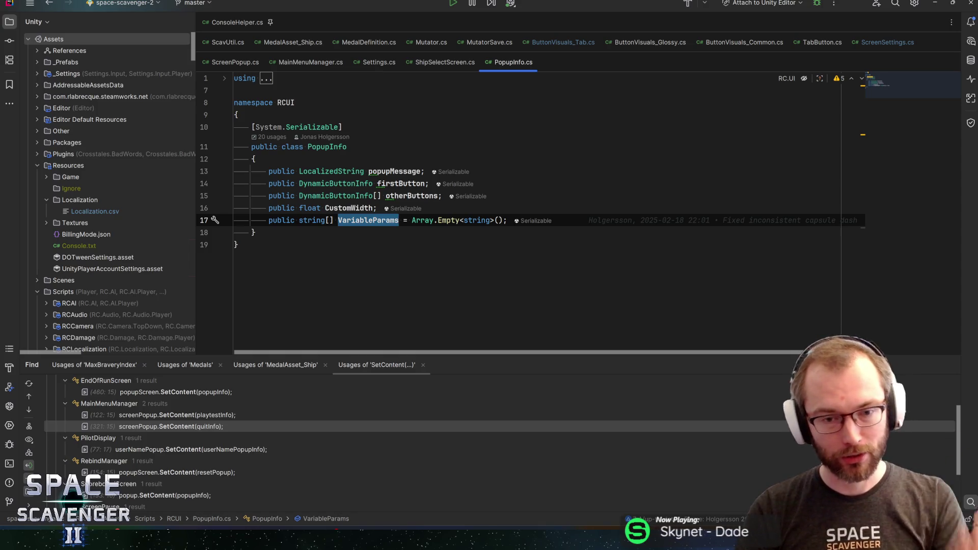
left_click(371, 223)
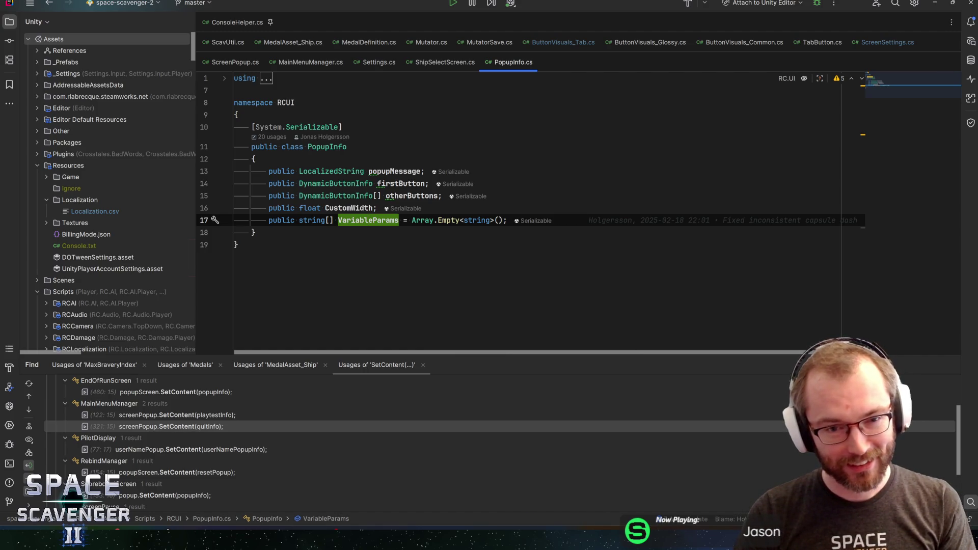
key("ctrl+alt+Left")
key("ctrl+alt+Left")
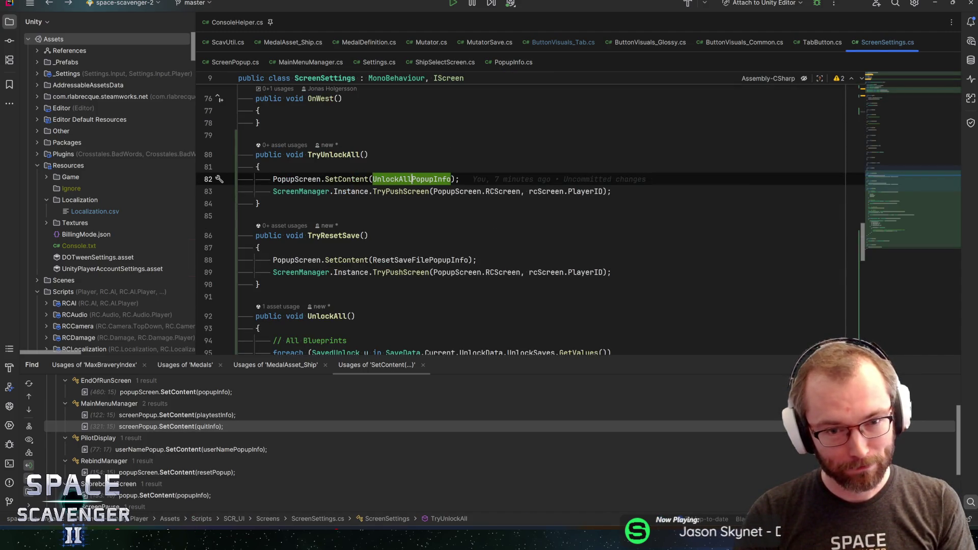
key("ctrl+alt+Left")
key("ctrl+alt+Left")
key("ctrl+alt+Left")
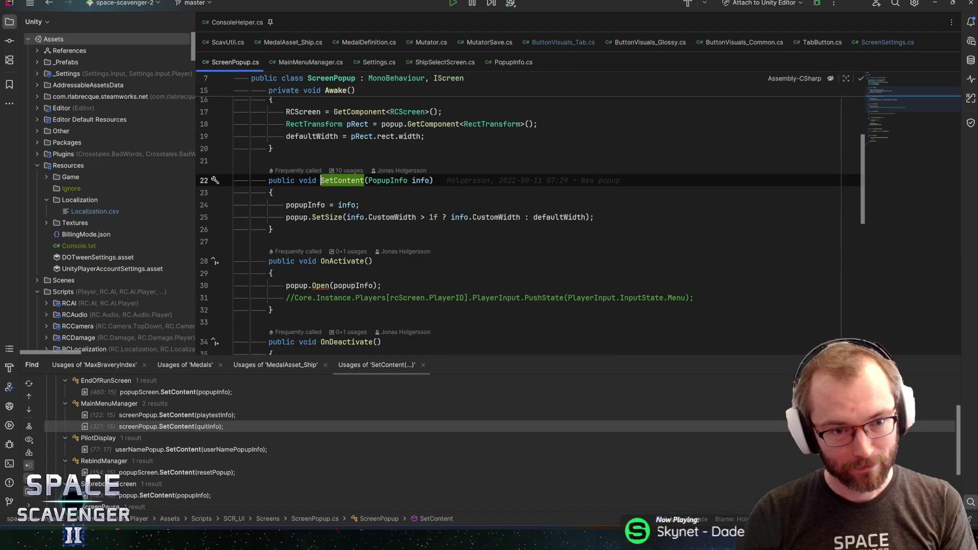
- Check the quick documentation for CustomWidth in SetContent of ScreenPopup.cs
key("ctrl+Right")
key("ctrl+Right")
key("ctrl+Right")
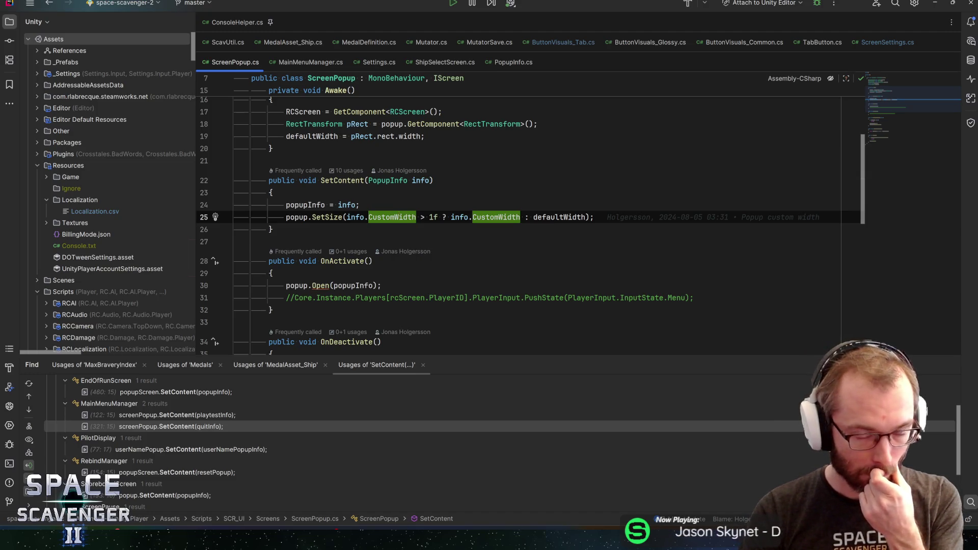
key("ctrl+q")
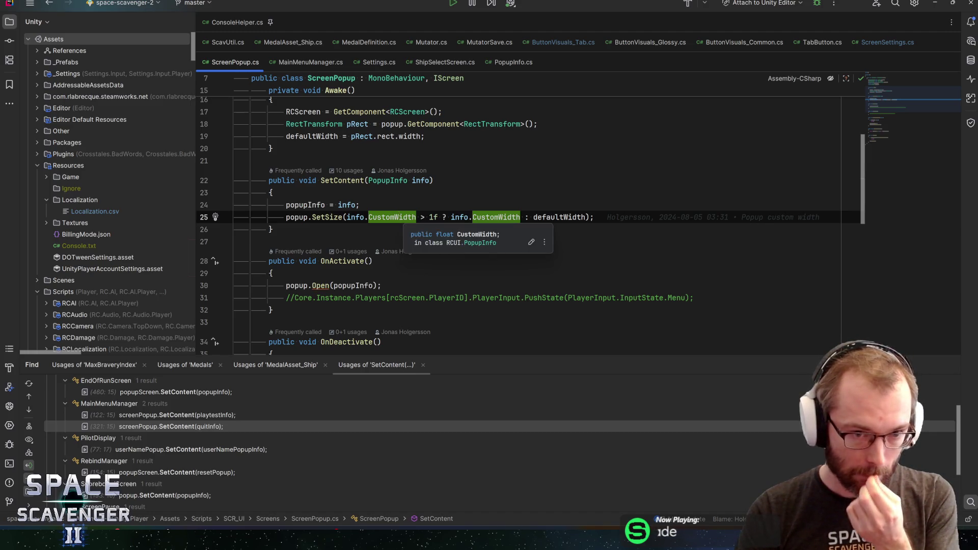
key("Escape")
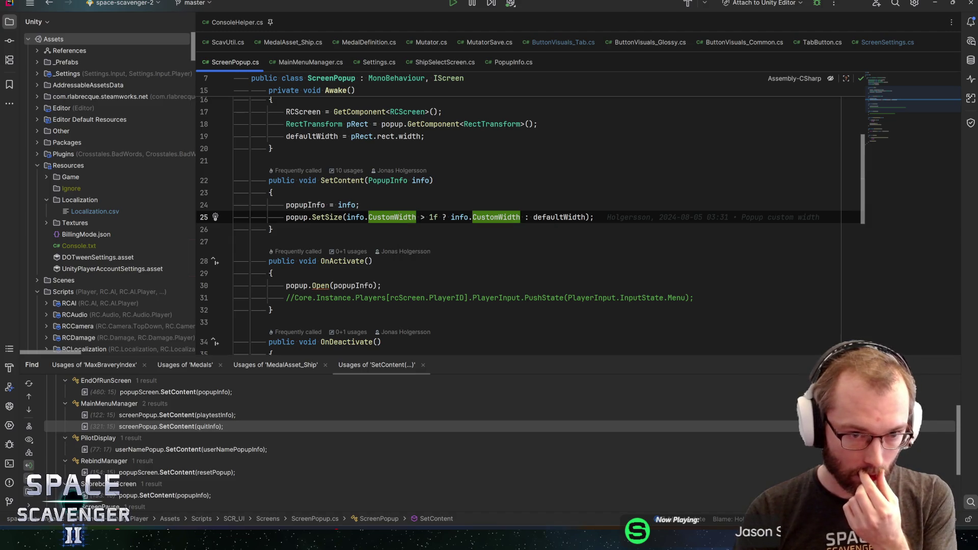
key("Up")
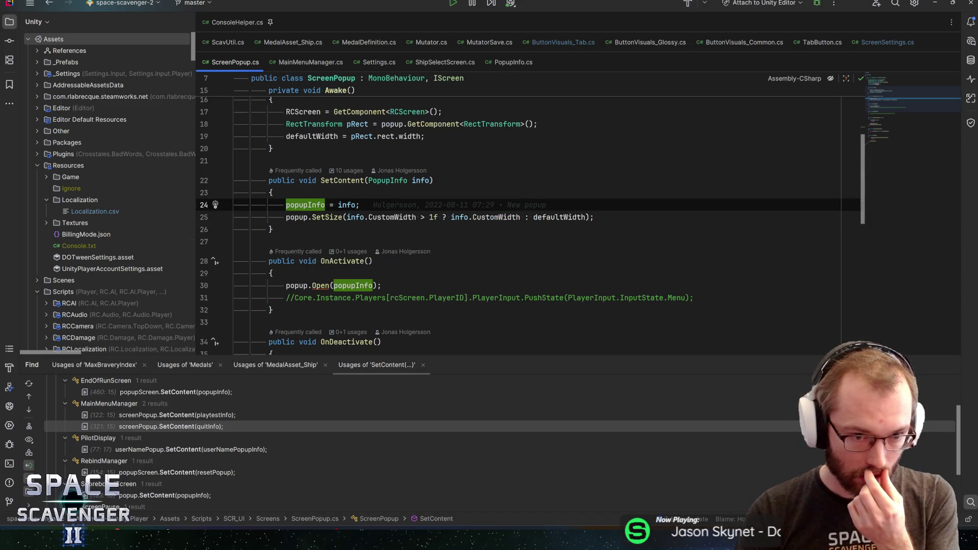
key("Down")
key("Down")
key("Down")
- Go to the Popup.Open declaration and highlight uses of its info parameter
key("ctrl+b")
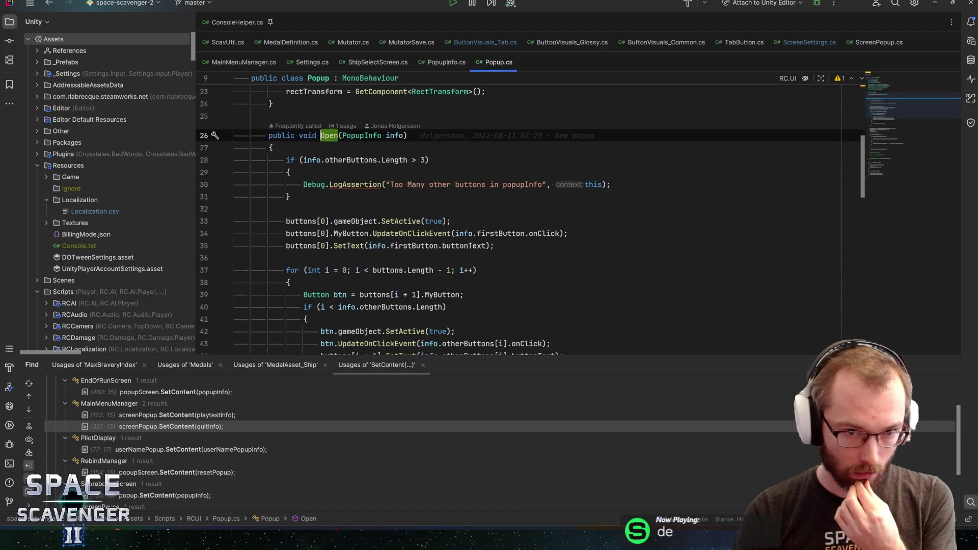
scroll(529, 219, "down", 2)
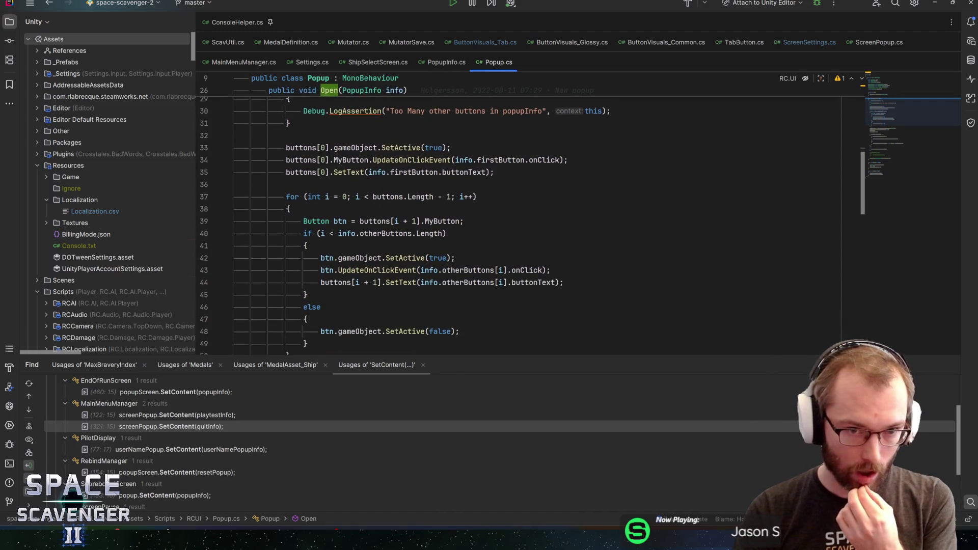
left_click(370, 172)
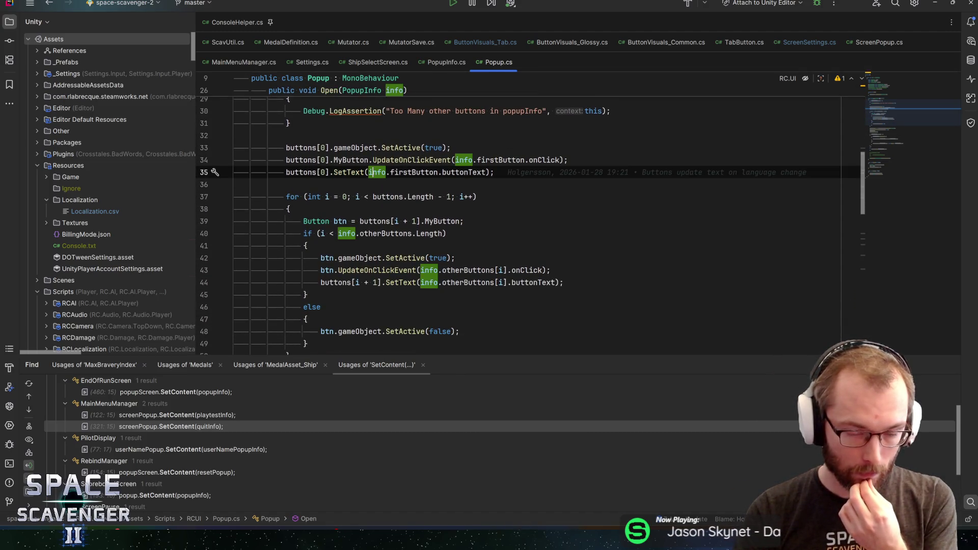
scroll(530, 219, "up", 3)
scroll(530, 219, "down", 2)
scroll(529, 224, "down", 6)
scroll(530, 226, "down", 3)
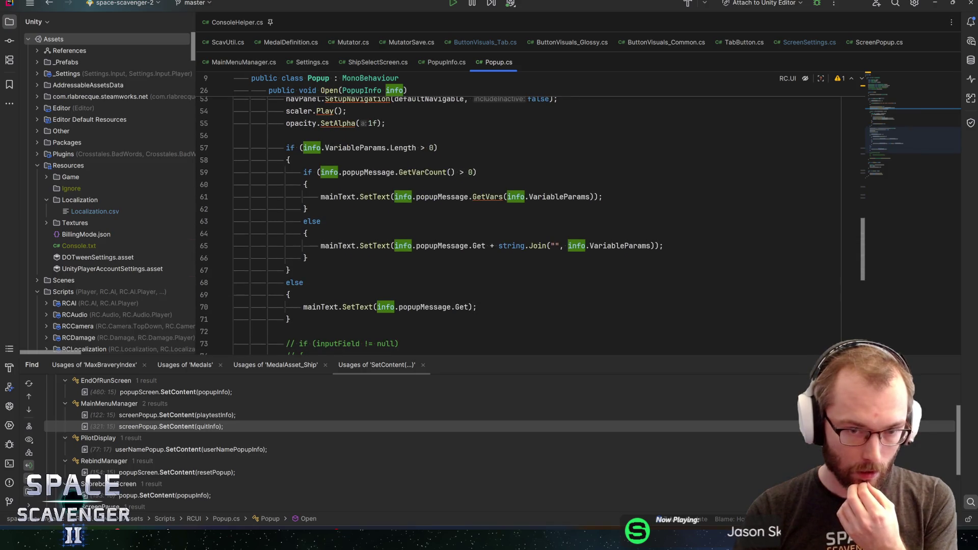
scroll(530, 226, "down", 1)
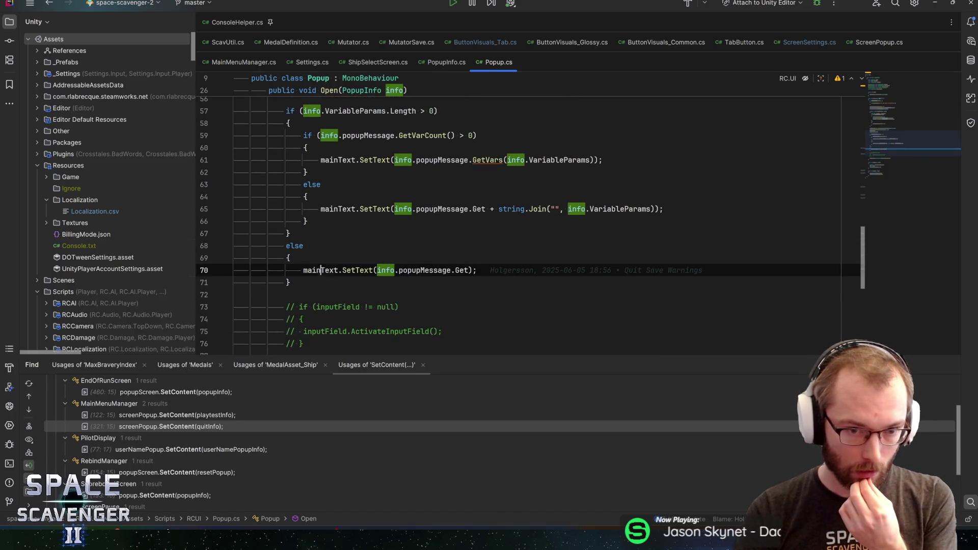
- Inspect how Open fills popupMessage via GetVars, the GetVarCount check and mainText
left_click(423, 159)
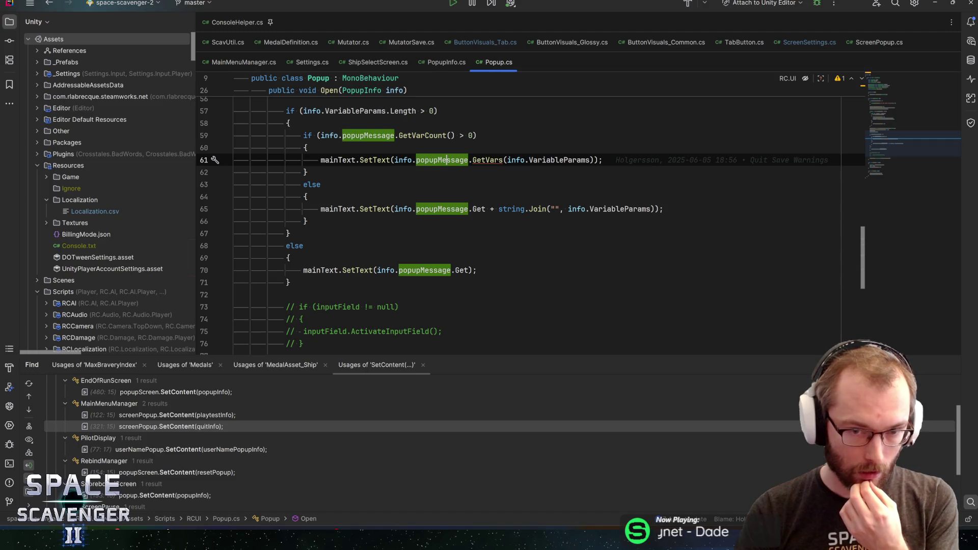
left_click(486, 159)
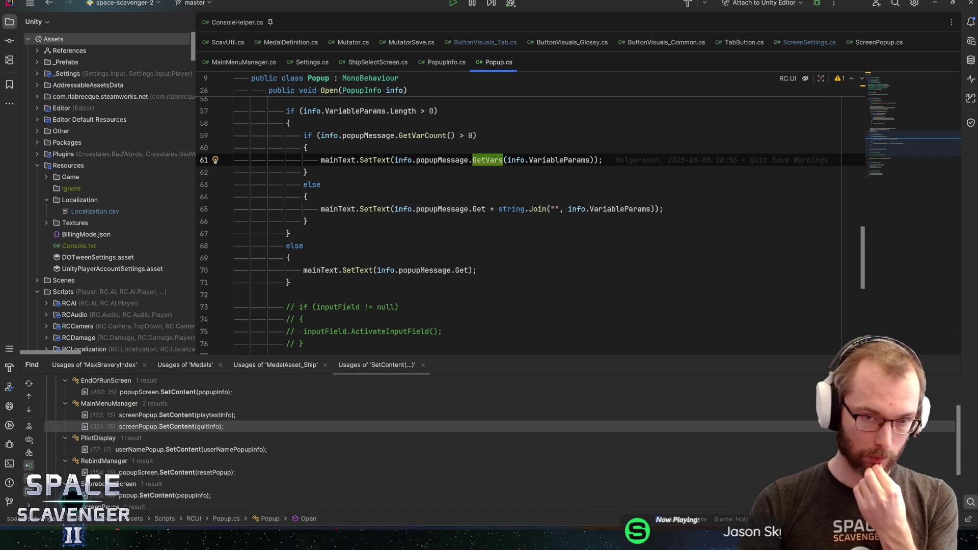
scroll(578, 224, "up", 1)
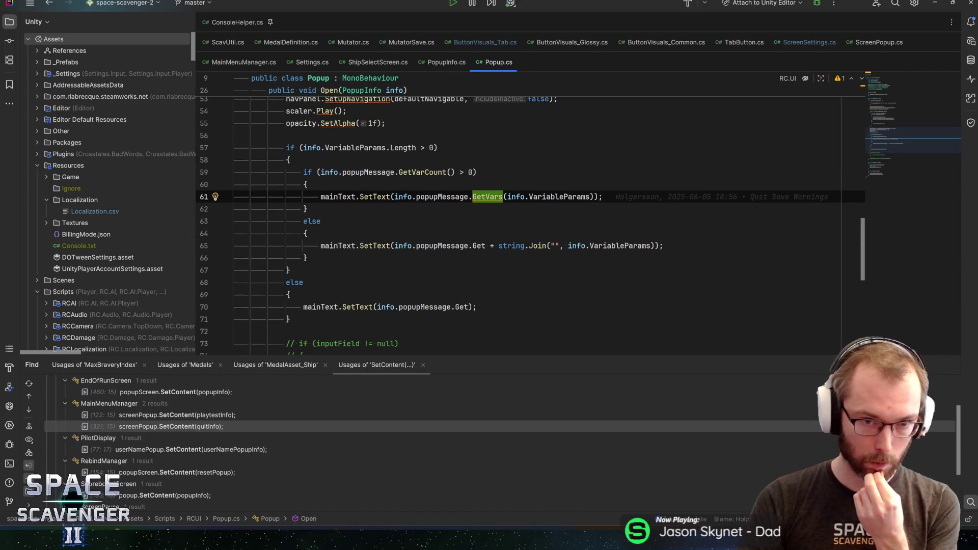
left_click(425, 173)
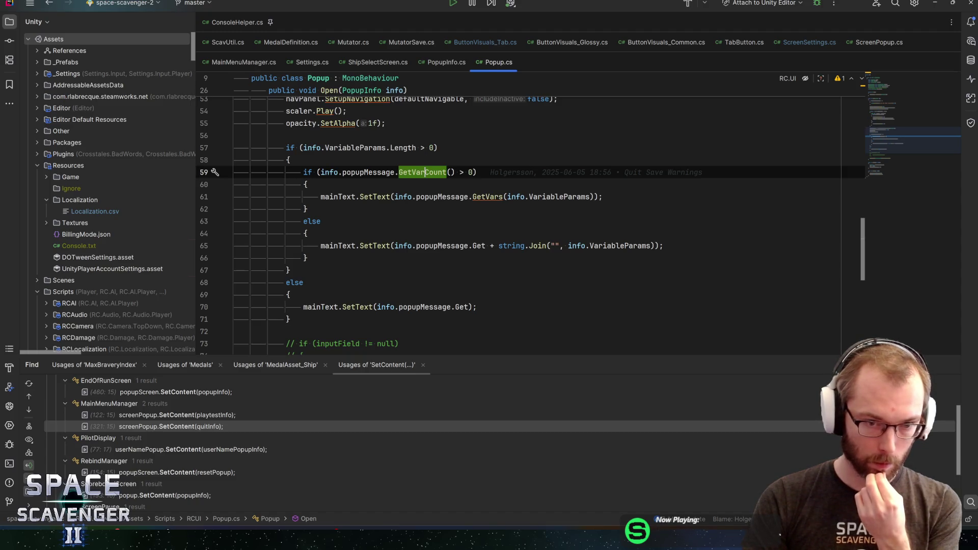
left_click(338, 246)
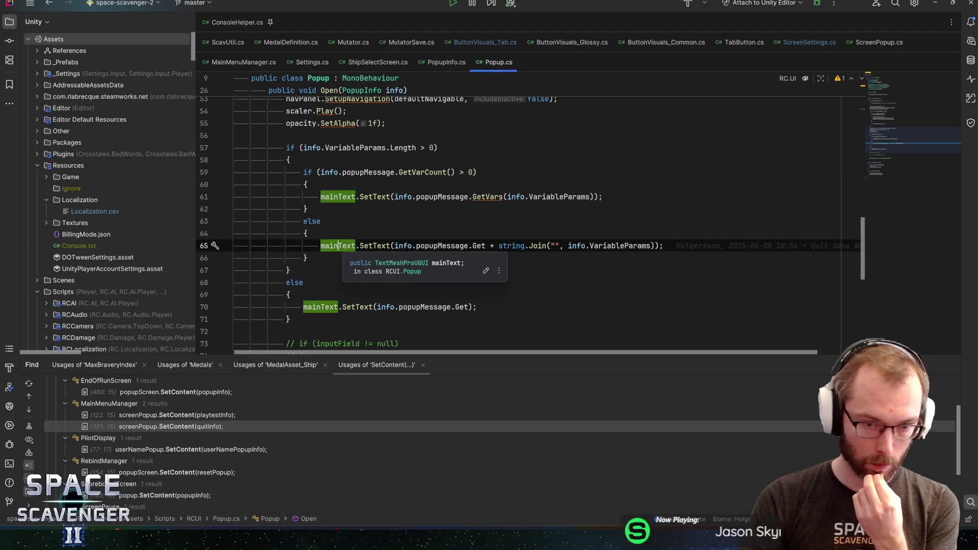
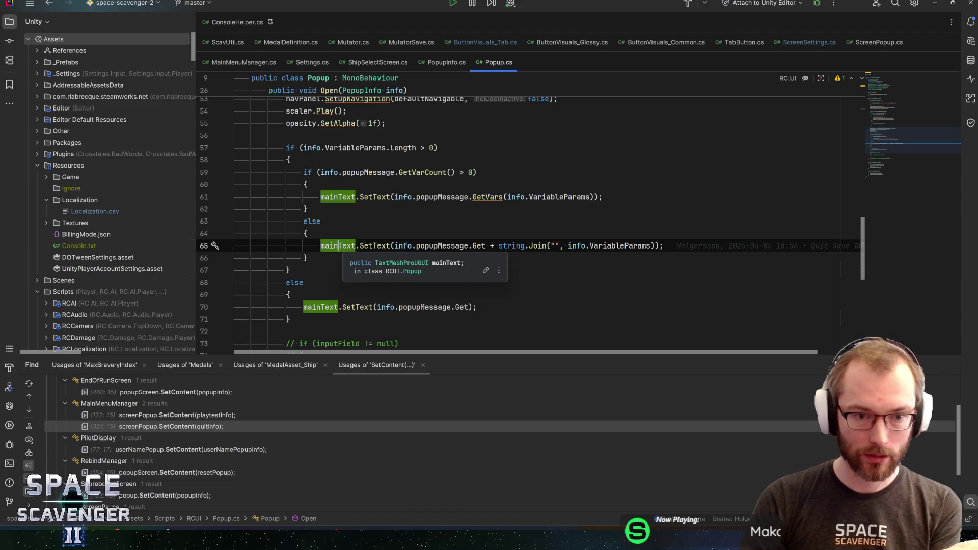
- Look up the declaration of GetVarCount called on line 59 of the popup code
mouse_move(404, 246)
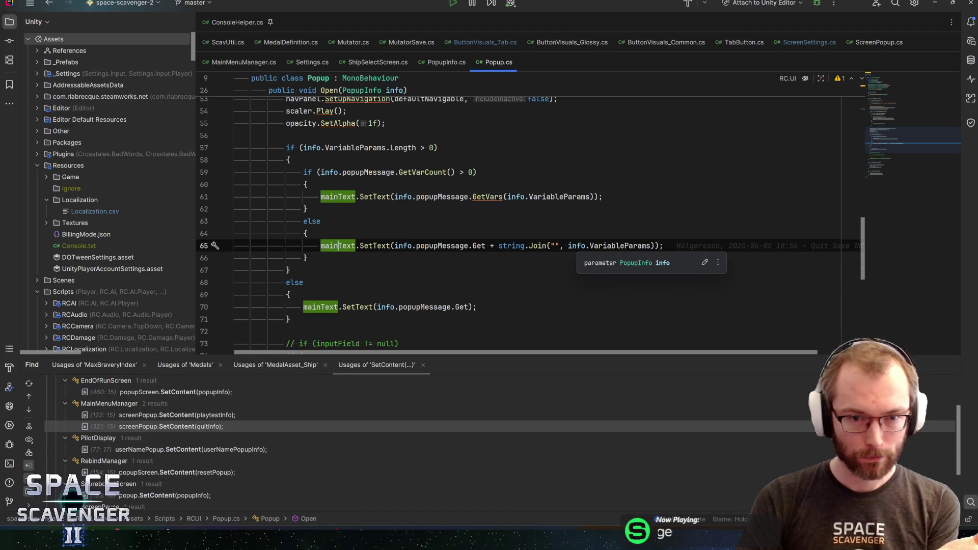
left_click(576, 246)
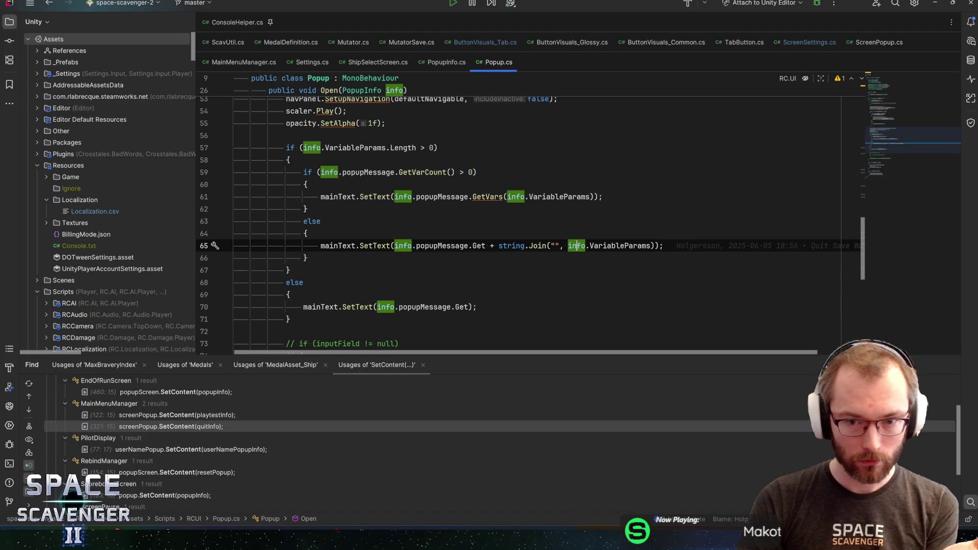
left_click(611, 246)
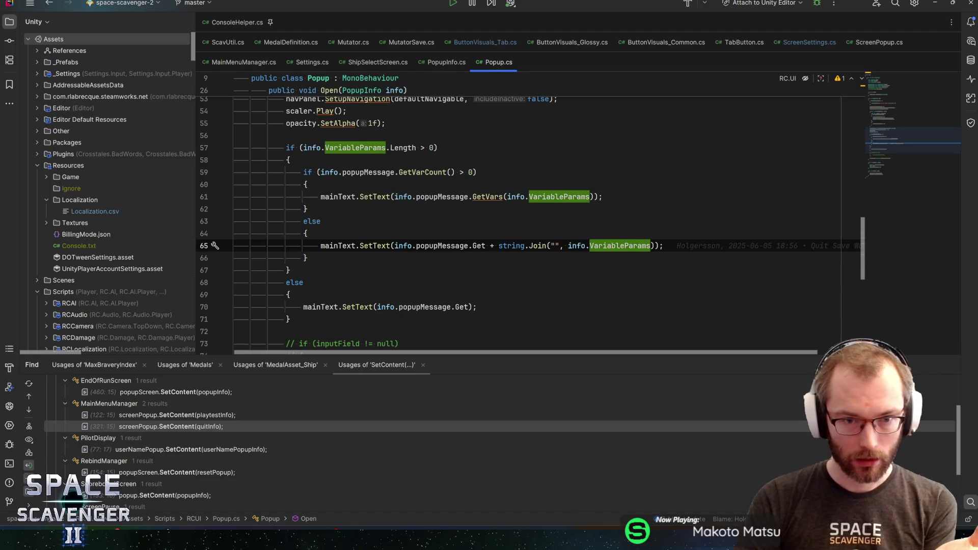
double_click(423, 172)
left_click_drag(386, 246, 547, 246)
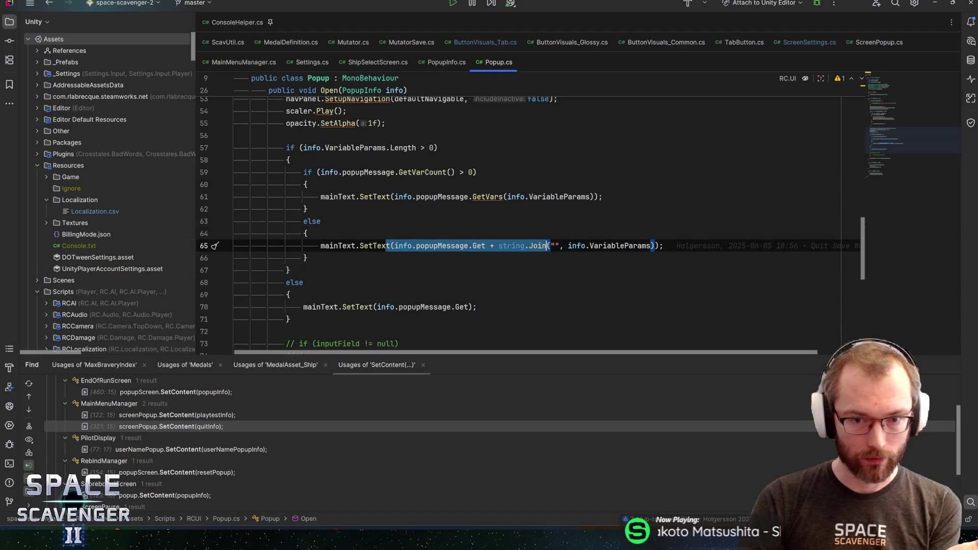
double_click(422, 172)
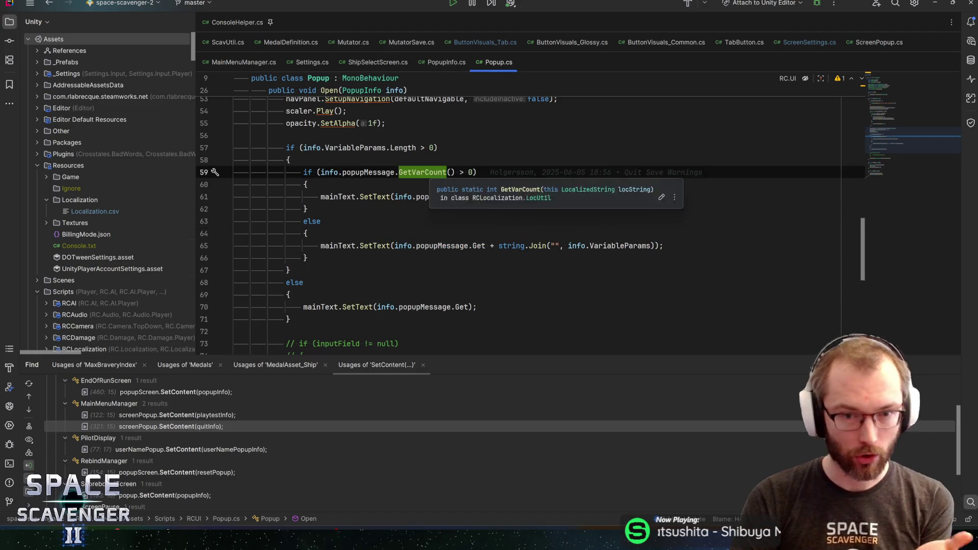
left_click(356, 148)
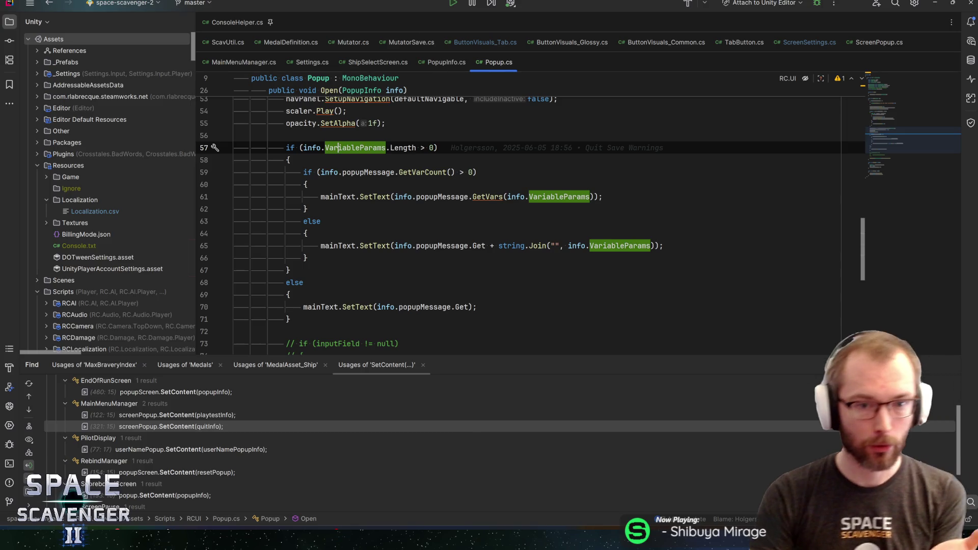
left_click(400, 172)
key("ctrl+b")
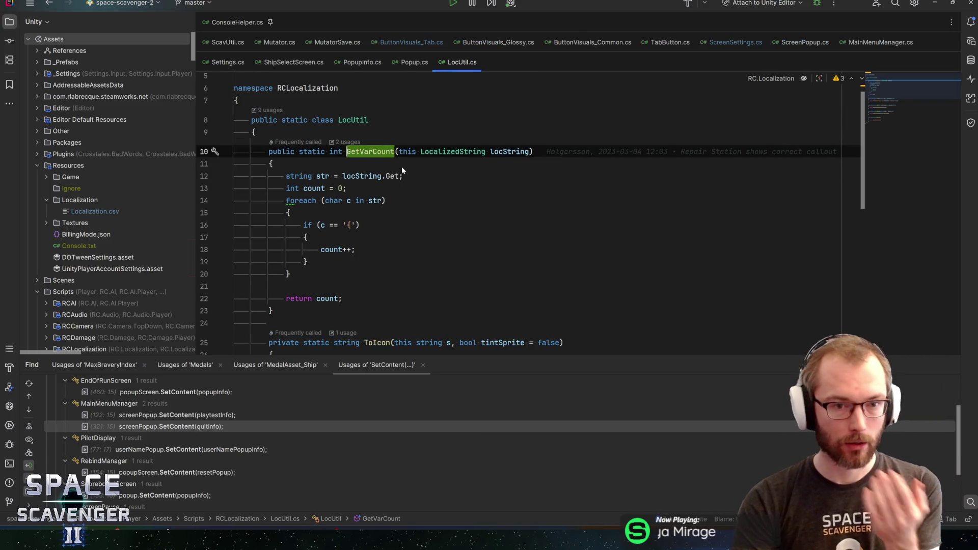
key("ctrl+alt+Left")
key("ctrl+alt+Left")
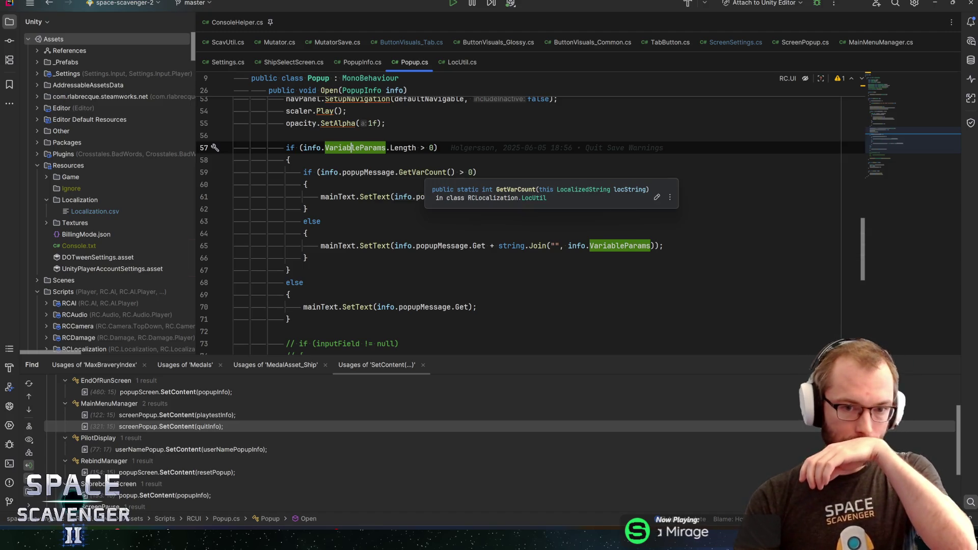
- Inspect the VariableParams declaration in PopupInfo, then return to the popup code
left_click(468, 172)
left_click_drag(448, 172, 328, 173)
left_click(328, 172)
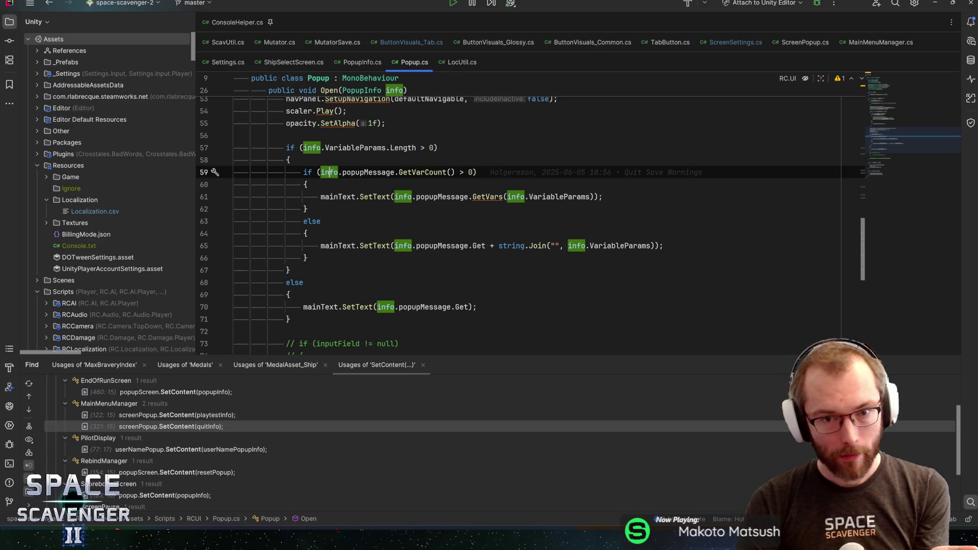
left_click(306, 208)
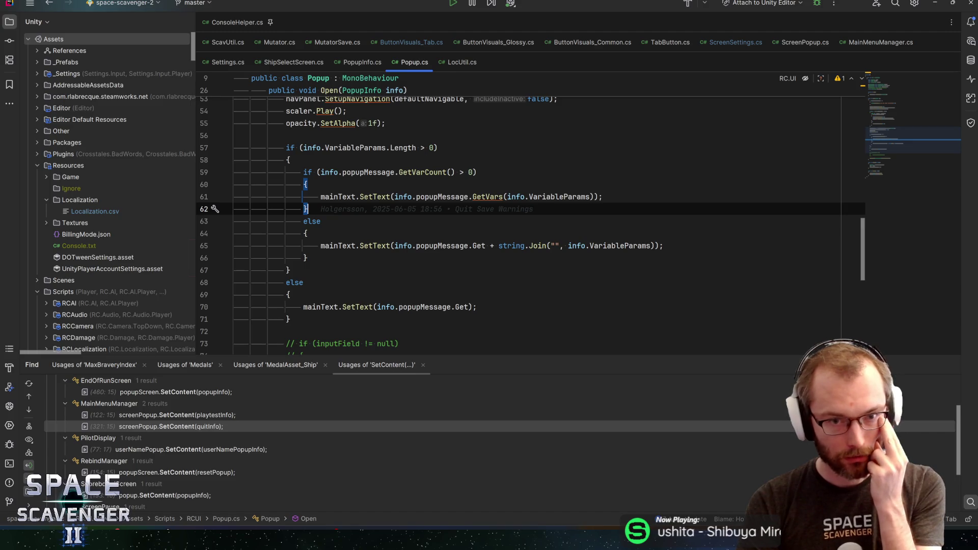
left_click(351, 148)
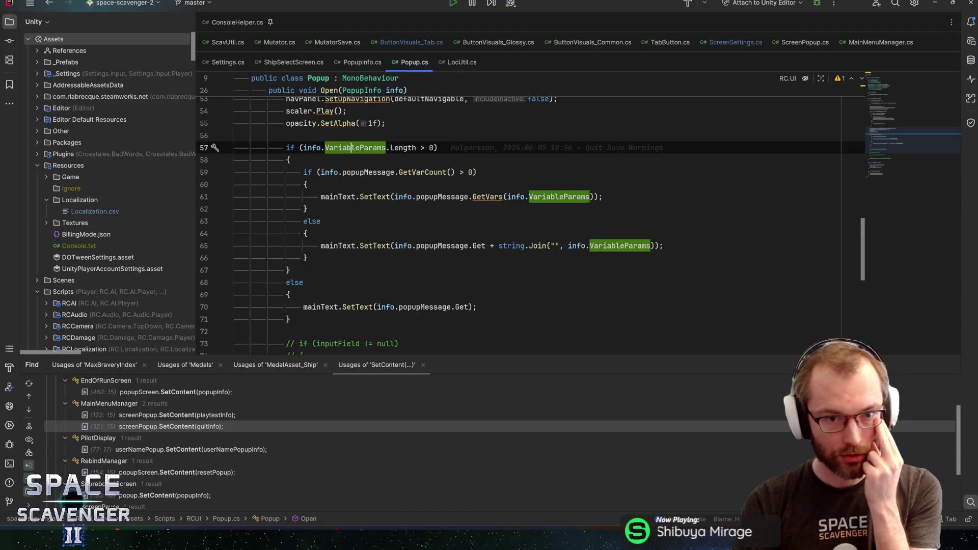
key("F12")
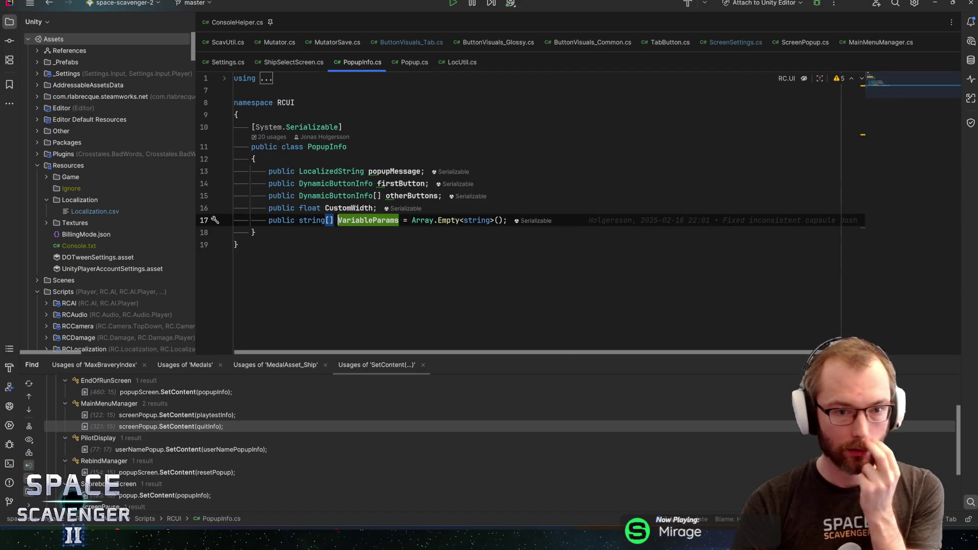
key("ctrl+minus")
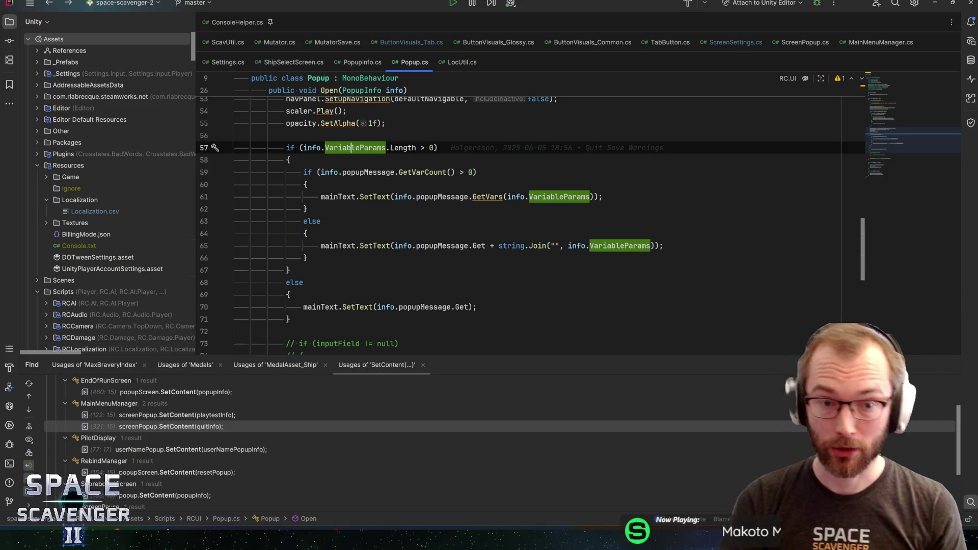
- Switch from Rider back to the Unity Editor
mouse_move(442, 198)
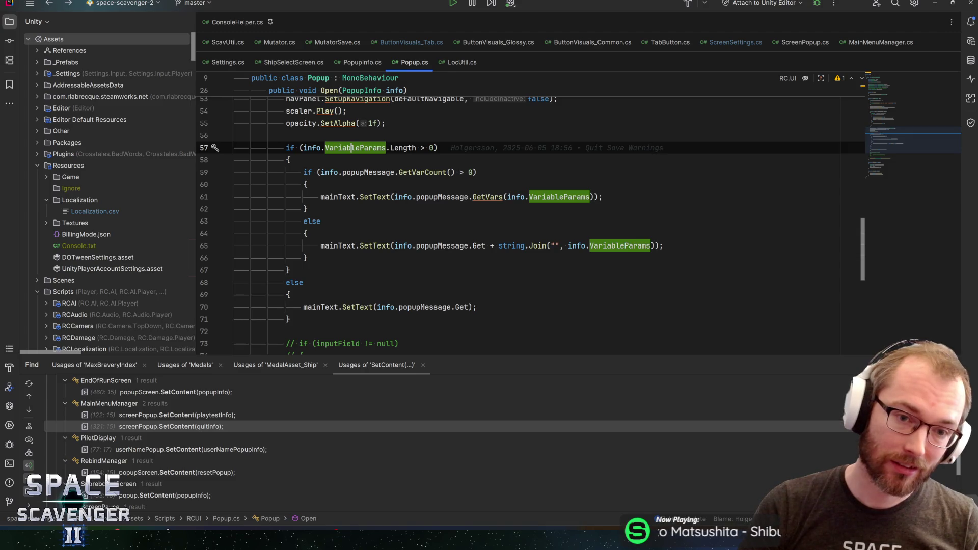
mouse_move(366, 148)
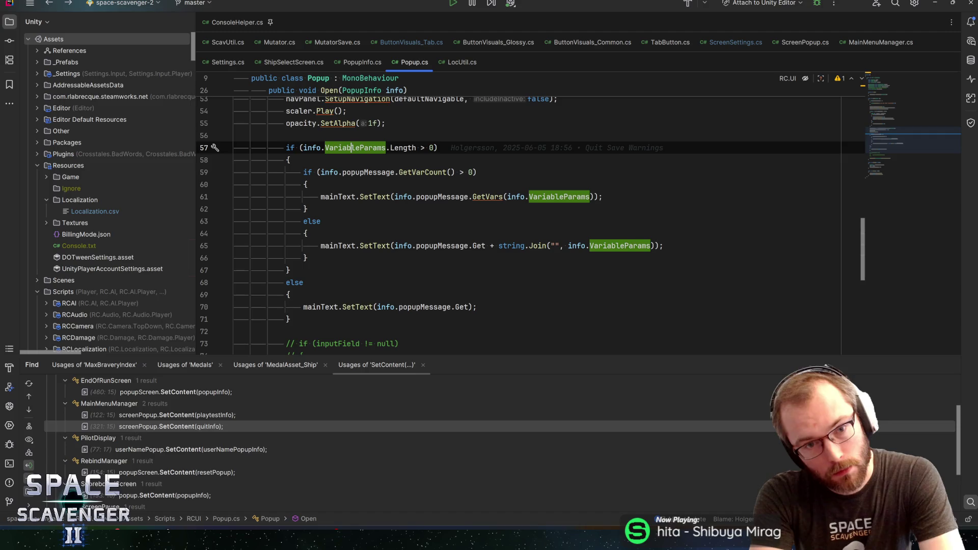
key("alt+Tab")
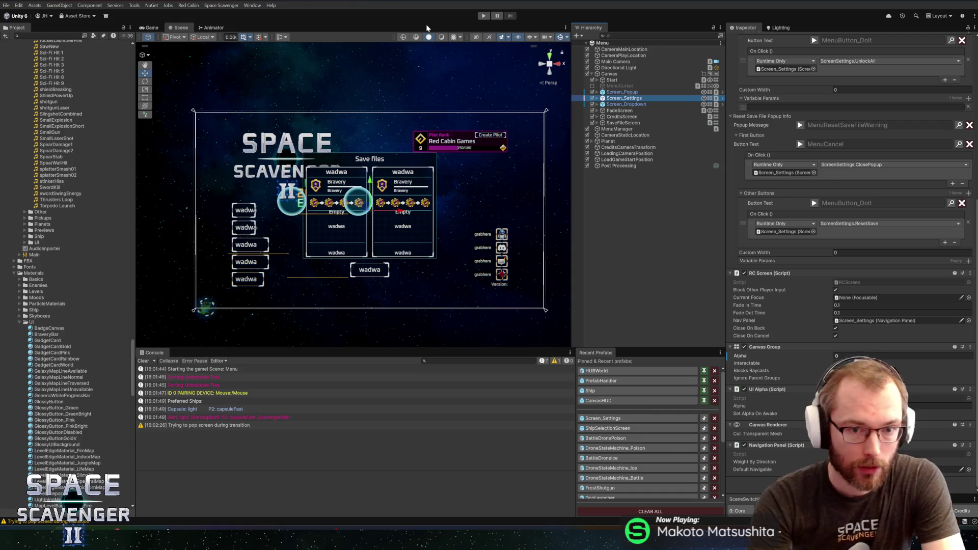
- In the Localization Editor, check existing '<color' tag syntax, then filter keys by 'warning'
key("ctrl+l")
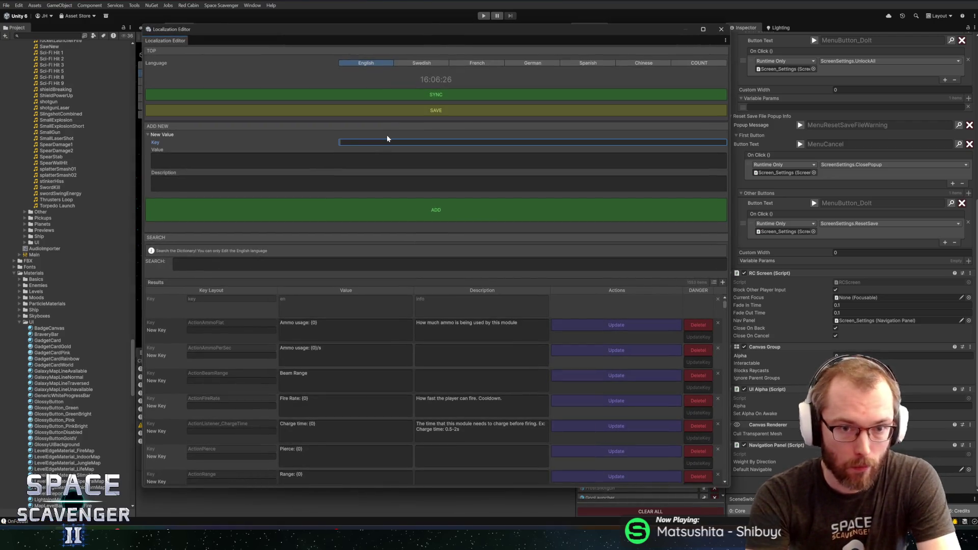
type("<color")
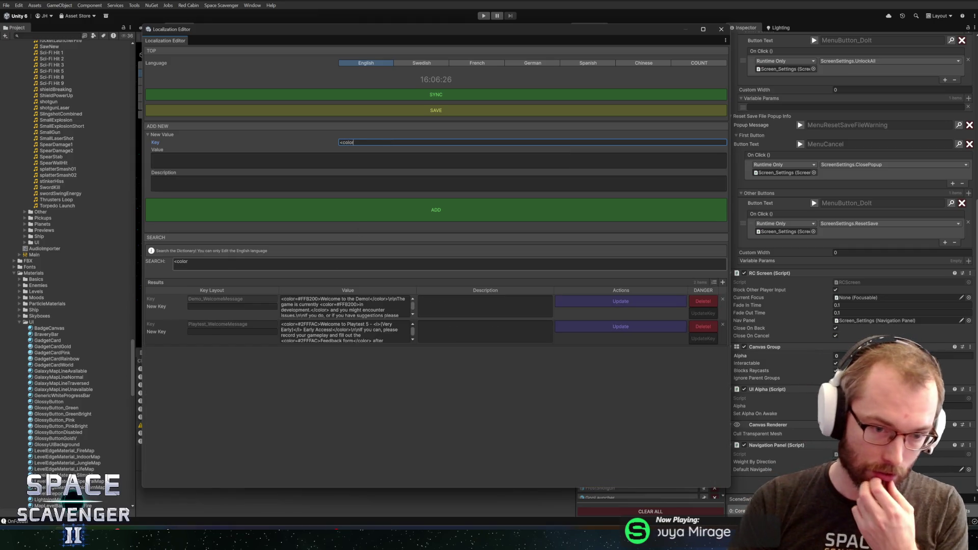
left_click(344, 305)
left_click(320, 299)
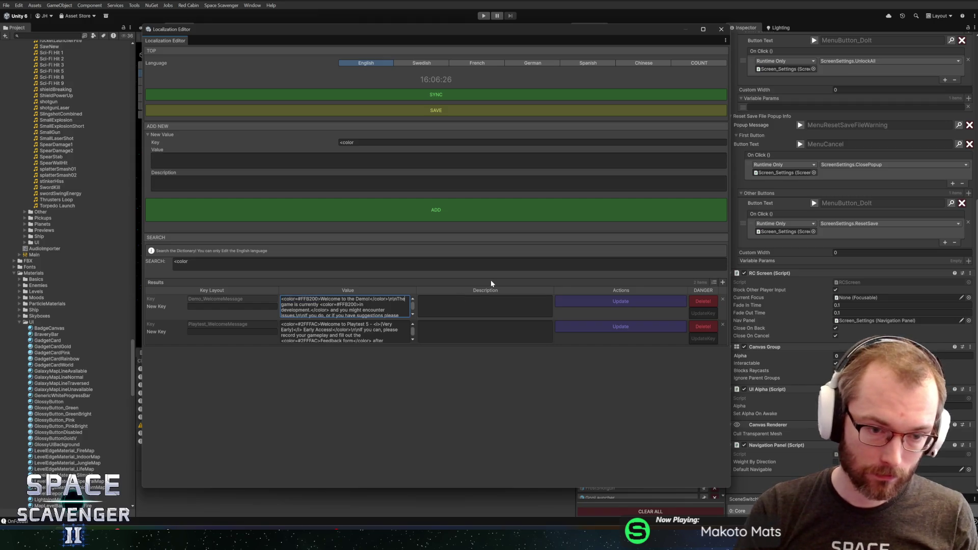
left_click(357, 142)
type("warning")
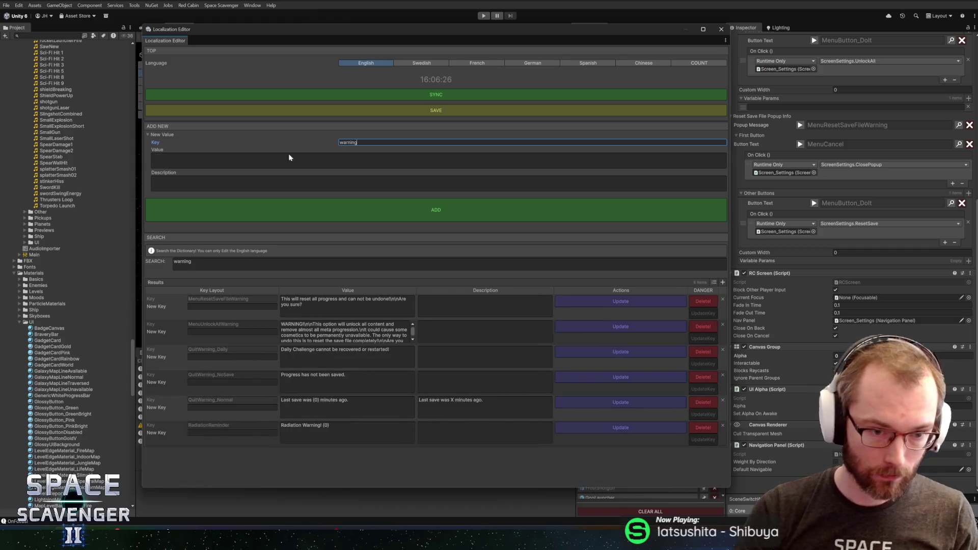
- Wrap the MenuUnlockAllWarning text in an orange colour tag and update the entry
left_click(327, 336)
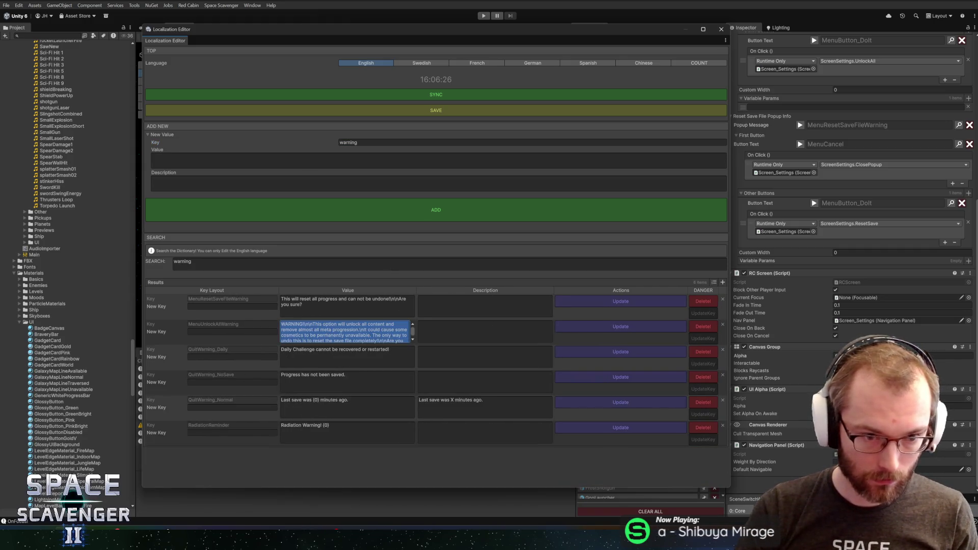
left_click(292, 330)
scroll(292, 336, "up", 1)
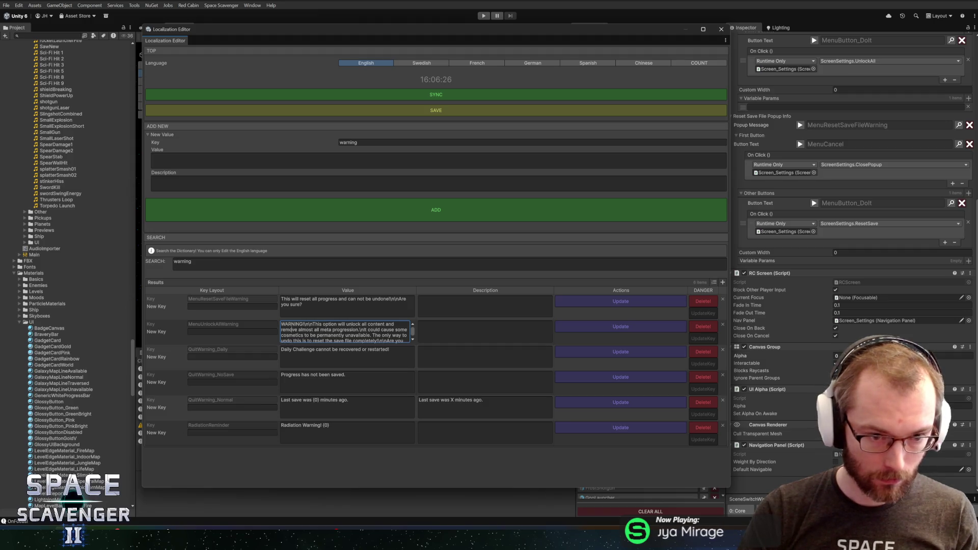
type("<color=#FFB200>")
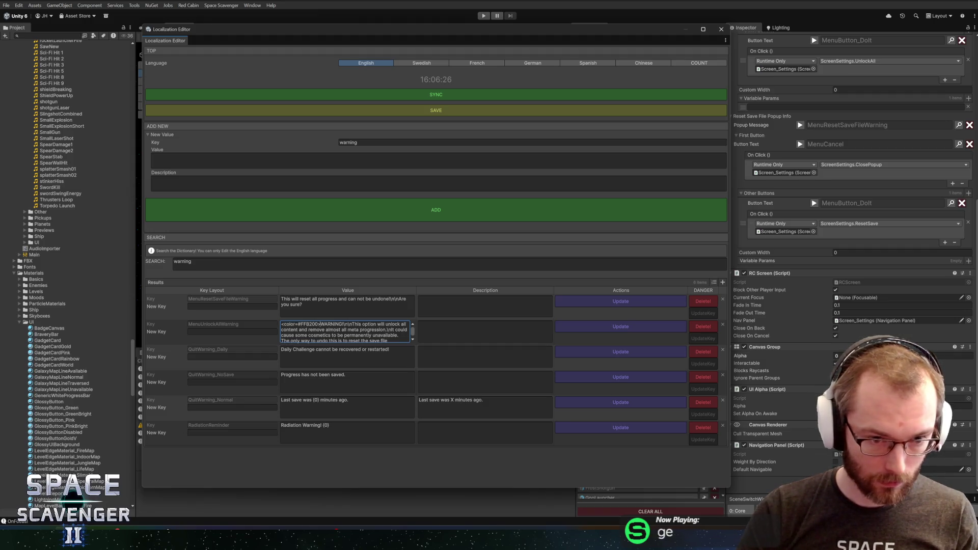
scroll(344, 331, "down", 1)
type("<color=#FFB200>")
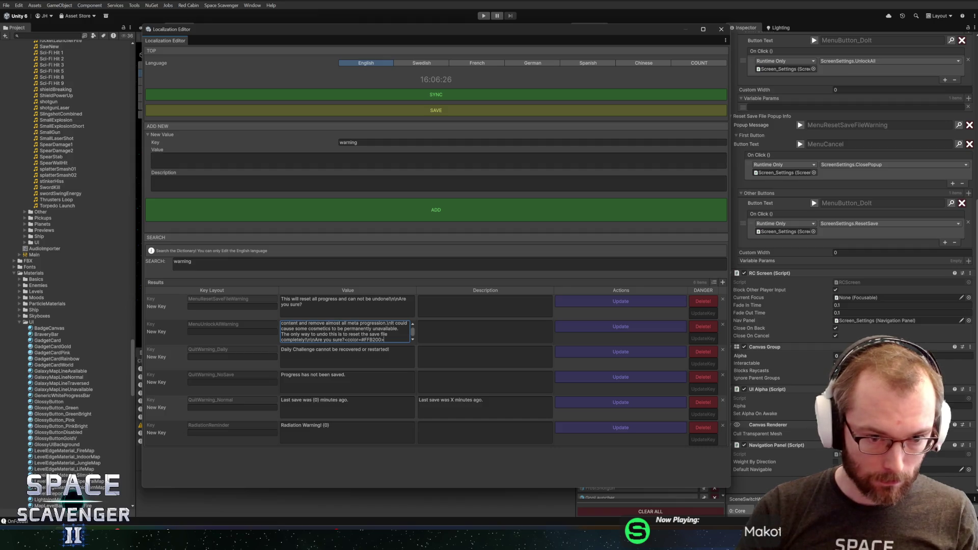
type("/")
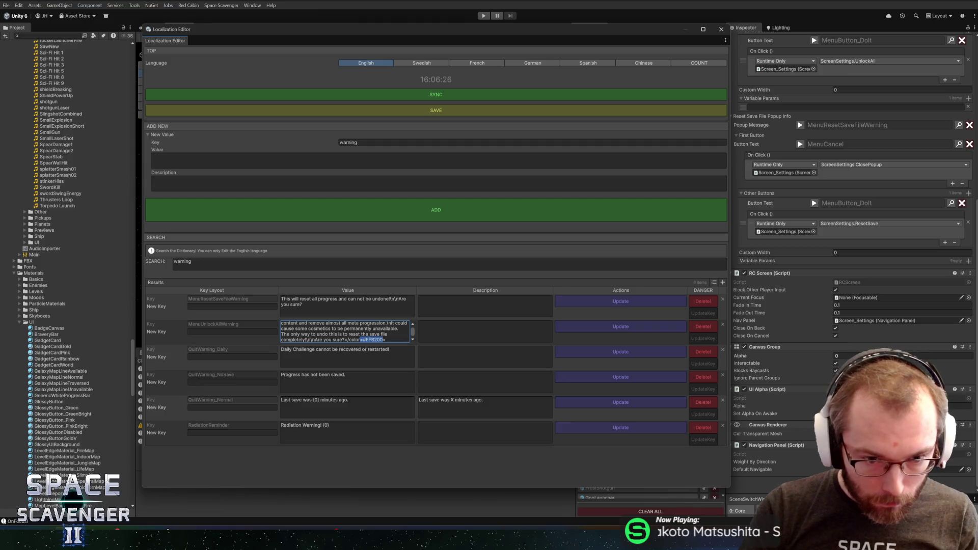
key("BackSpace")
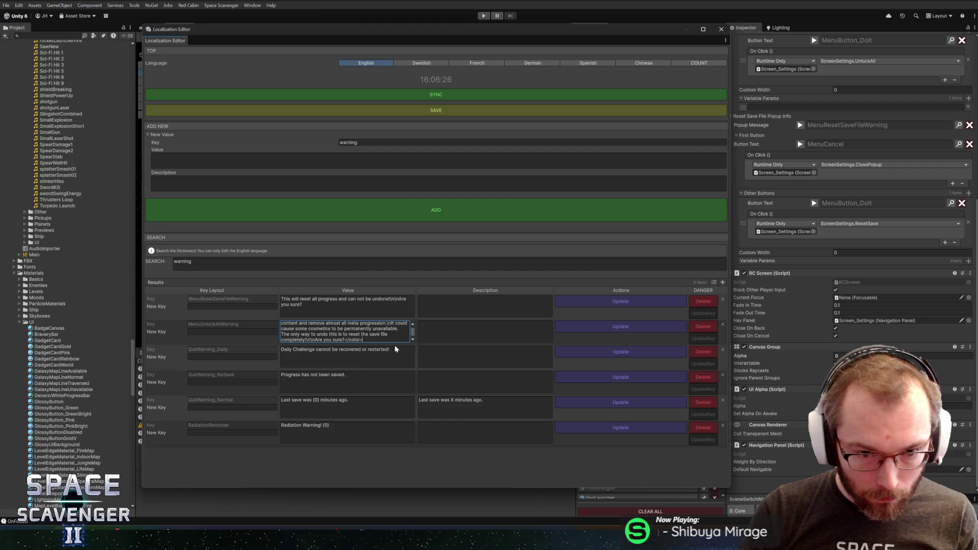
key("ctrl+a")
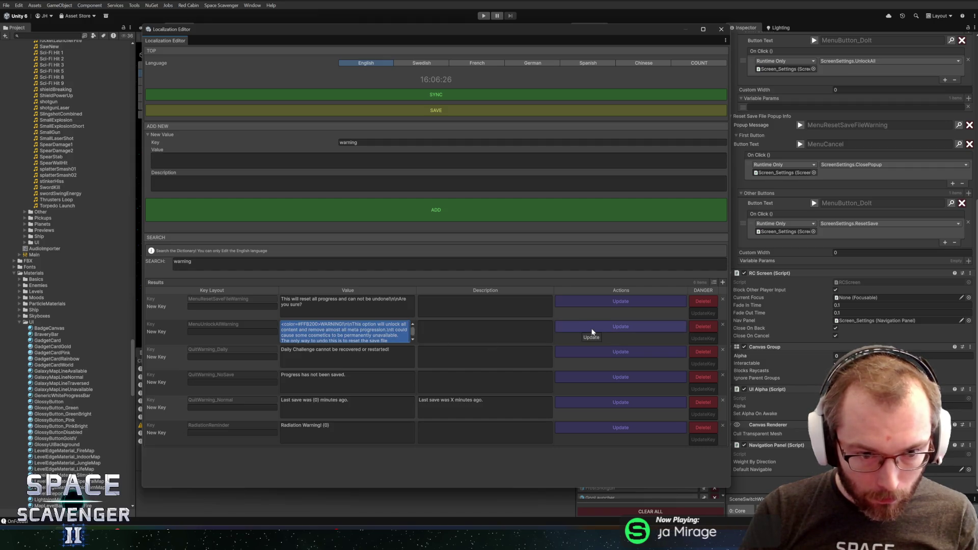
left_click(592, 331)
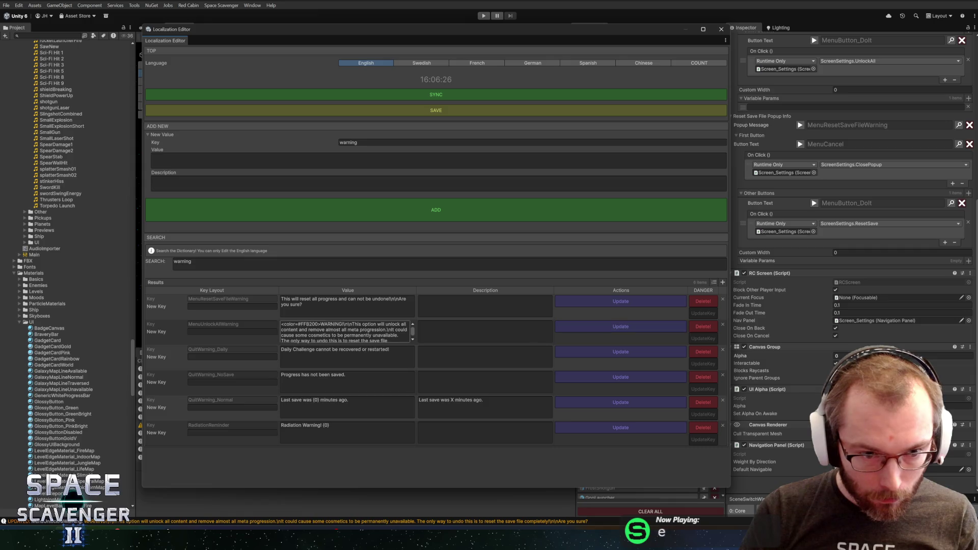
- Paste the same colour tag into MenuResetSaveFileWarning's text and update that entry
left_click(306, 331)
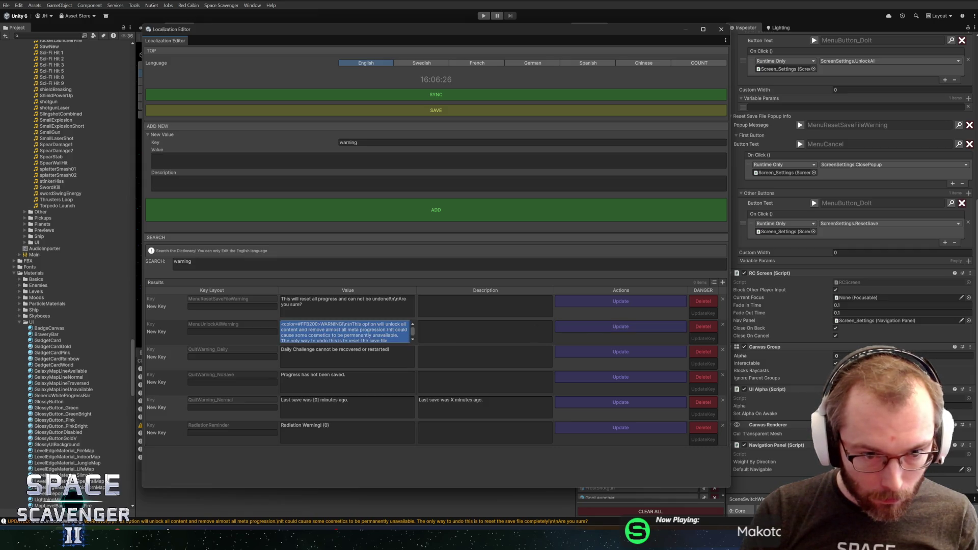
left_click_drag(281, 324, 320, 324)
key("ctrl+c")
left_click(306, 307)
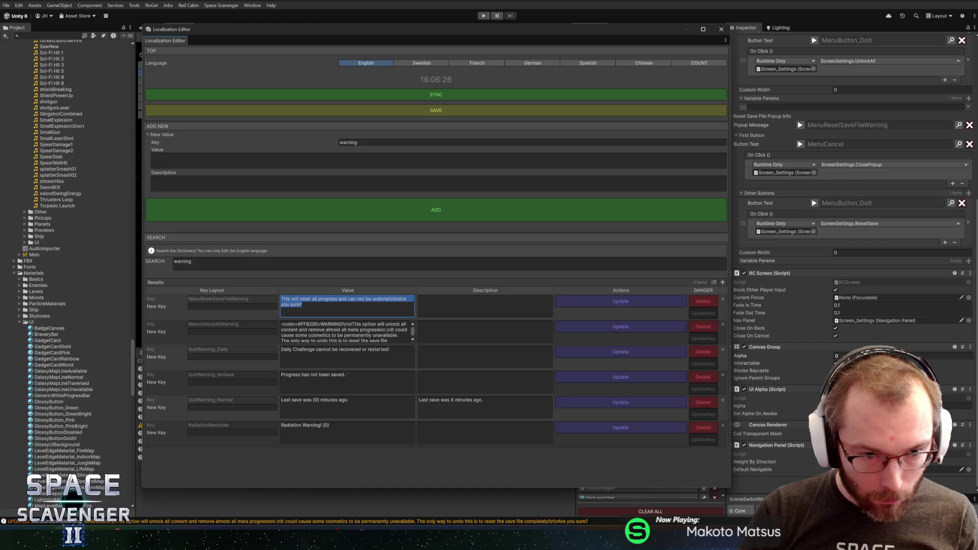
left_click(314, 297)
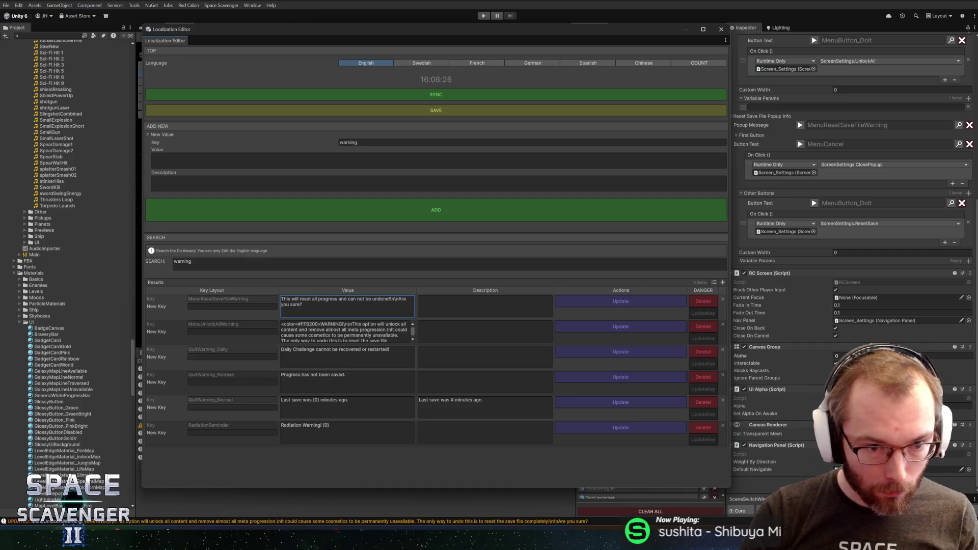
key("ctrl+v")
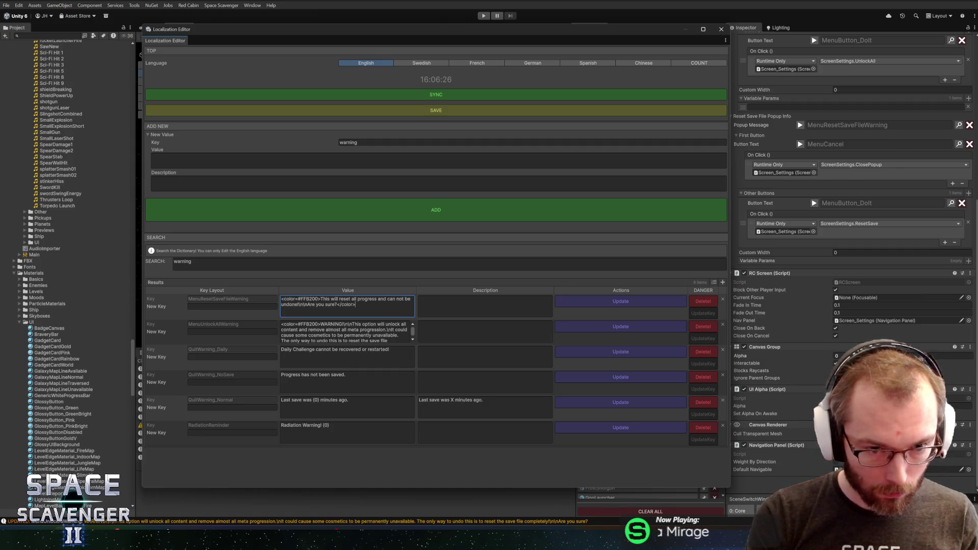
left_click(598, 305)
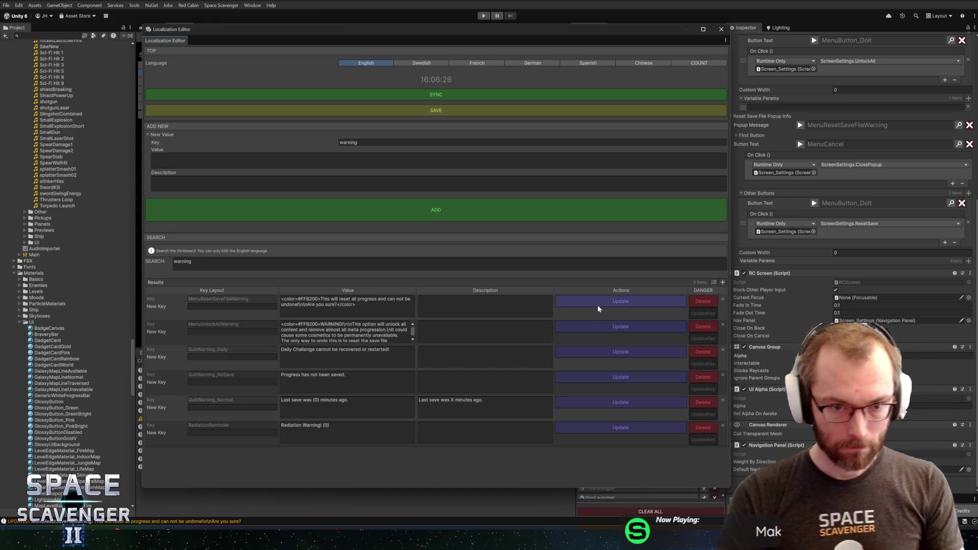
left_click(721, 29)
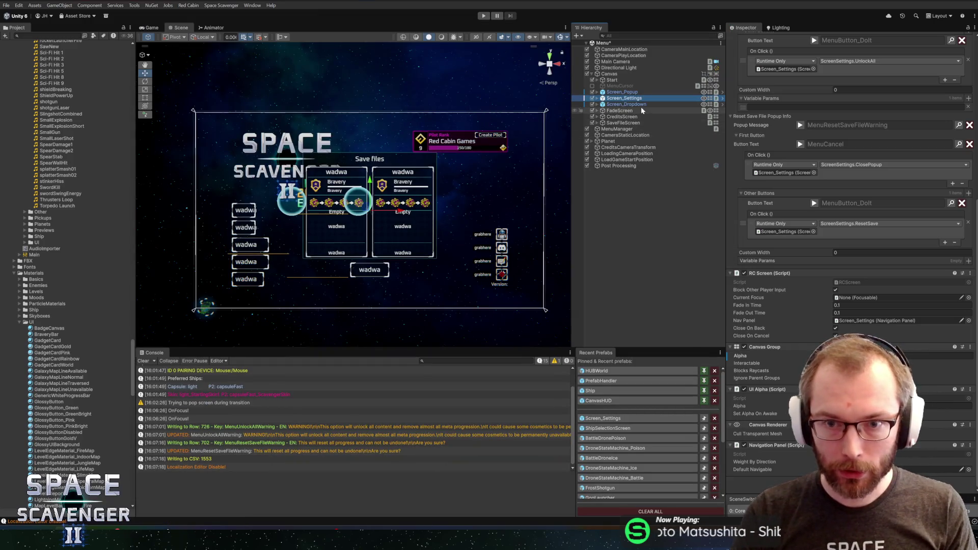
- Open Screen_Settings without saving the scene, then expand System down to Button_UnlockAll's glossy visuals
left_click(611, 418)
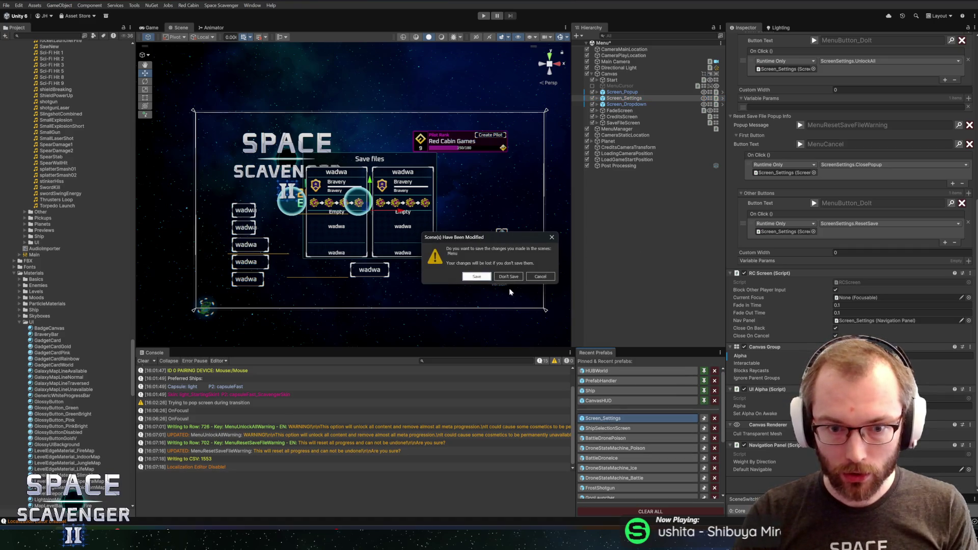
left_click(476, 276)
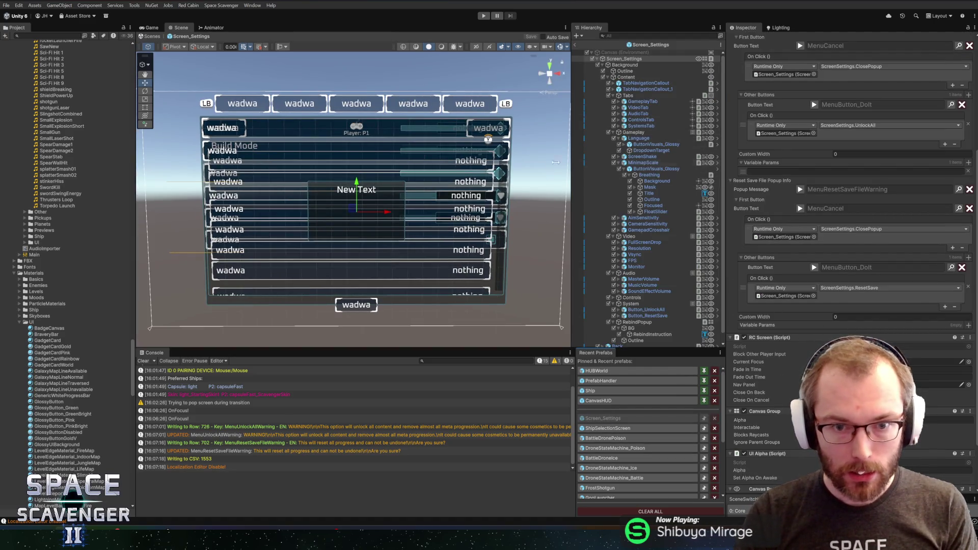
left_click(608, 77, "alt")
left_click(608, 77)
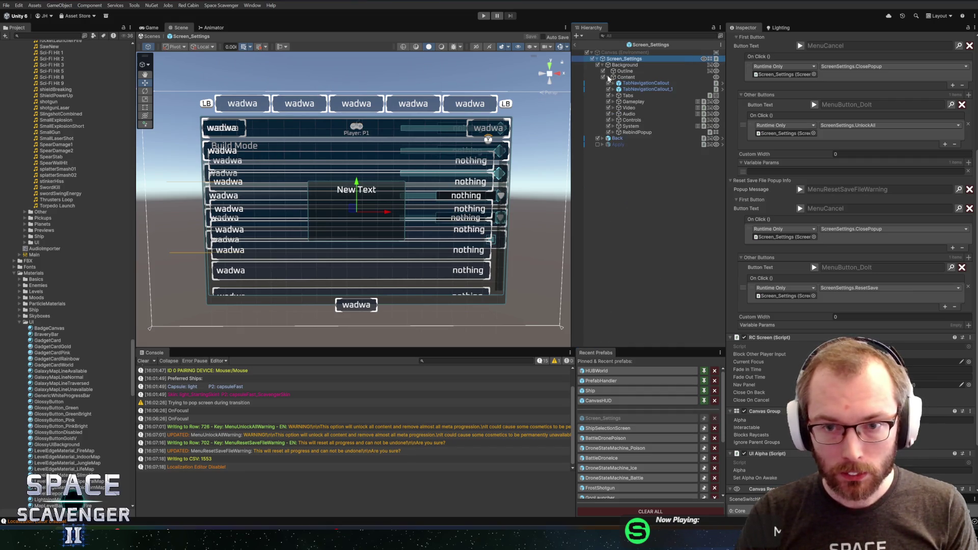
left_click(613, 126)
left_click(647, 132)
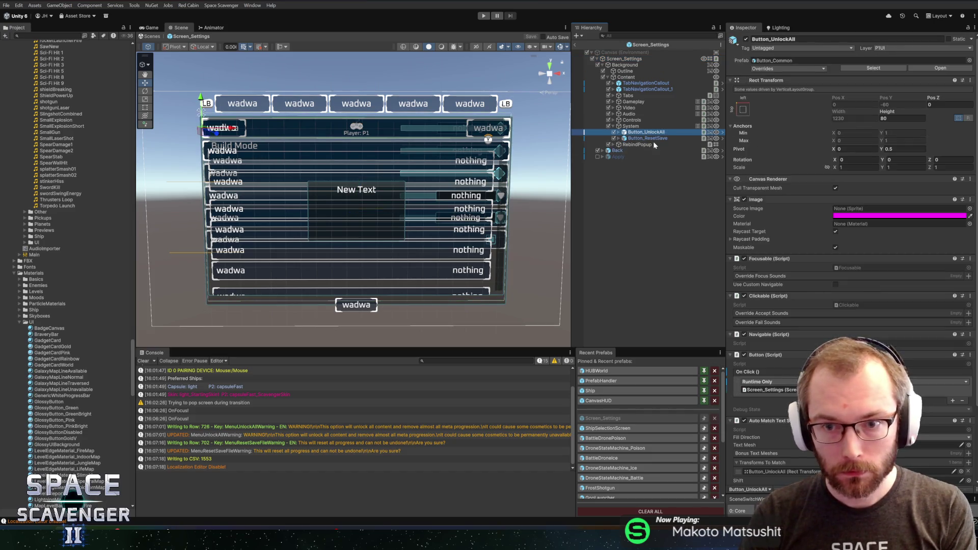
scroll(802, 257, "down", 3)
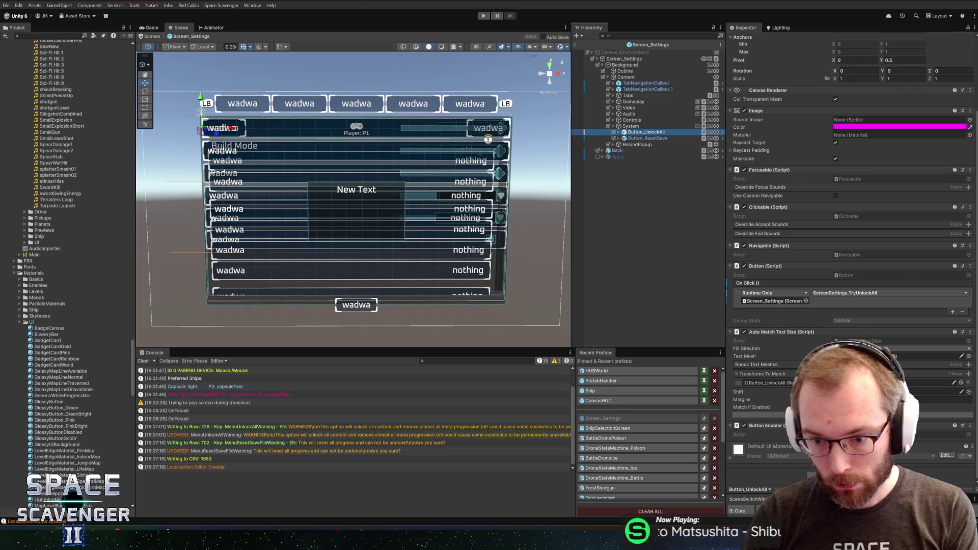
key("Right")
left_click(656, 138)
- Create key MenuButton_UnlockAll reading 'Unlock All' and assign it as the glossy visuals' text key
left_click(964, 316)
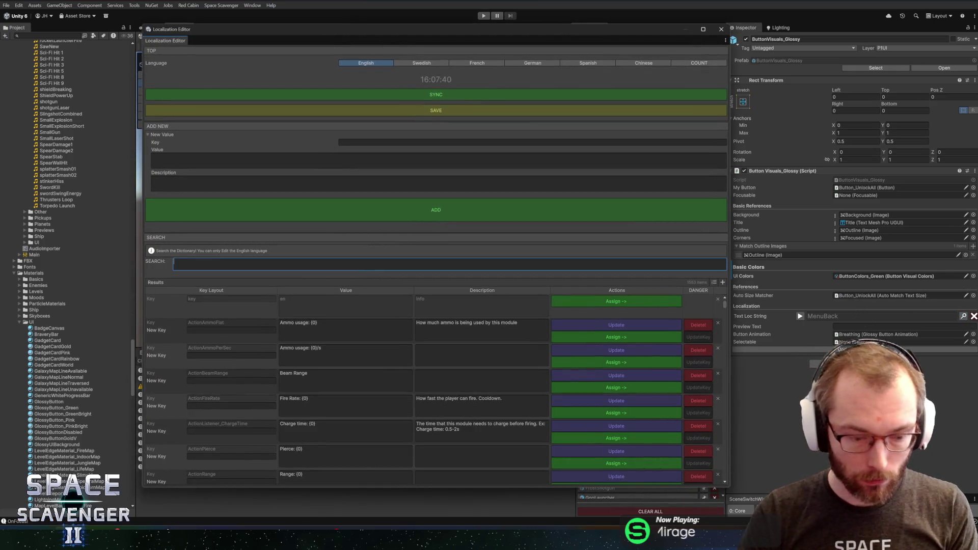
type("unlock all")
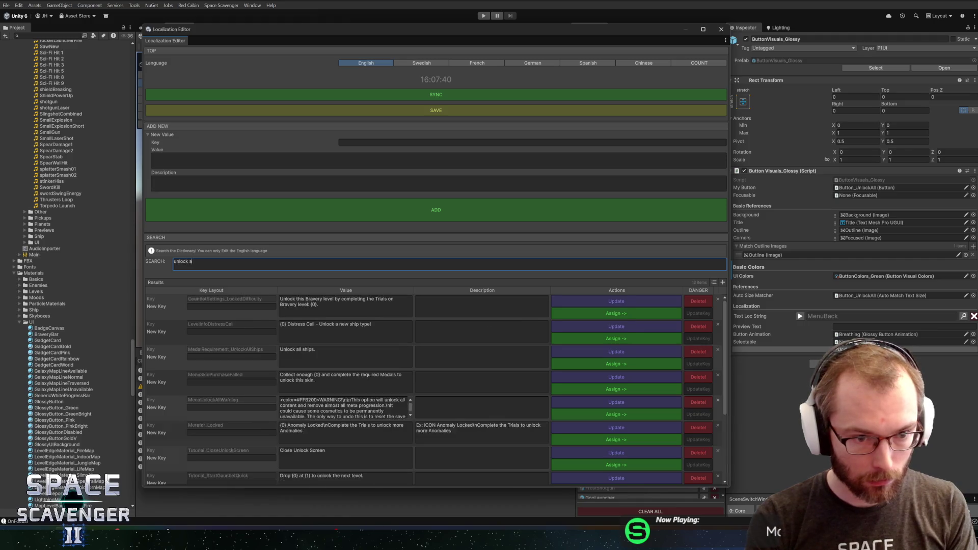
left_click(532, 142)
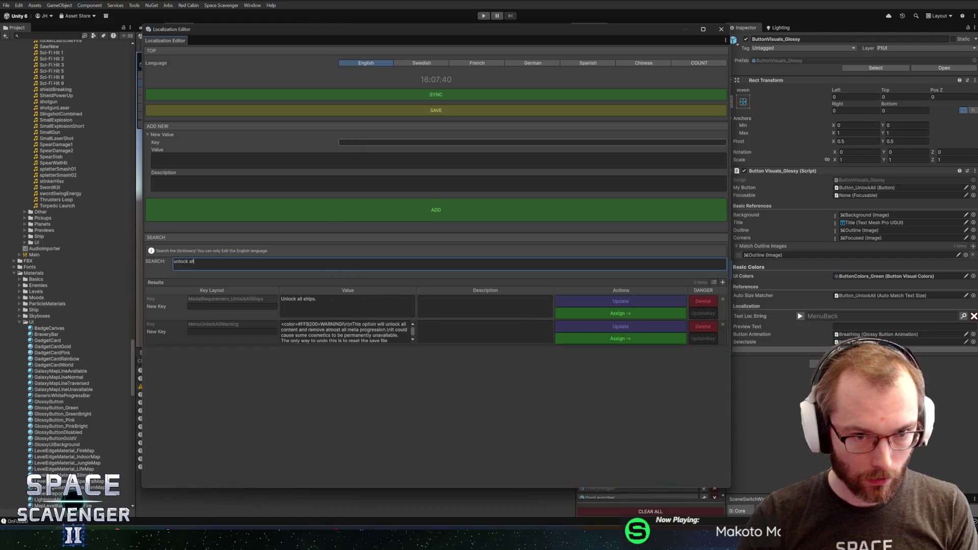
type("MenuBut")
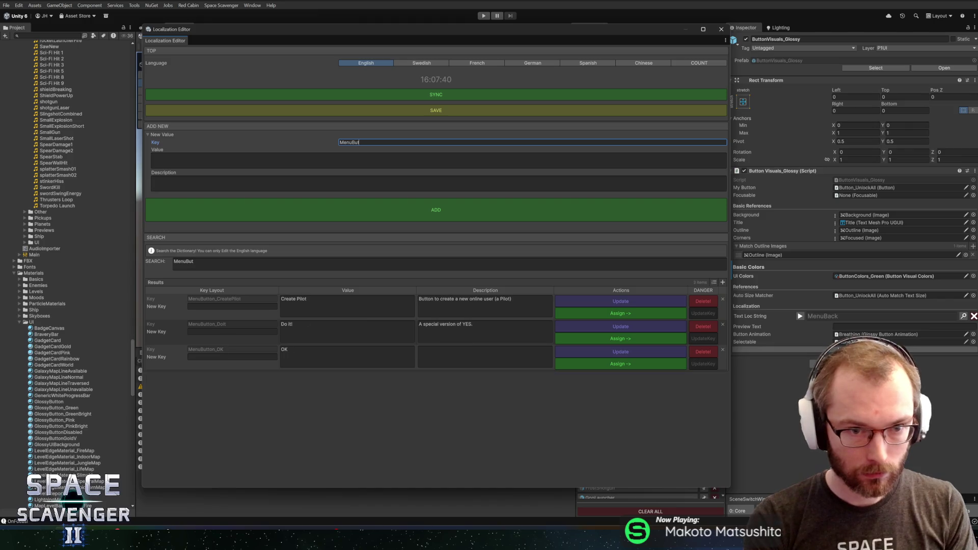
type("ton_Unlc")
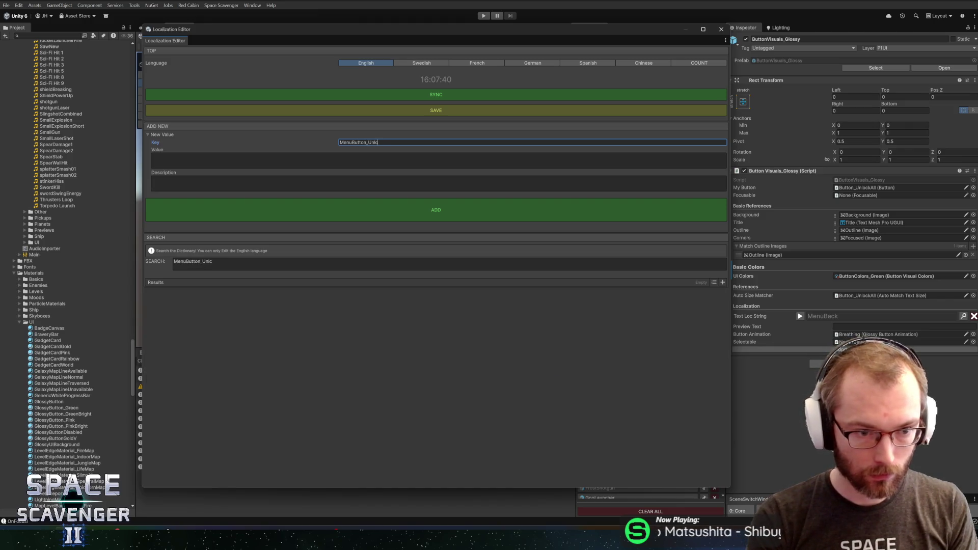
key("BackSpace")
type("ockAll")
key("Tab")
type("lock")
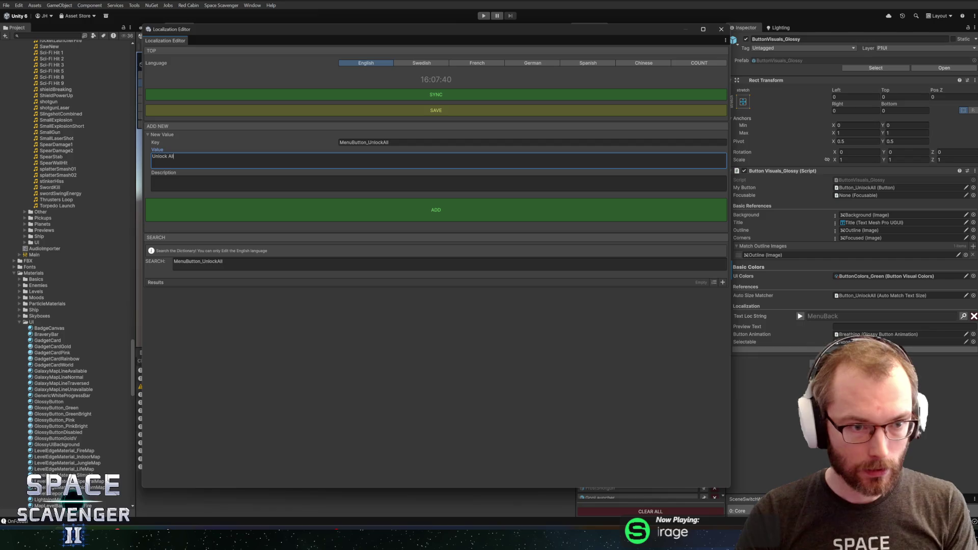
left_click(407, 220)
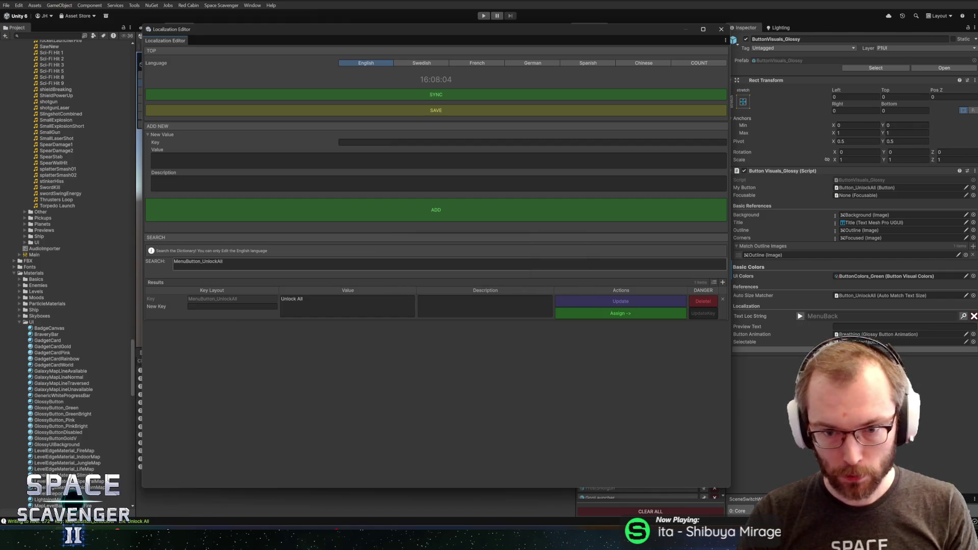
left_click(617, 317)
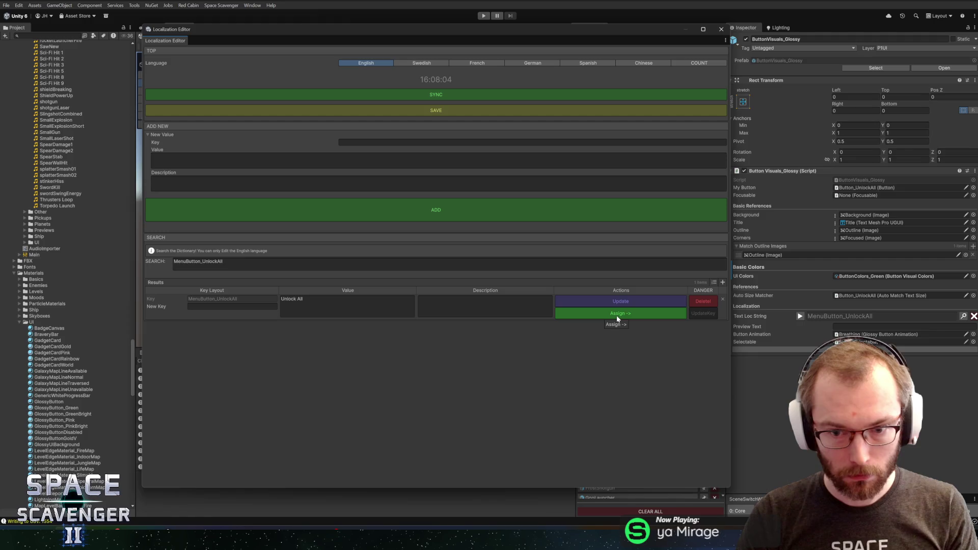
left_click(721, 29)
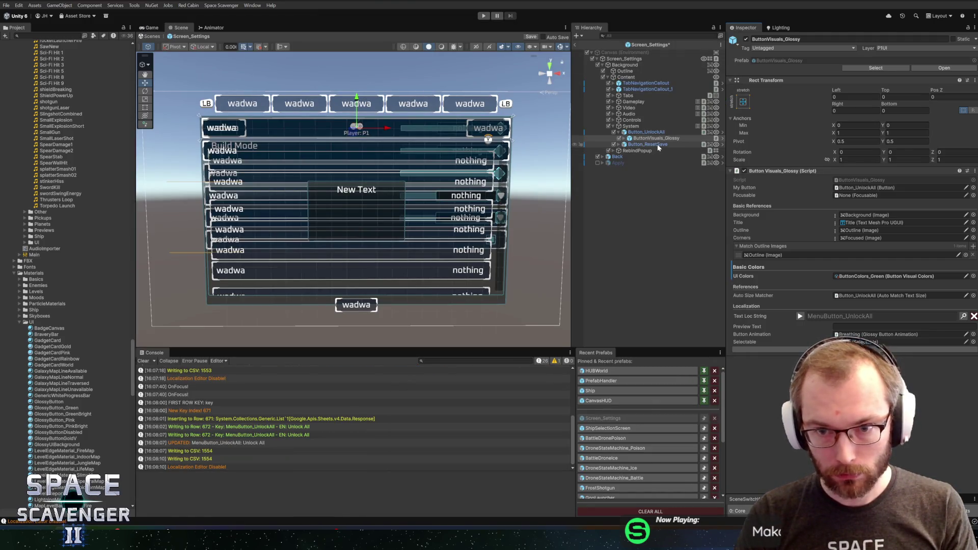
- Give the Reset Save button's glossy visuals a new MenuButton_ResetSaveFile key reading 'Reset save file'
left_click(647, 144)
left_click(614, 144)
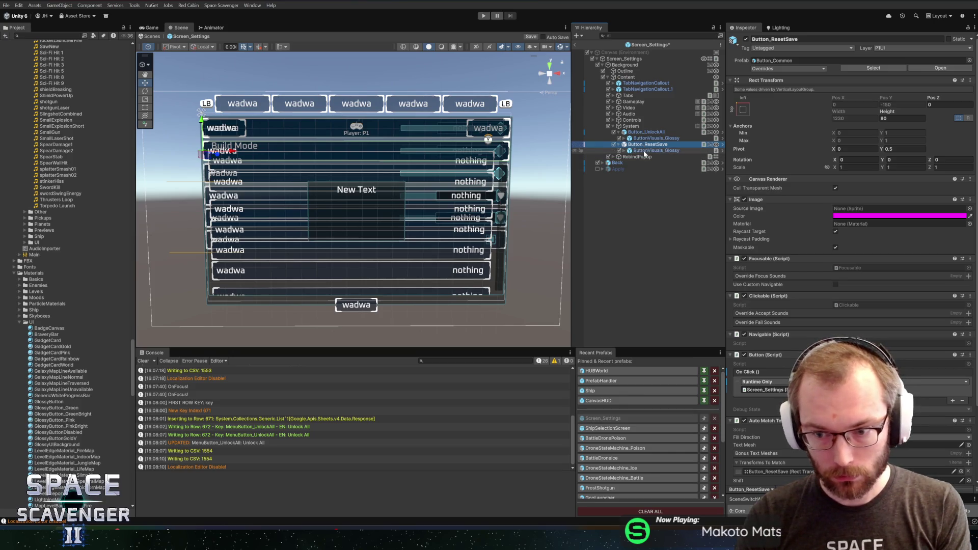
left_click(645, 151)
left_click(963, 317)
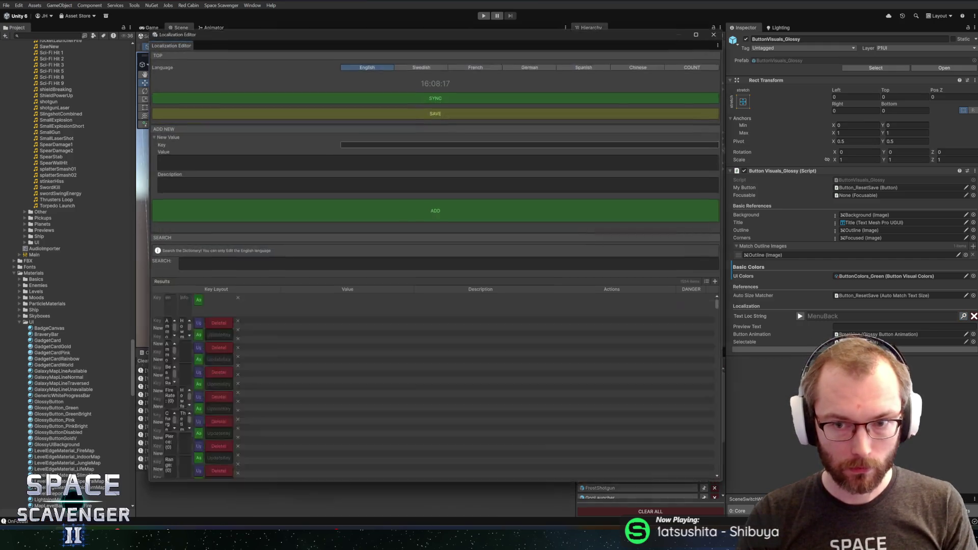
type("MenuButton_")
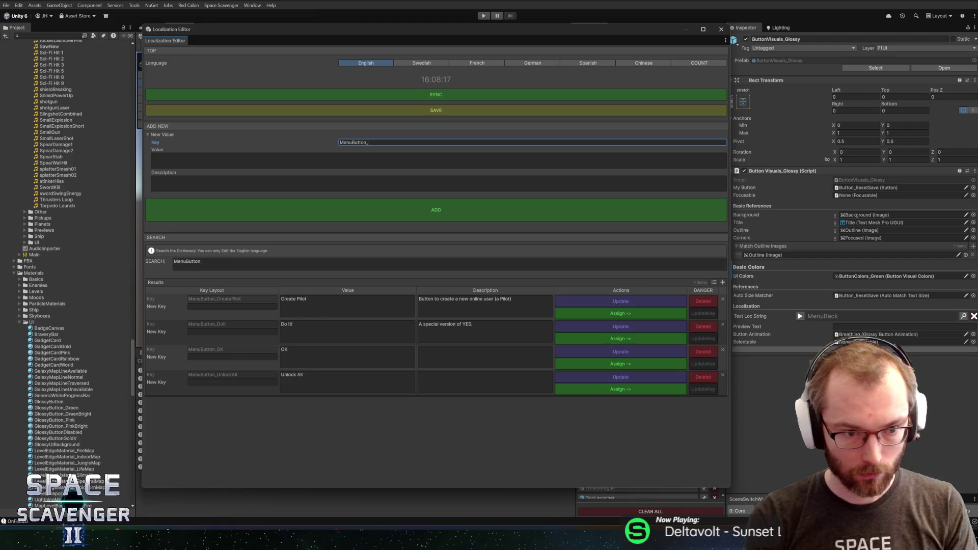
type("ResetSav")
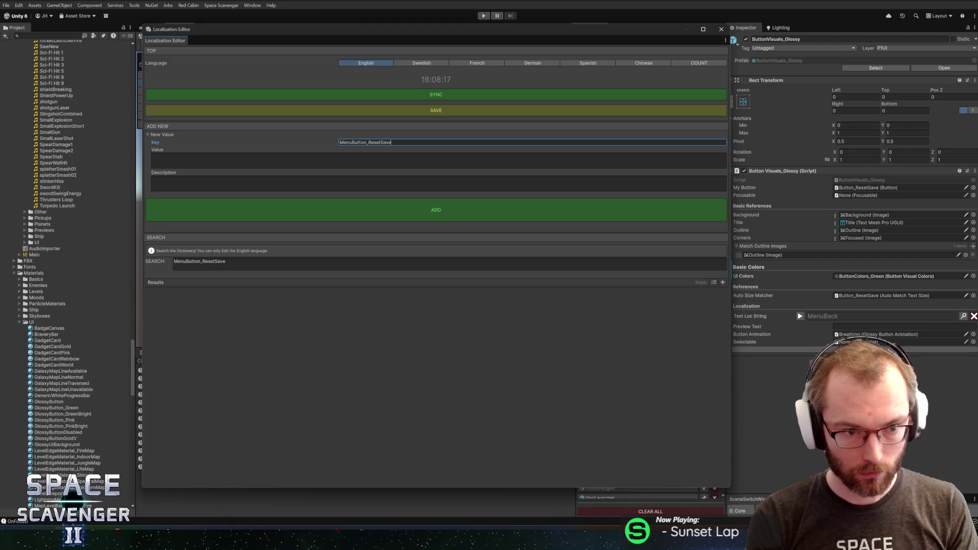
type("e")
key("Tab")
type("Reset")
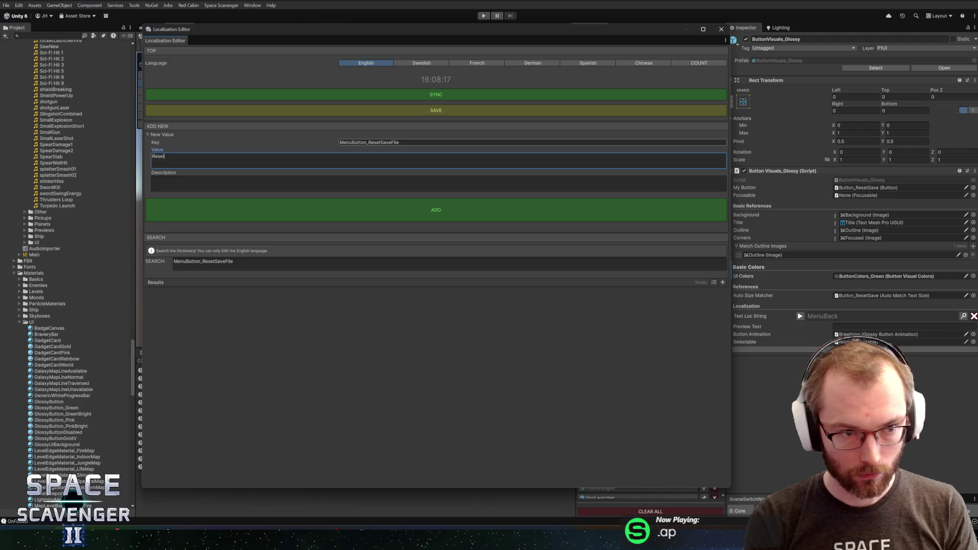
type(" save file")
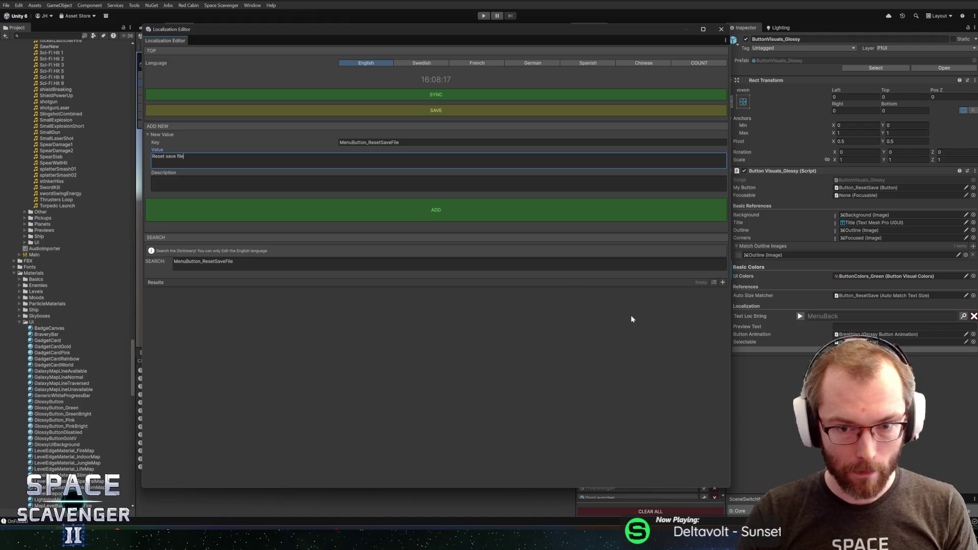
key("Return")
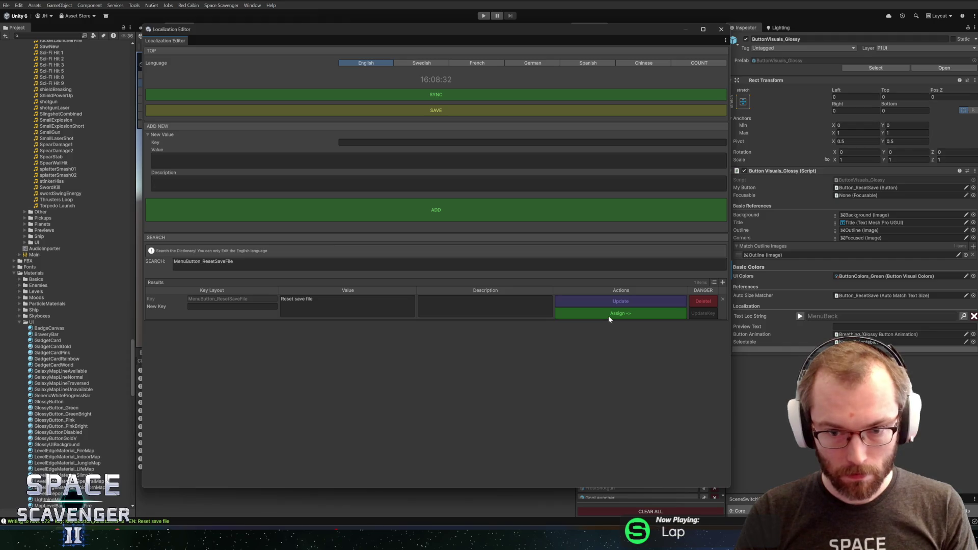
left_click(608, 314)
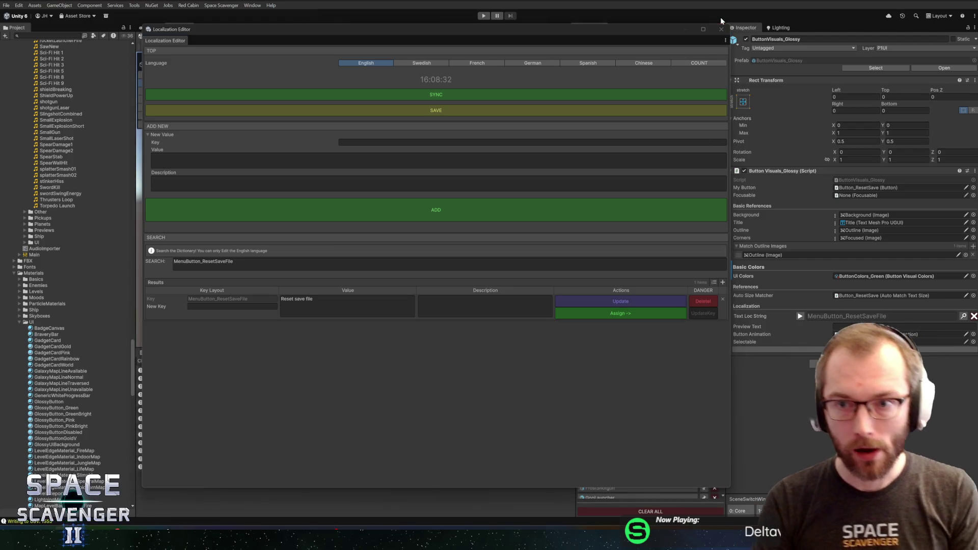
left_click(721, 29)
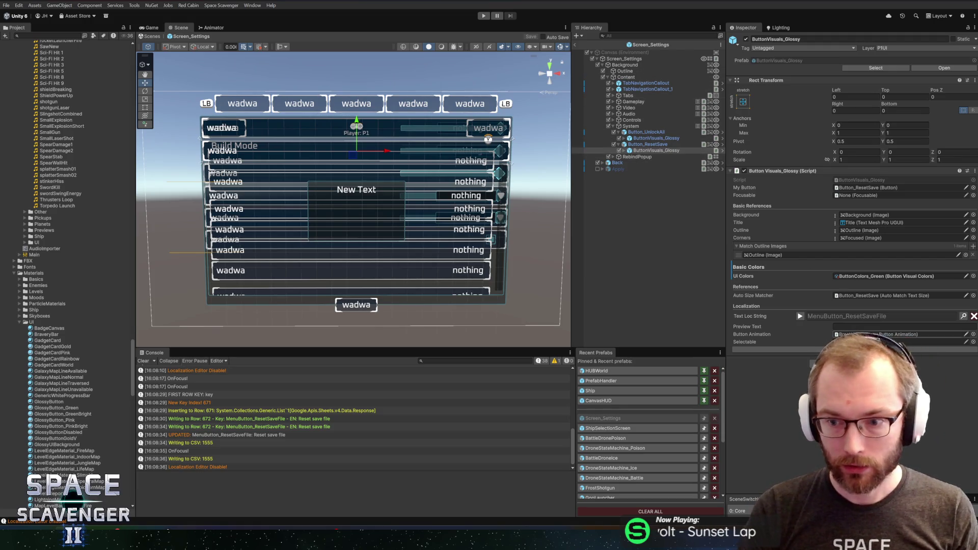
- Select the glossy button's Breathing child and locate its green button colour asset
key("Right")
left_click(659, 157)
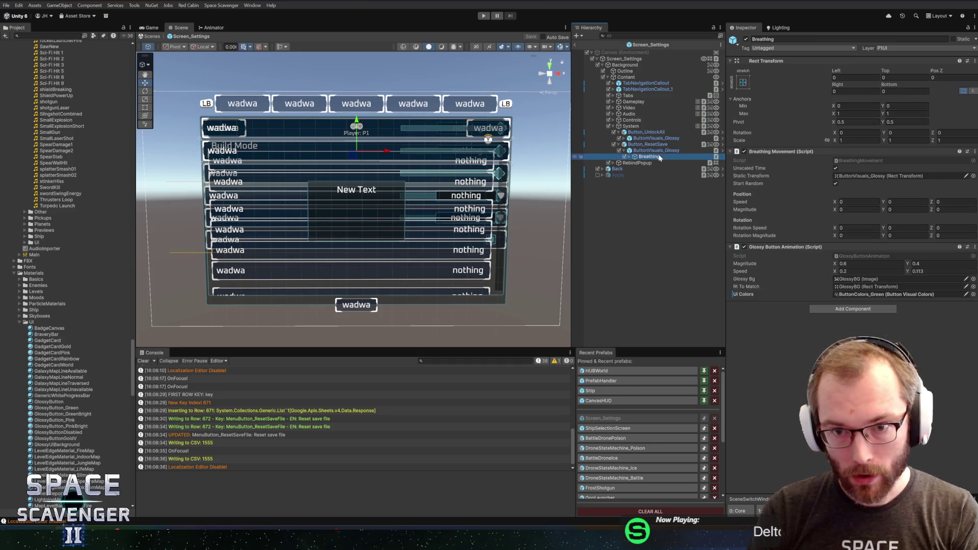
left_click(886, 295)
scroll(99, 286, "up", 10)
- Rename the ButtonColors_Green 1 copy to ButtonColors_Red
left_click(49, 249)
key("F2")
key("BackSpace")
key("BackSpace")
key("BackSpace")
type("ed")
key("Return")
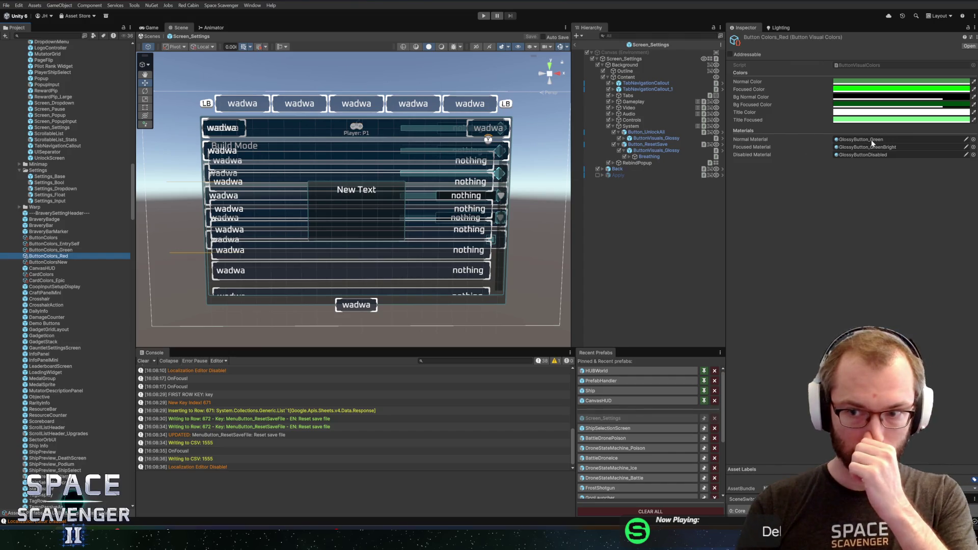
left_click(871, 143)
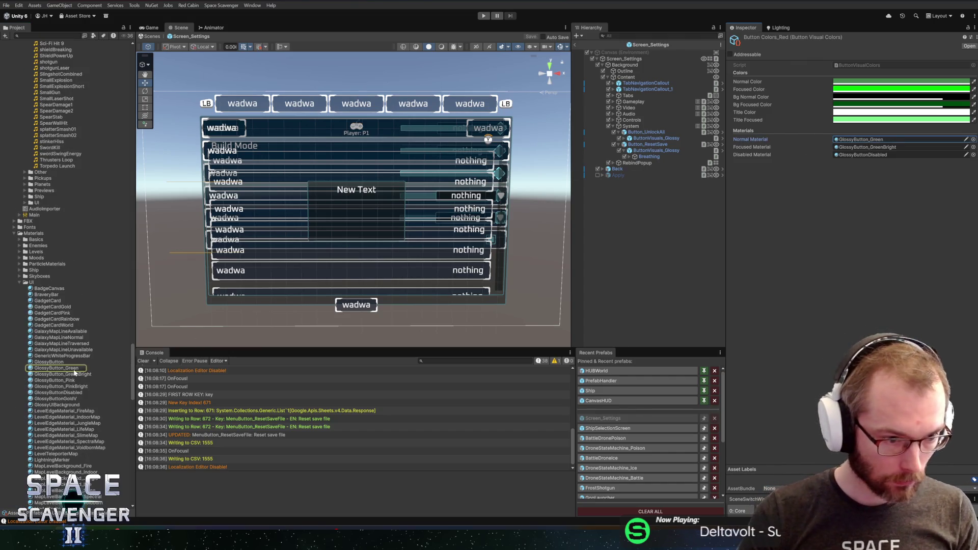
- Duplicate GlossyButton_Green and GlossyButton_GreenBright, naming the copies GlossyButton_Red and GlossyButton_RedBright
left_click(77, 368)
left_click(72, 374, "ctrl")
key("ctrl+d")
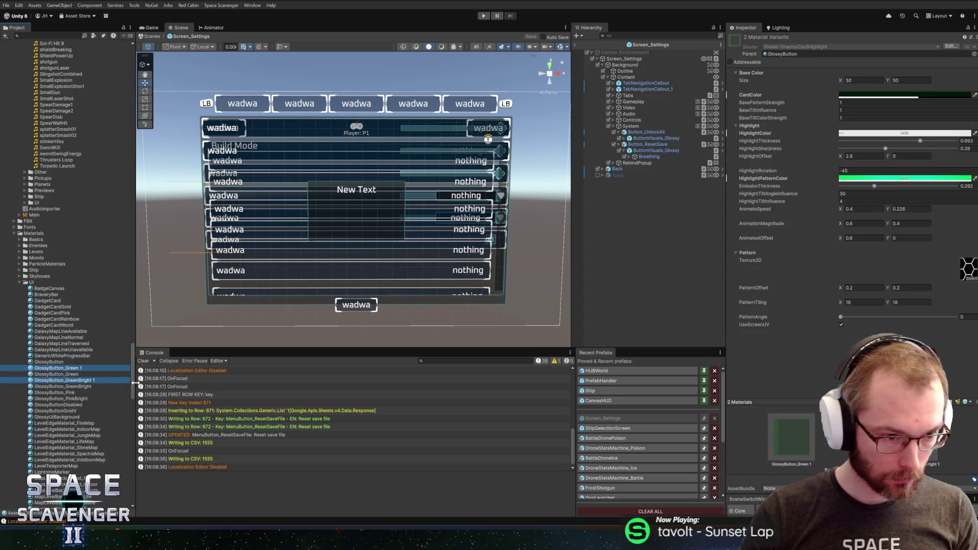
key("F2")
key("BackSpace")
key("BackSpace")
key("BackSpace")
key("BackSpace")
type("Red")
key("Return")
key("Up")
key("Up")
key("Up")
key("F2")
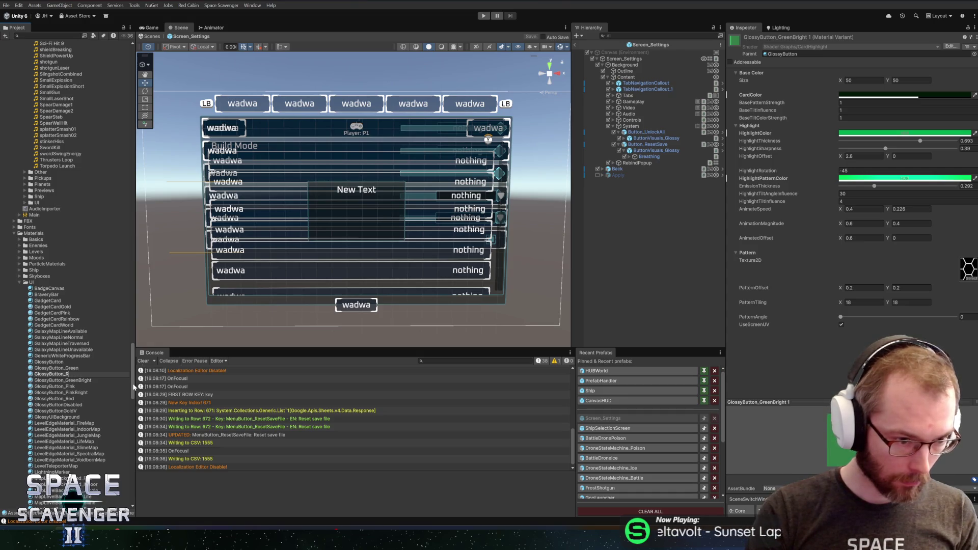
key("Return")
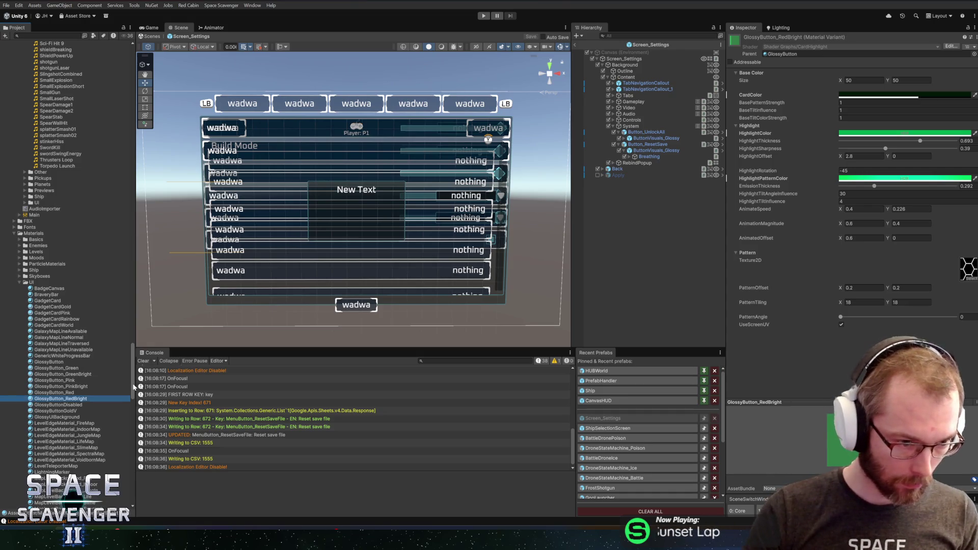
key("Up")
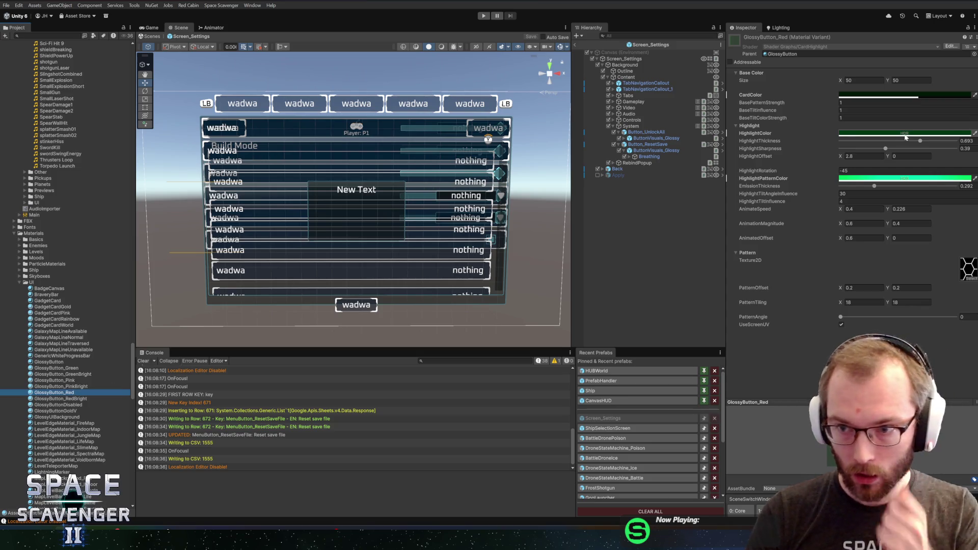
- Set hue 0 on GlossyButton_Red's highlight, card and highlight pattern colours
left_click(911, 133)
left_click(963, 253)
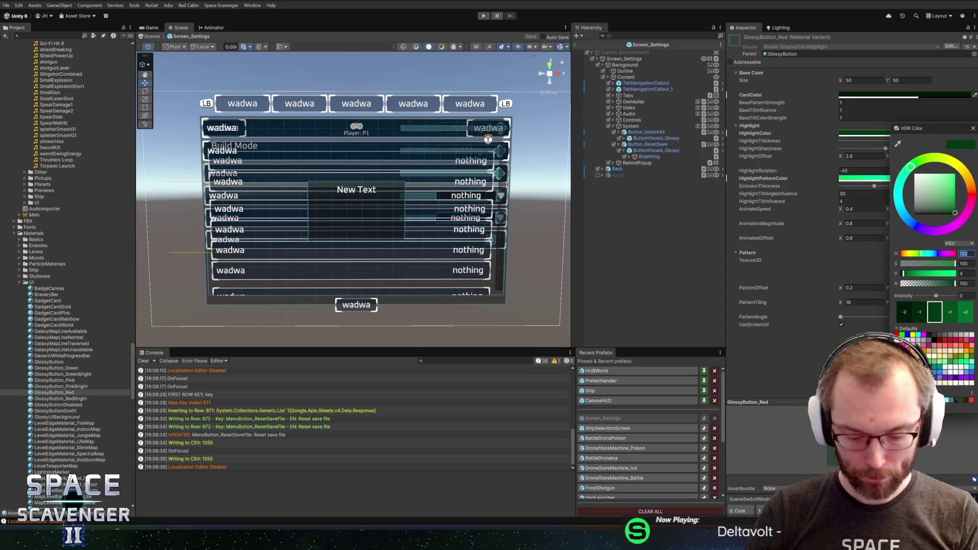
type("0")
left_click(866, 95)
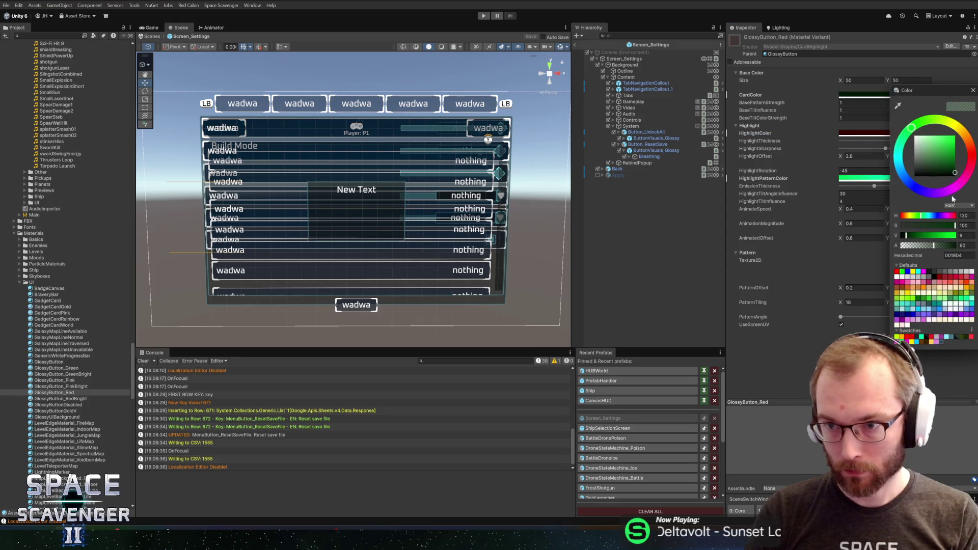
left_click(963, 216)
type("0")
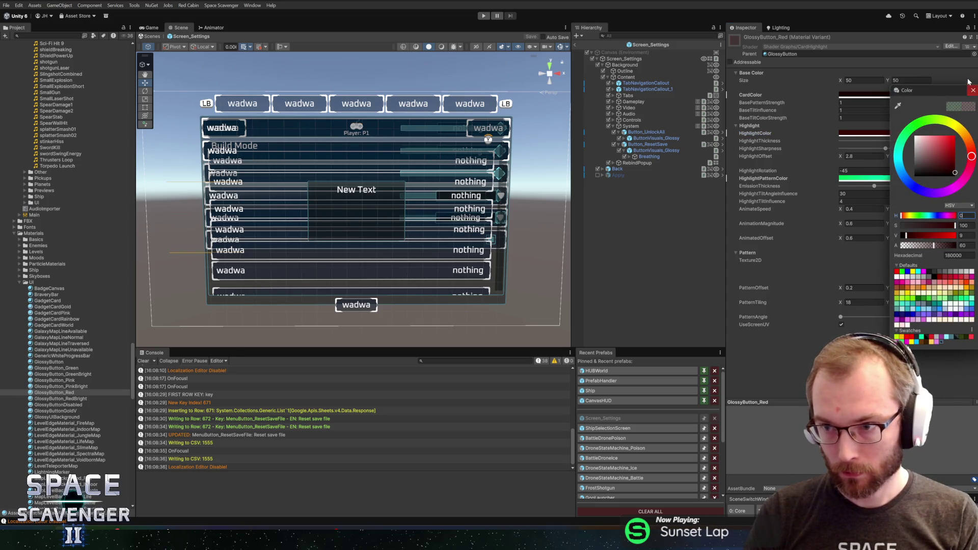
left_click(973, 92)
left_click(905, 179)
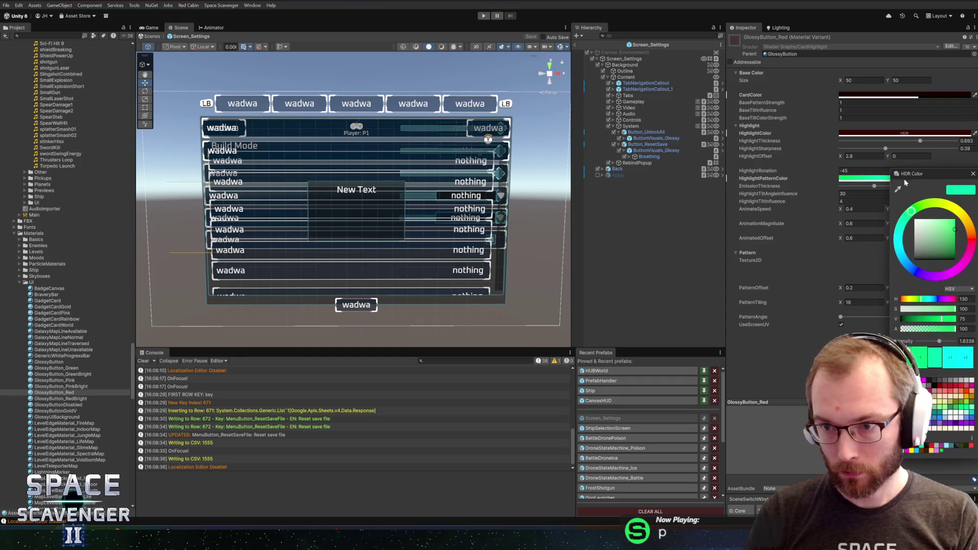
left_click(965, 299)
type("0")
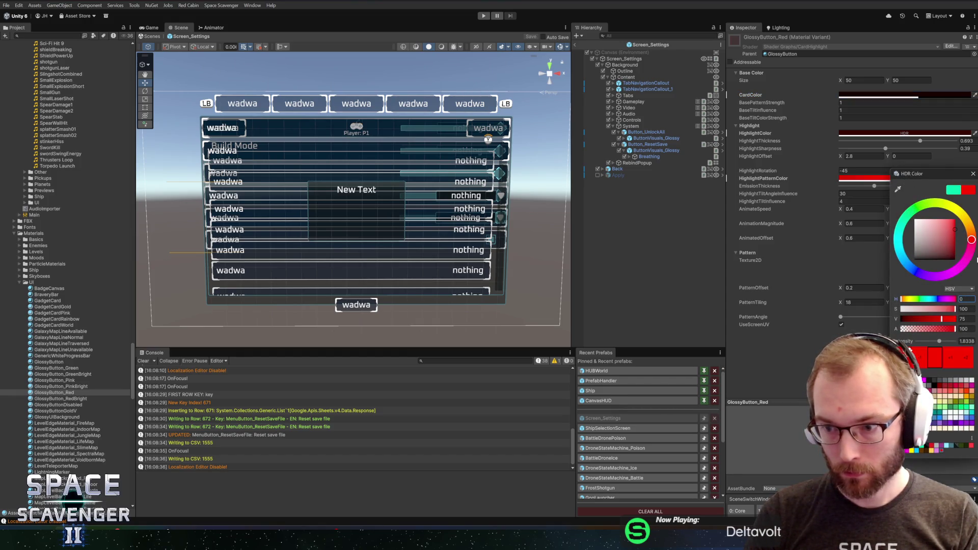
left_click(973, 174)
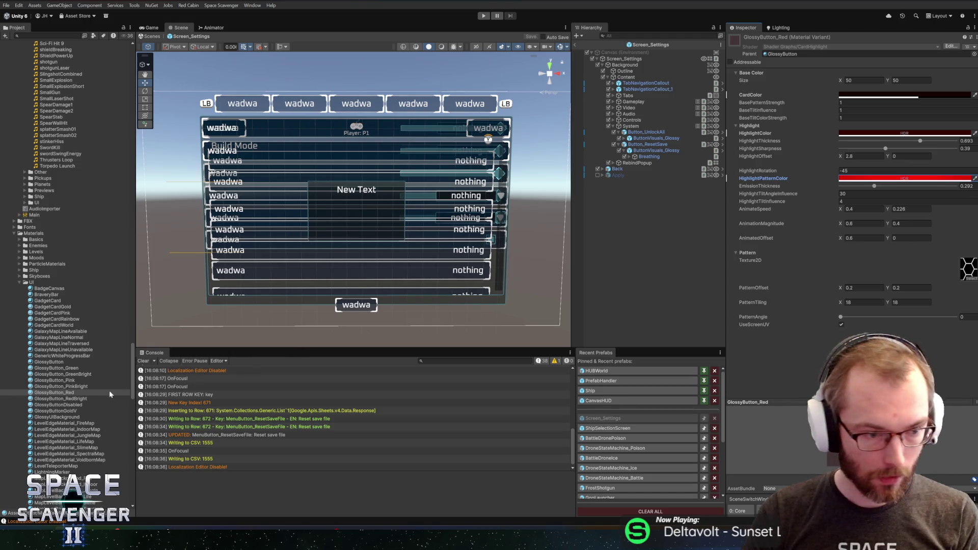
- Set GlossyButton_RedBright's highlight, highlight pattern and card colours to red hue
left_click(85, 399)
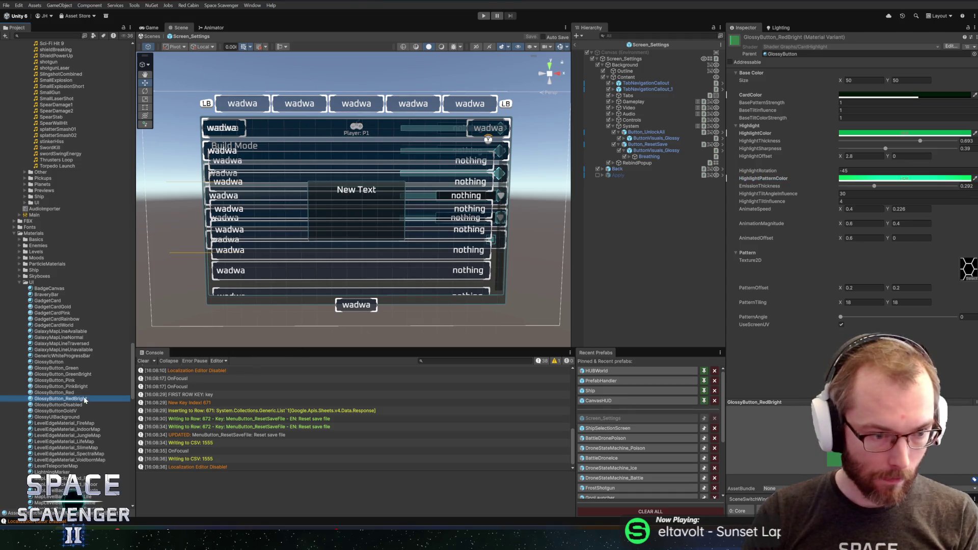
left_click(965, 133)
left_click(964, 252)
type("0")
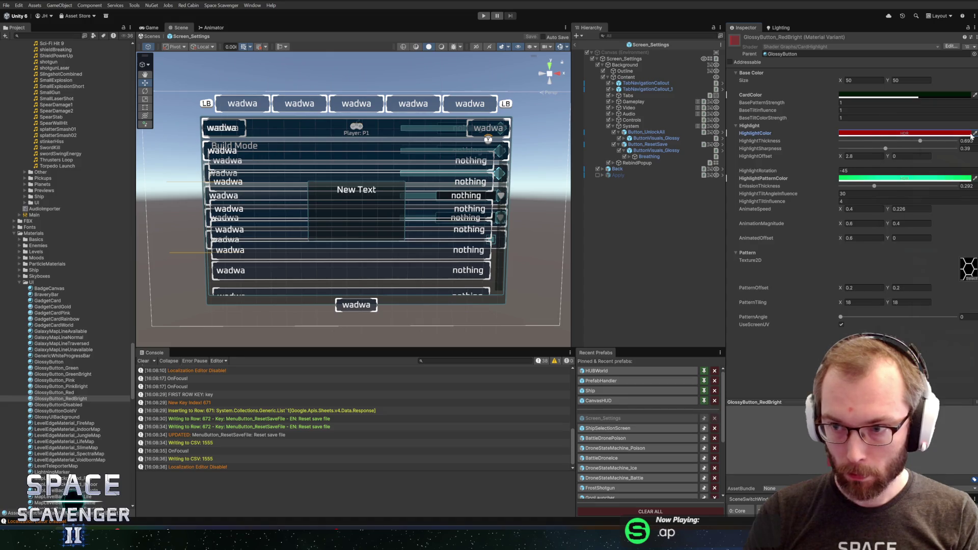
left_click(865, 178)
left_click(964, 298)
type("0")
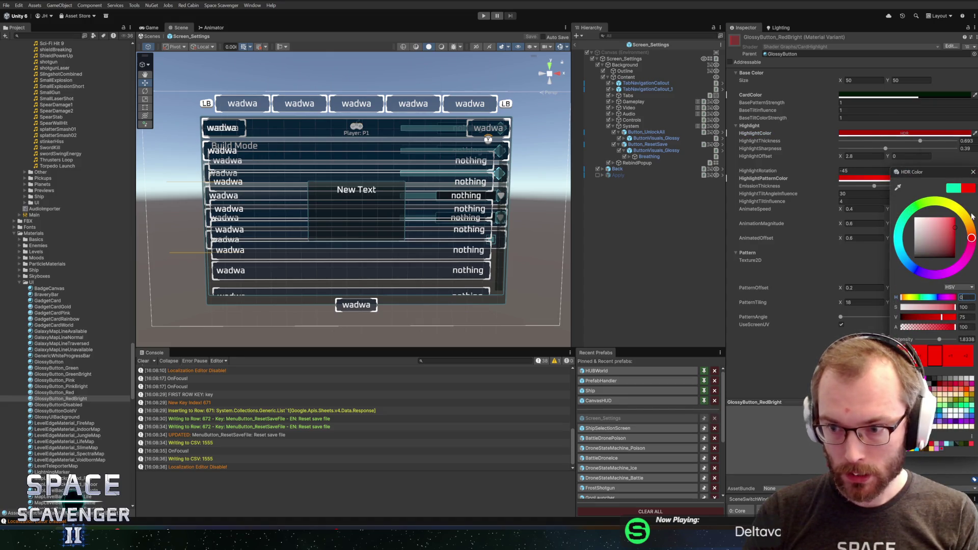
left_click(972, 172)
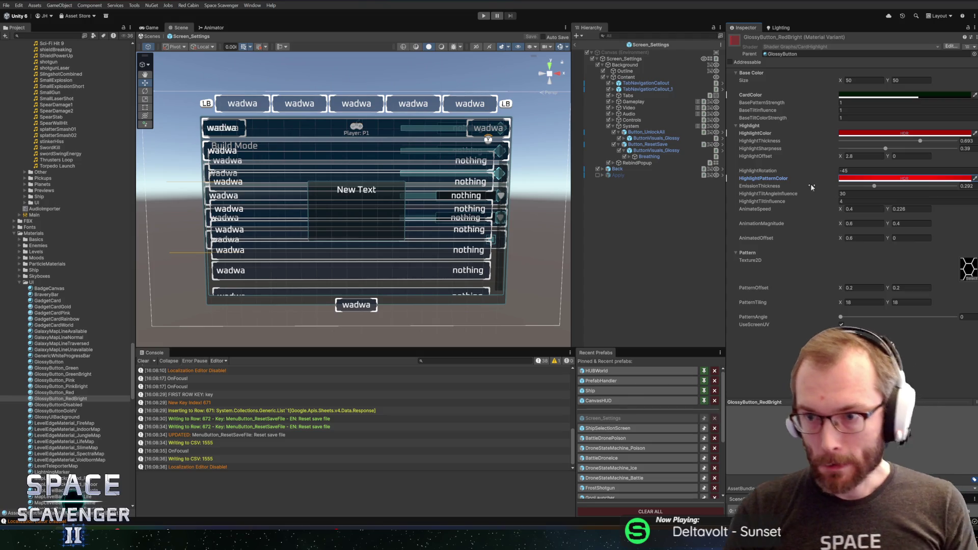
left_click(892, 95)
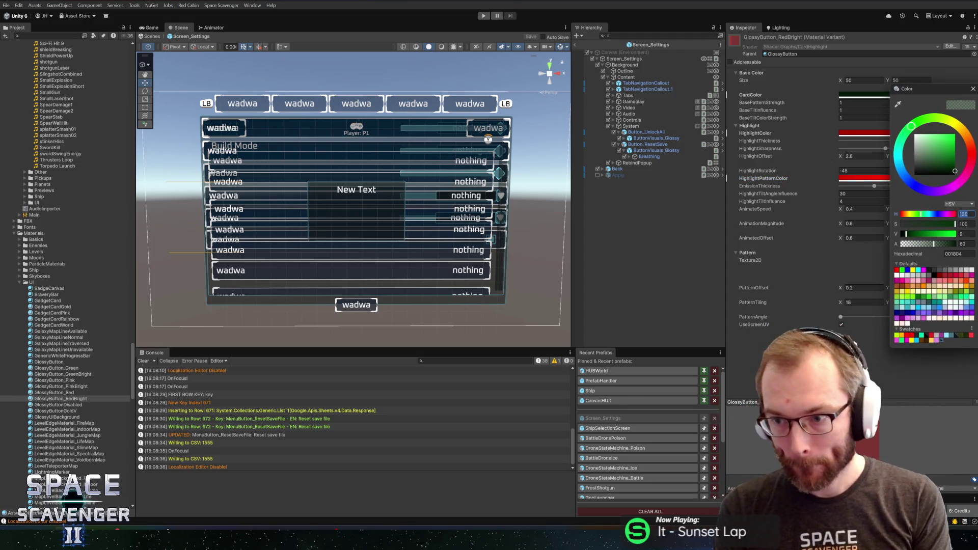
left_click(971, 154)
left_click(971, 90)
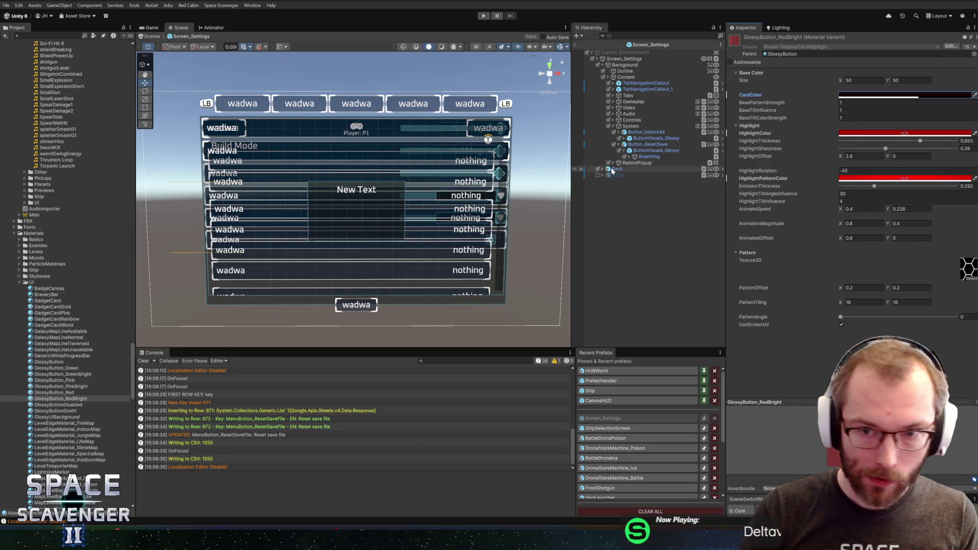
scroll(94, 274, "up", 15)
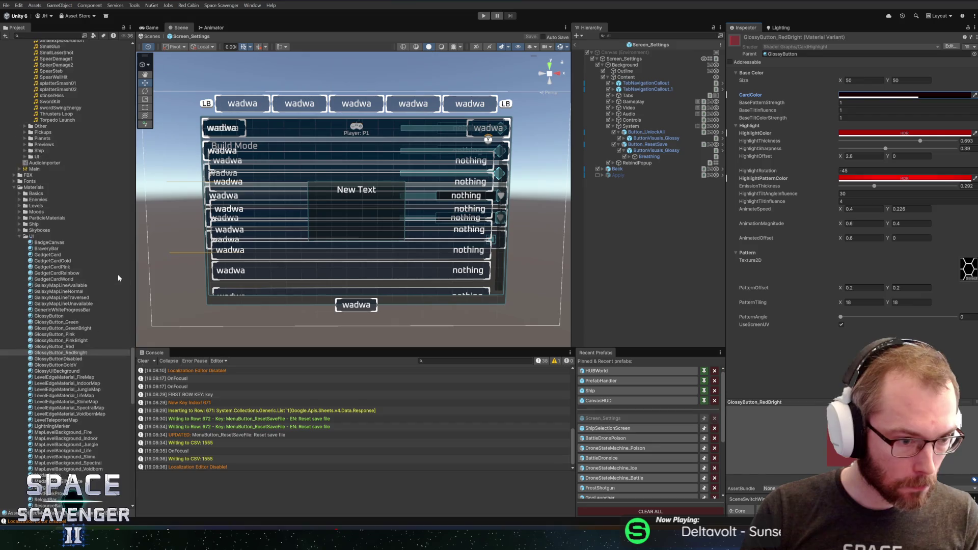
scroll(81, 294, "up", 10)
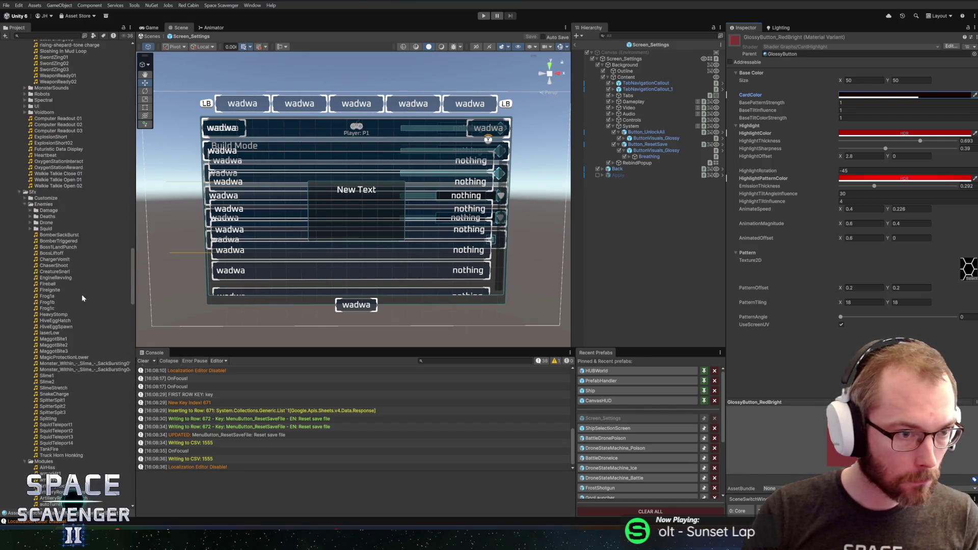
scroll(243, 282, "down", 5)
scroll(75, 255, "up", 15)
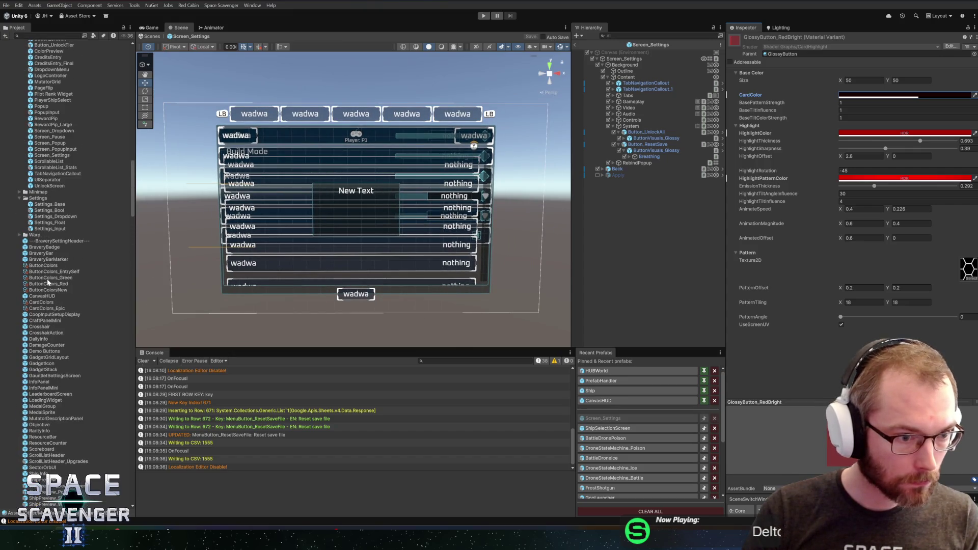
- In ButtonColors_Red, use GlossyButton_Red as normal and GlossyButton_RedBright as focused material
left_click(47, 282)
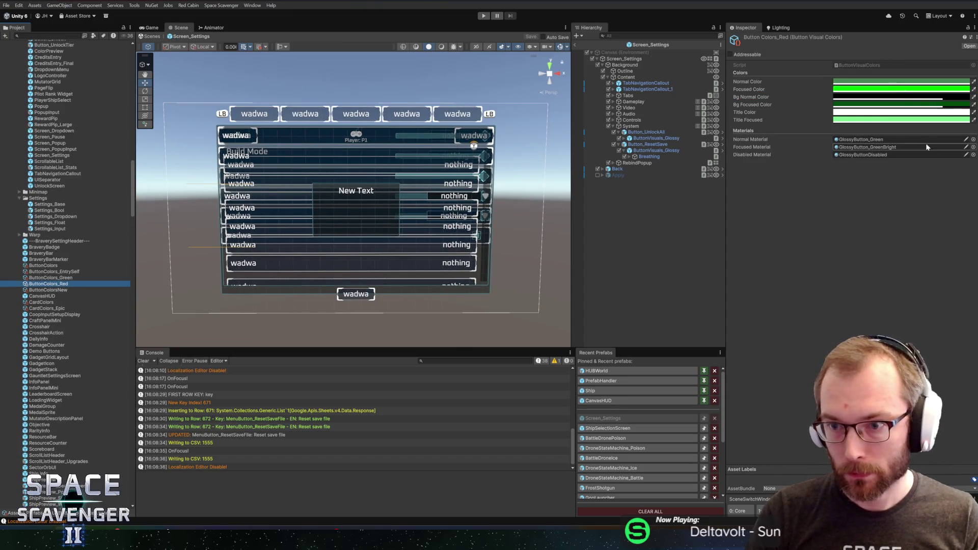
left_click(973, 139)
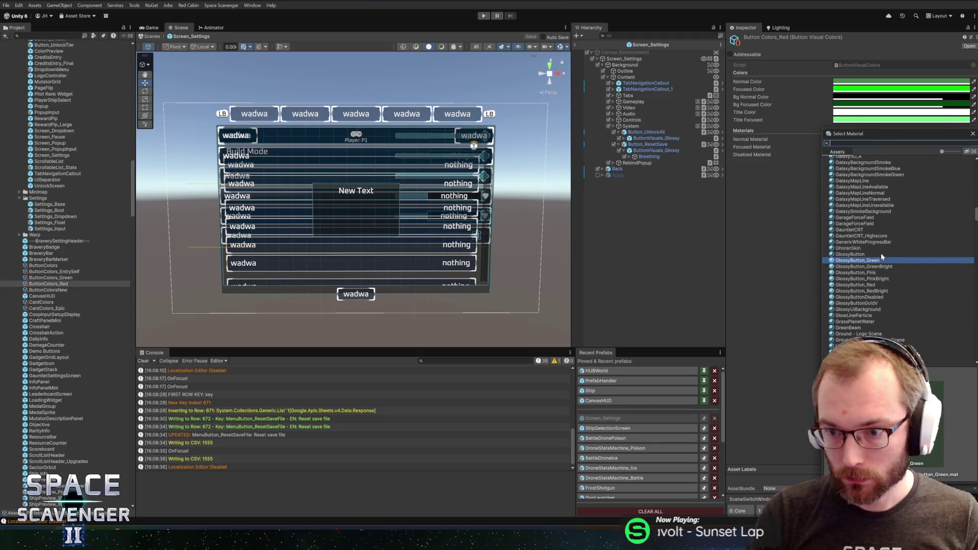
left_click(874, 284)
key("Up")
key("Up")
key("Up")
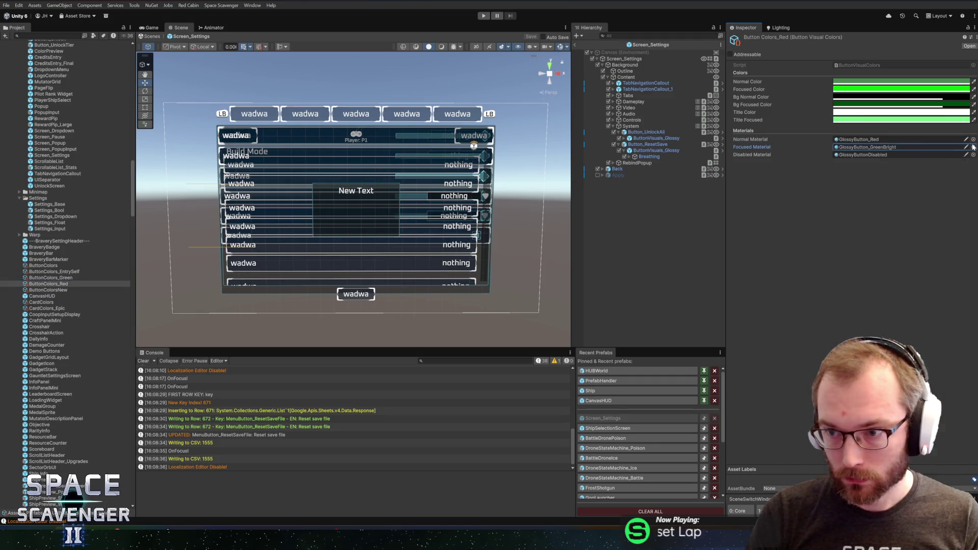
double_click(877, 289)
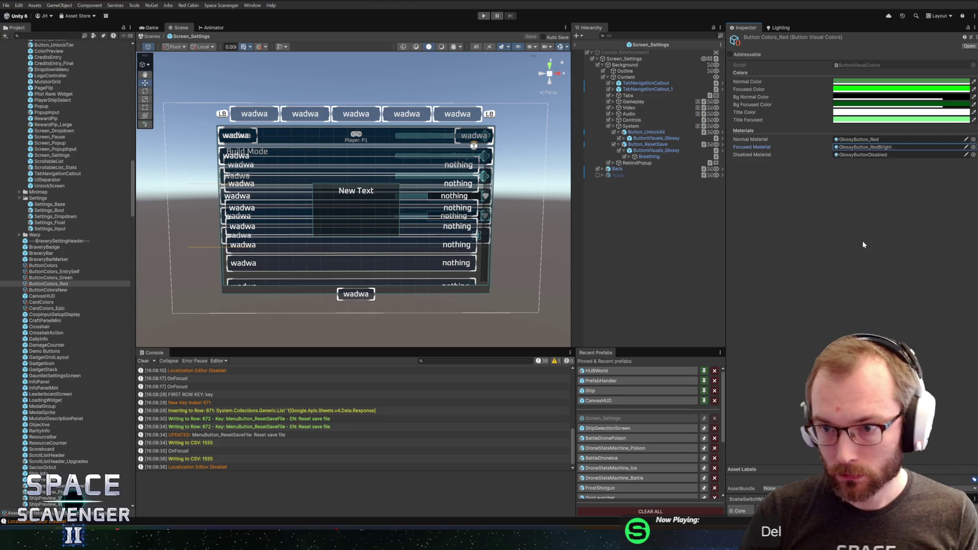
- Set the Normal and Focused colours to hue 0
left_click(850, 81)
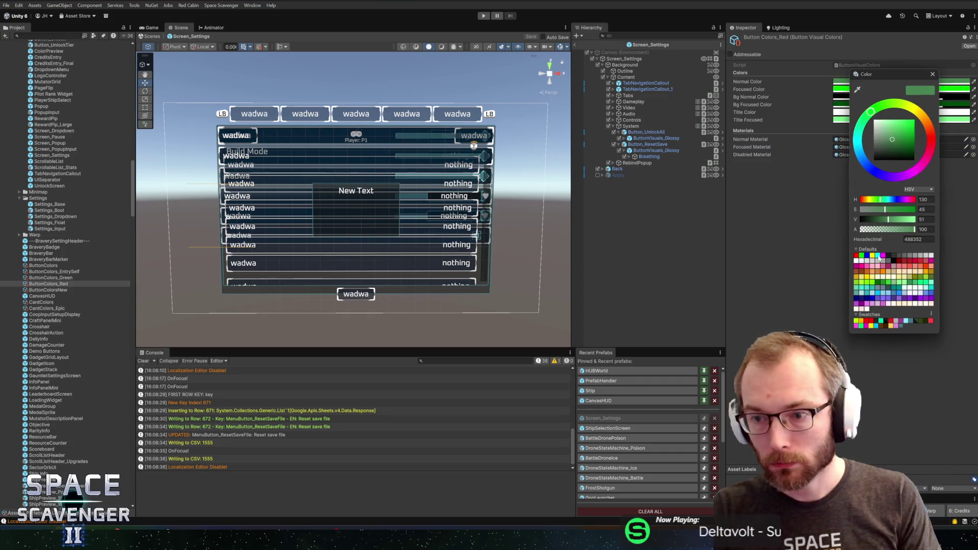
type("0")
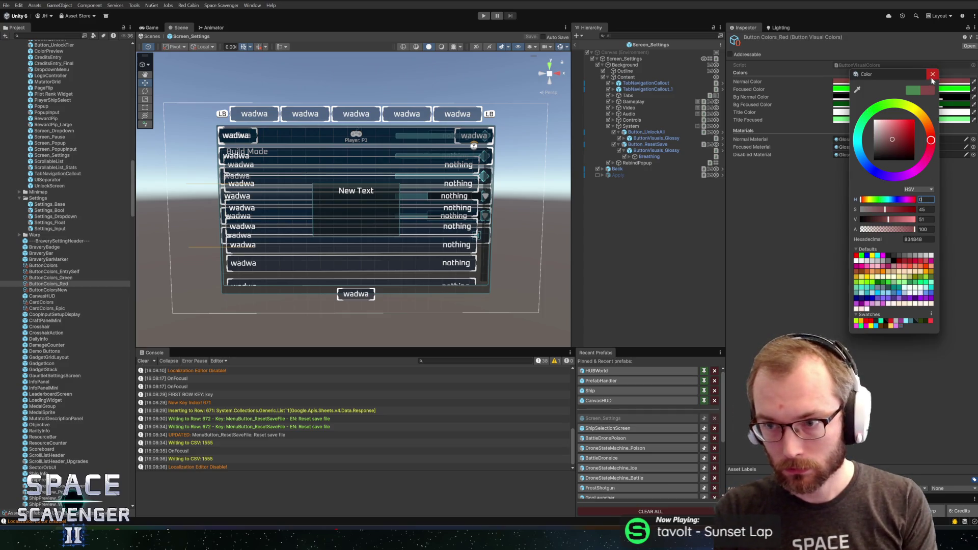
left_click(933, 75)
left_click(861, 89)
type("0")
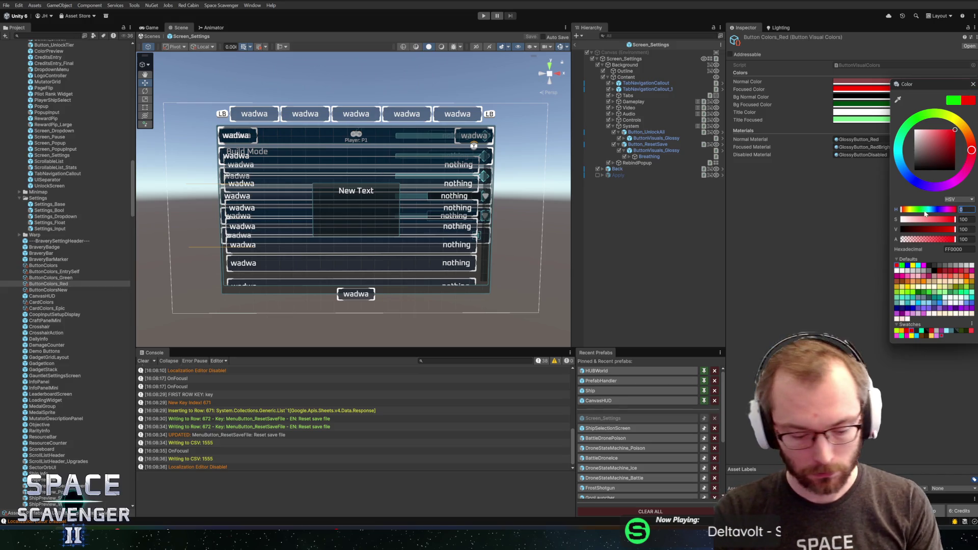
type("10")
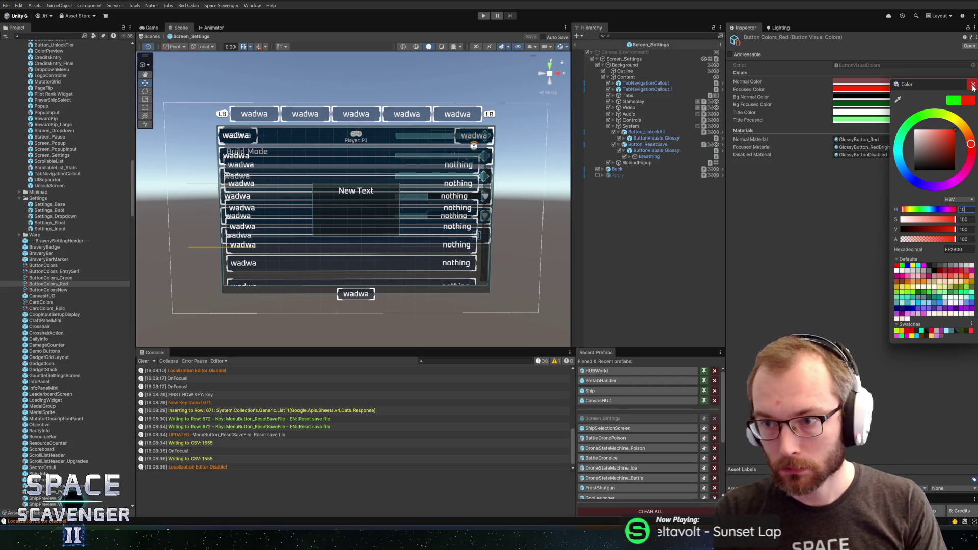
left_click(972, 85)
- Set Bg Focused and Title Focused colours to hue 0, leaving the normal title white
left_click(896, 97)
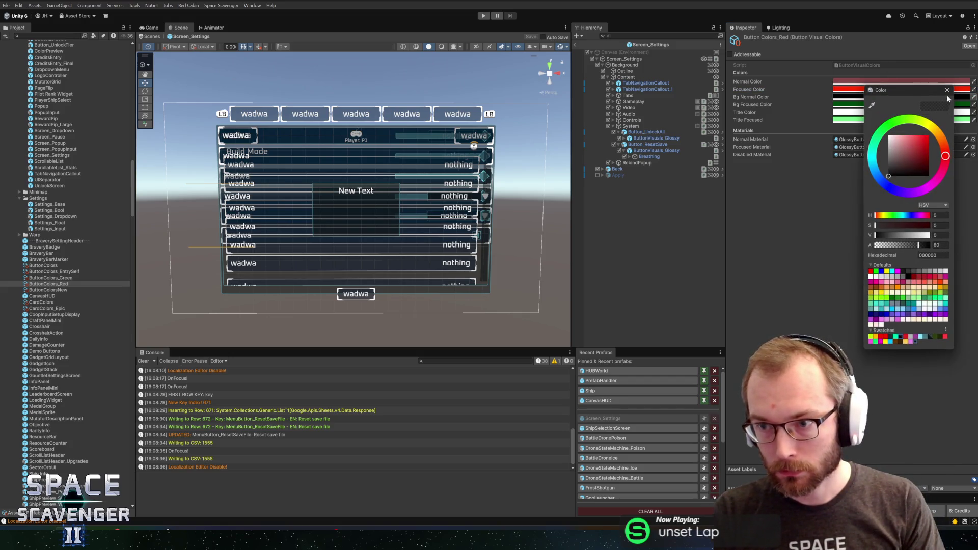
left_click(946, 90)
left_click(923, 104)
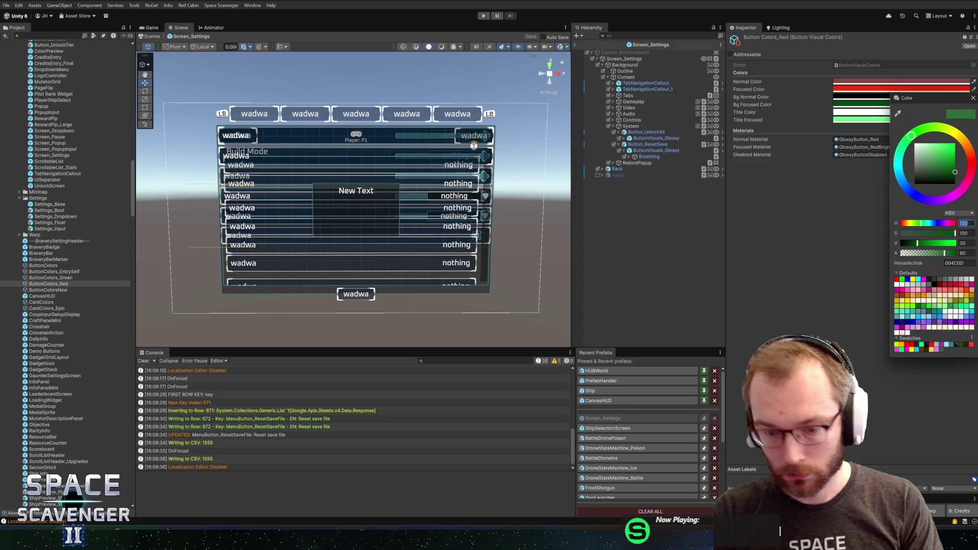
type("0")
left_click(973, 97)
left_click(944, 112)
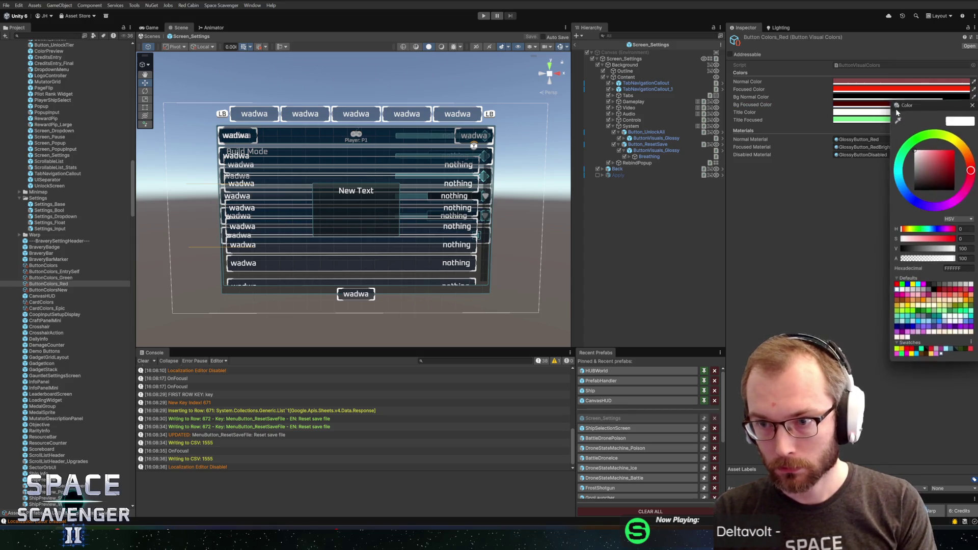
left_click(973, 105)
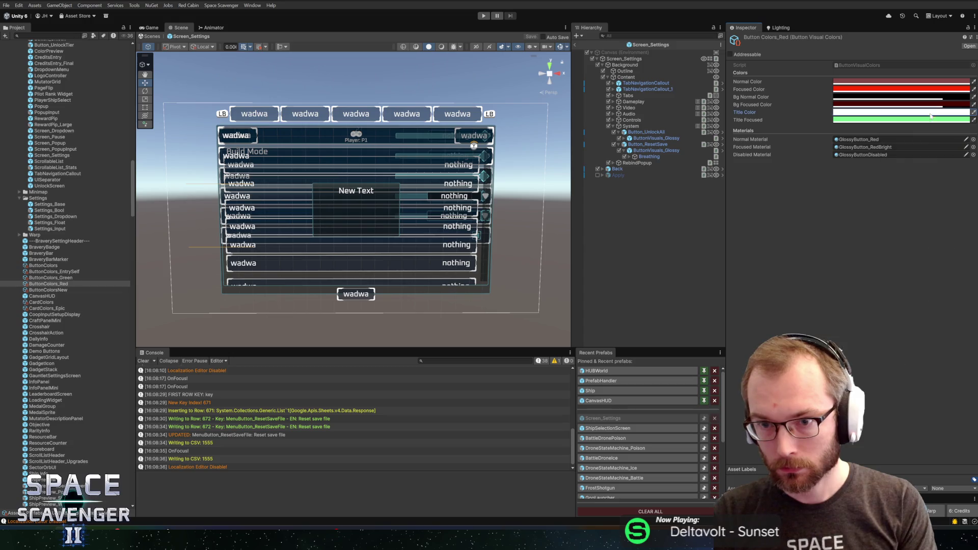
left_click(880, 119)
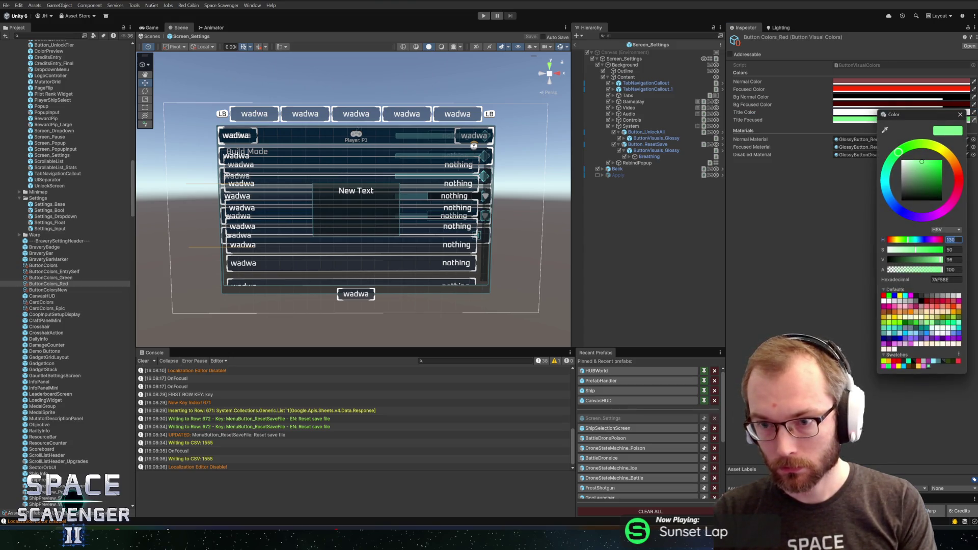
type("0")
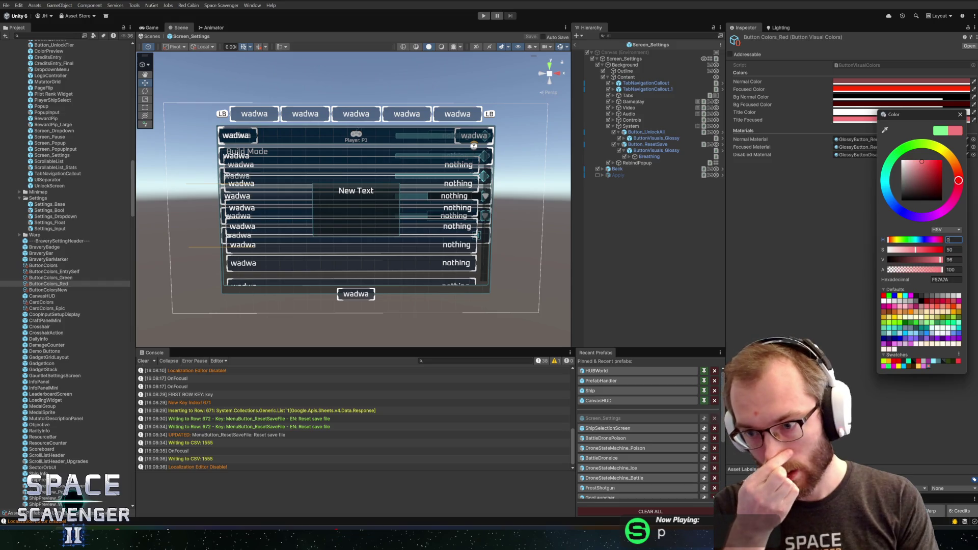
left_click(961, 114)
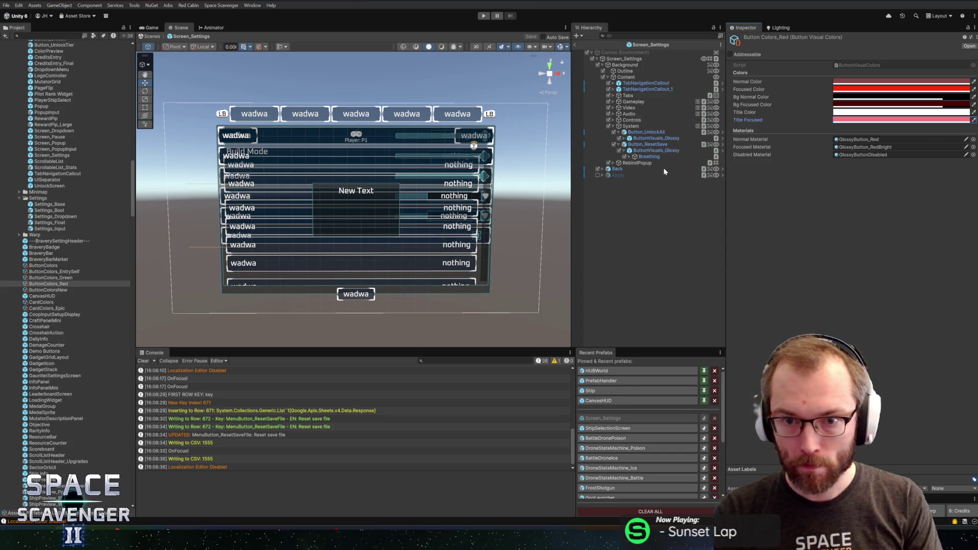
left_click(650, 157)
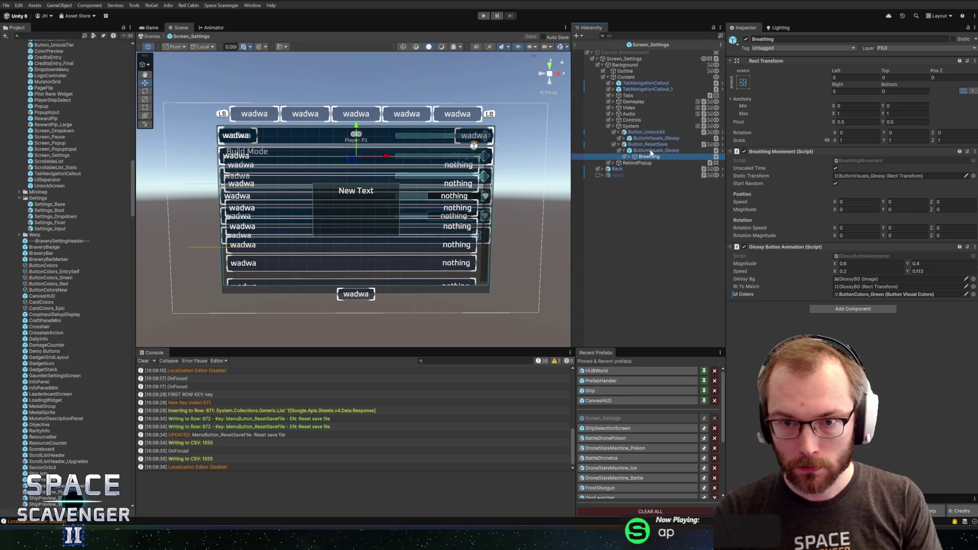
- Assign ButtonColors_Red as the UI Colors of both buttons' Breathing objects
left_click(973, 295)
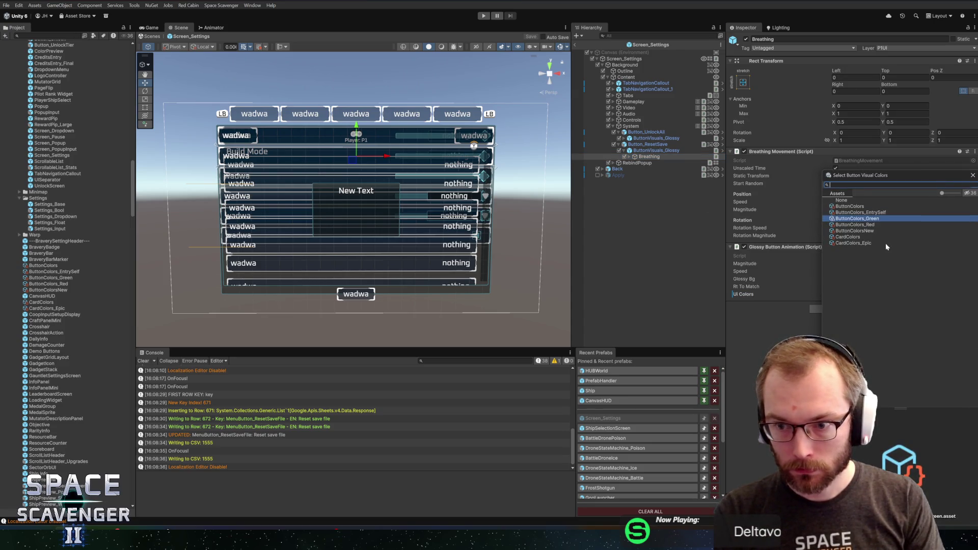
double_click(858, 225)
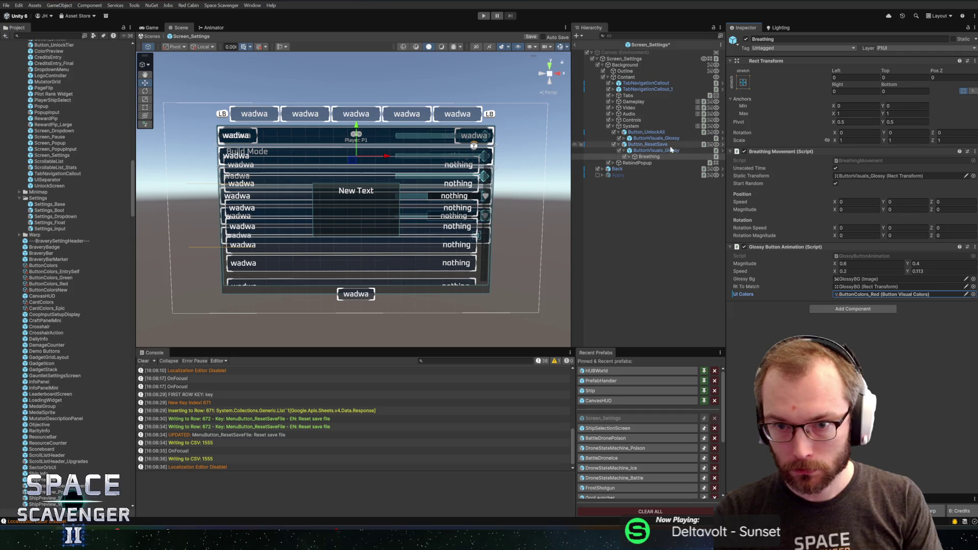
left_click(624, 138)
left_click(650, 144)
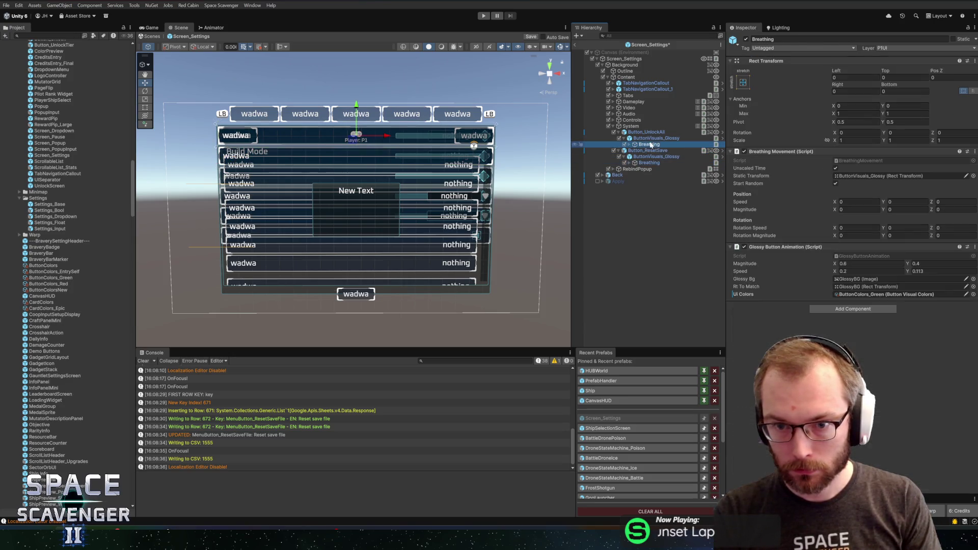
left_click(972, 294)
double_click(858, 225)
- Set both ButtonVisuals_Glossy objects to ButtonColors_Red and exit back to the Menu scene
left_click(657, 157)
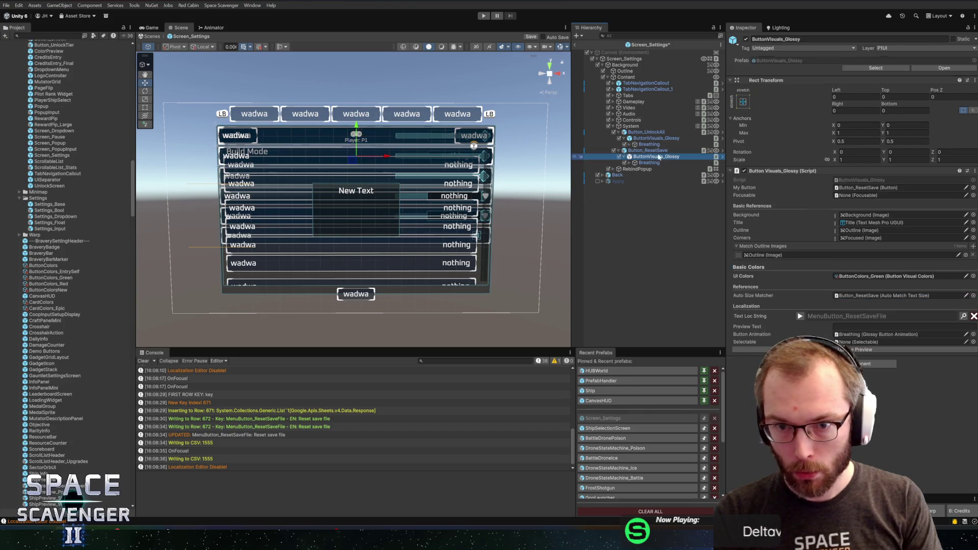
left_click(972, 276)
double_click(861, 225)
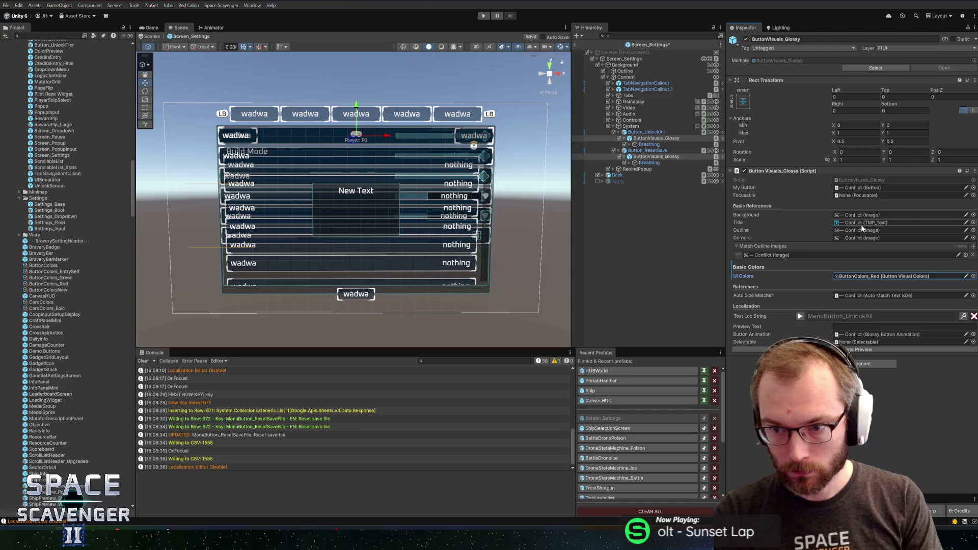
left_click(575, 45)
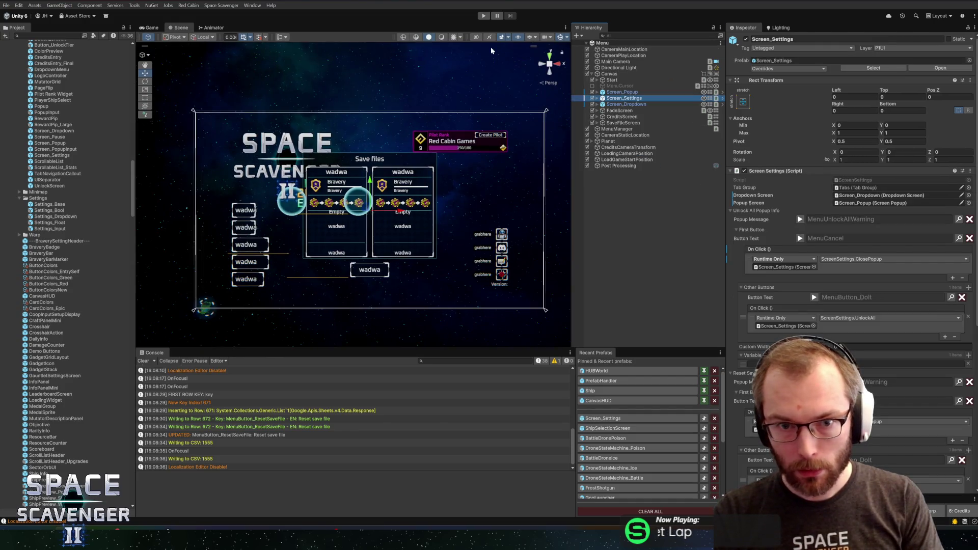
- Enter play mode, open the System settings tab, and maximize the Game view
left_click(489, 17)
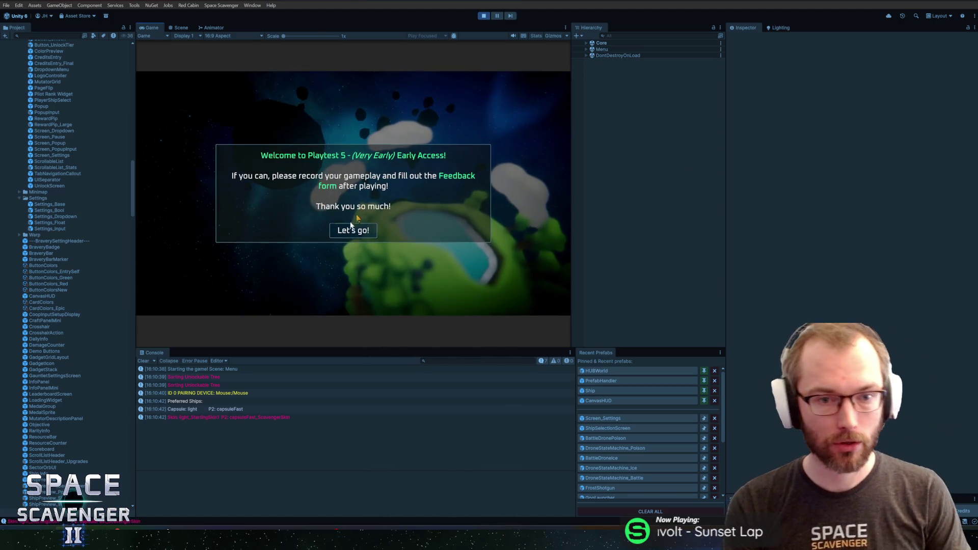
left_click(349, 227)
left_click(216, 249)
left_click(455, 98)
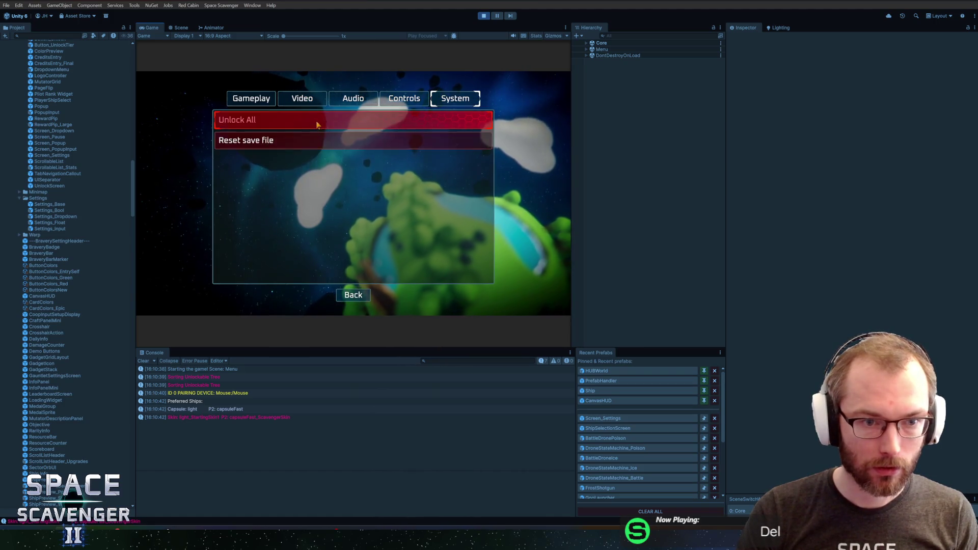
key("super")
left_click(155, 26)
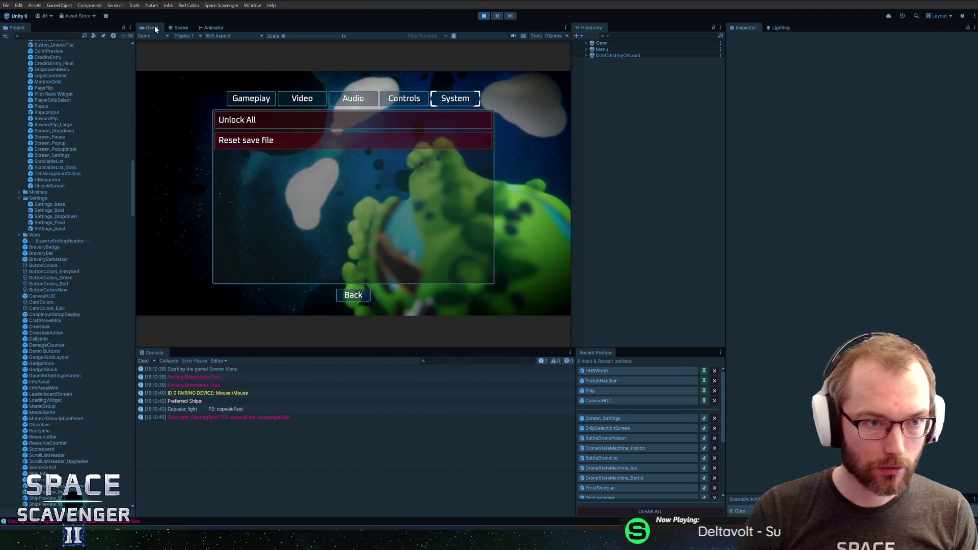
double_click(154, 26)
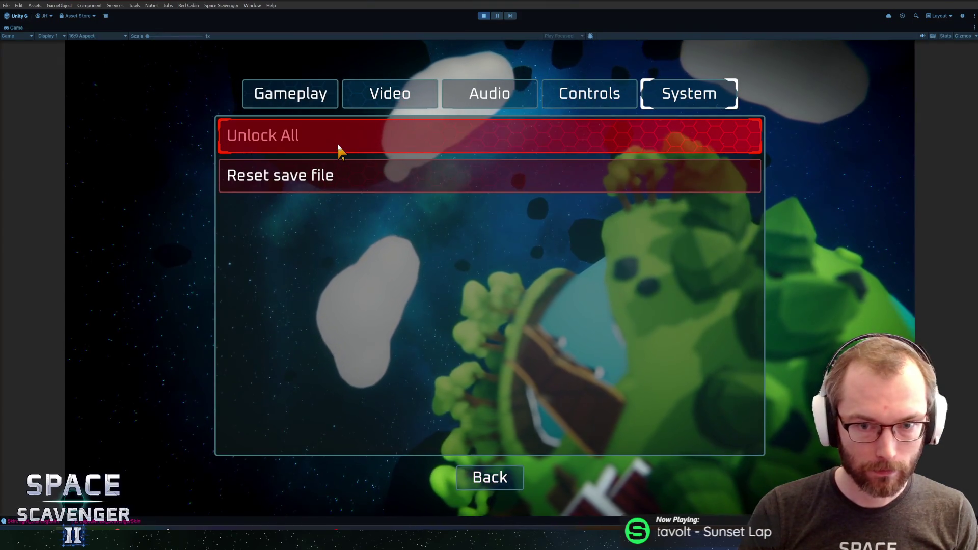
- Test Unlock All and Reset save file, cancelling each warning dialog
left_click(338, 146)
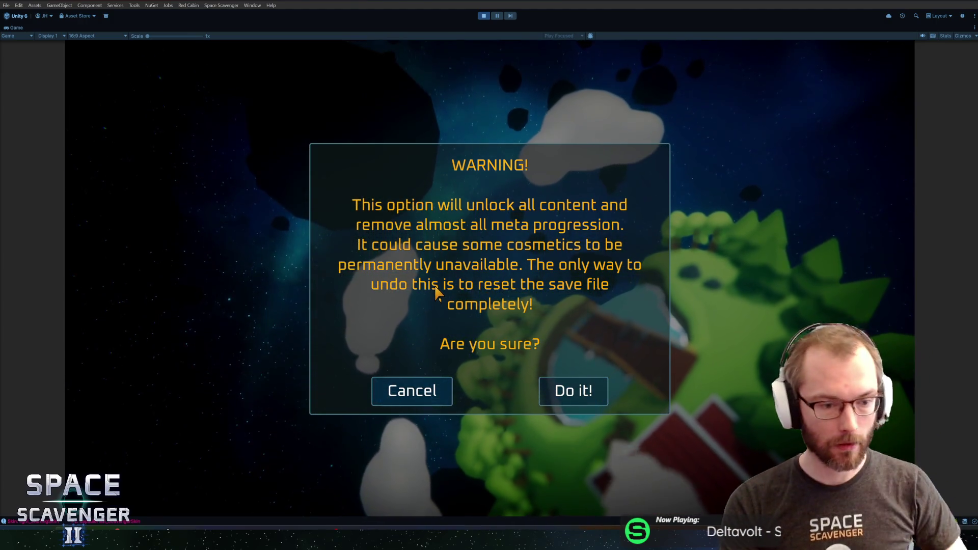
left_click(407, 390)
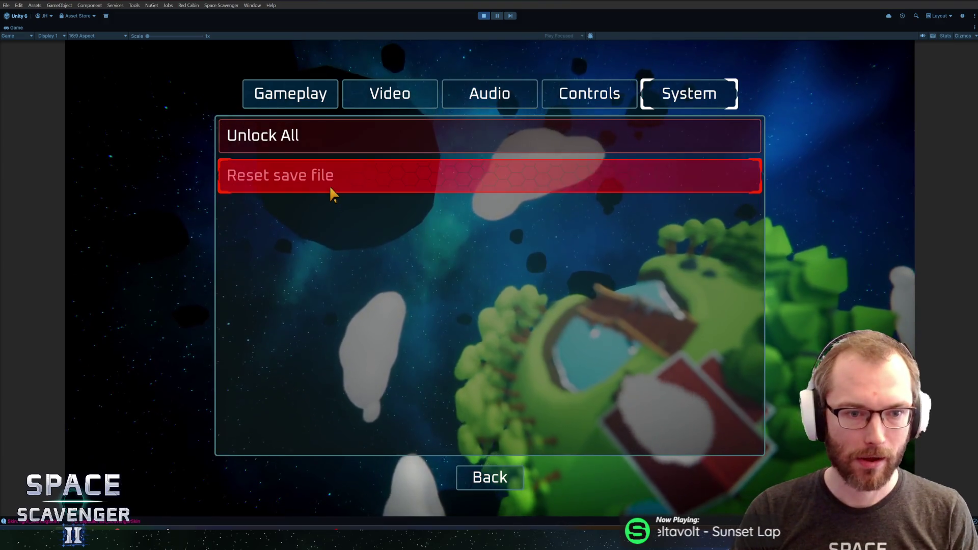
left_click(328, 176)
left_click(412, 330)
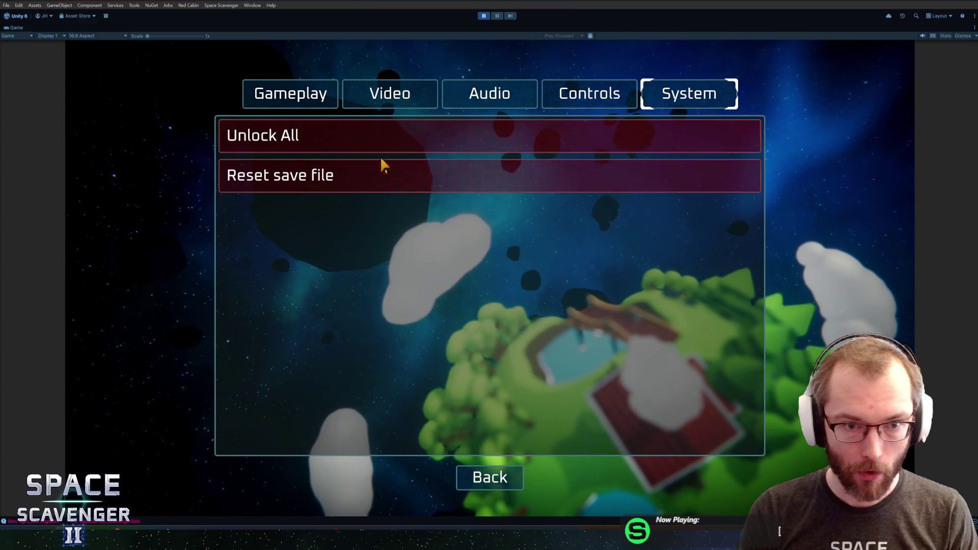
- Browse the Controls, Audio, Video and Gameplay settings tabs
left_click(589, 104)
left_click(476, 97)
left_click(344, 103)
left_click(294, 103)
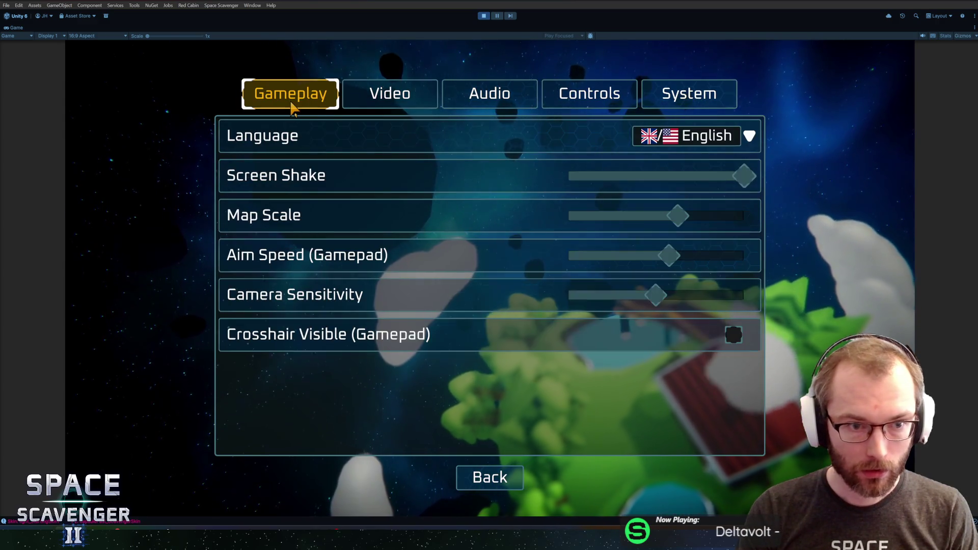
left_click(400, 102)
left_click(488, 107)
left_click(280, 107)
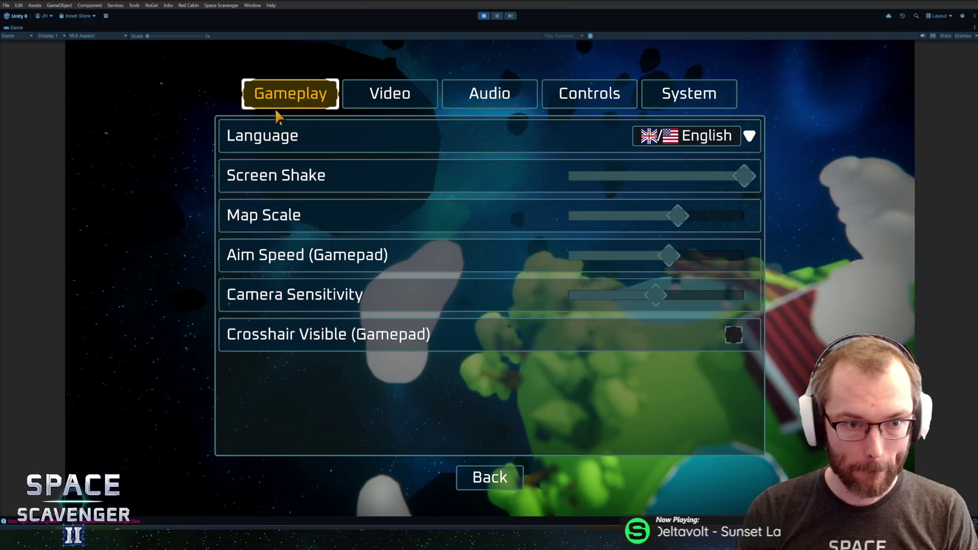